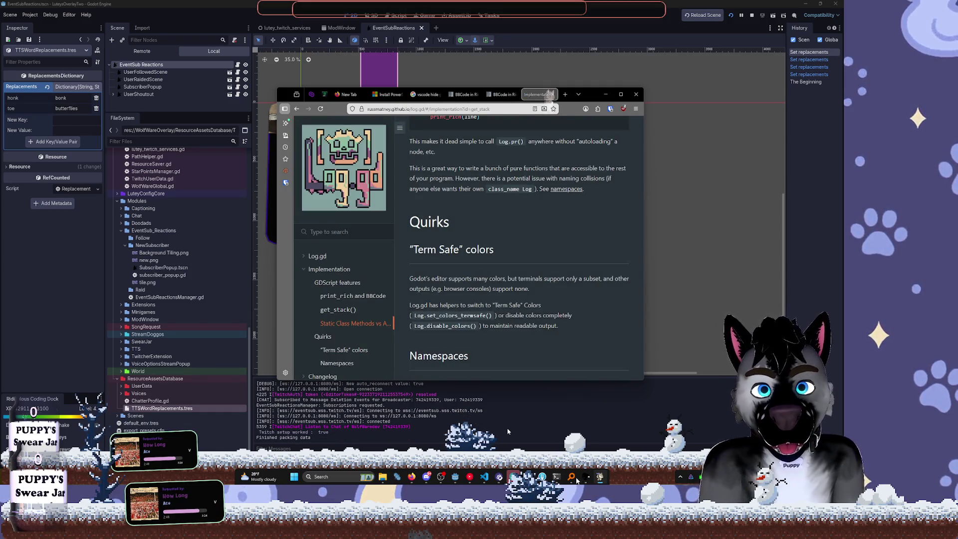
Change the honk word replacement to butterflies in Godot and run the project
mouse_move(609, 536)
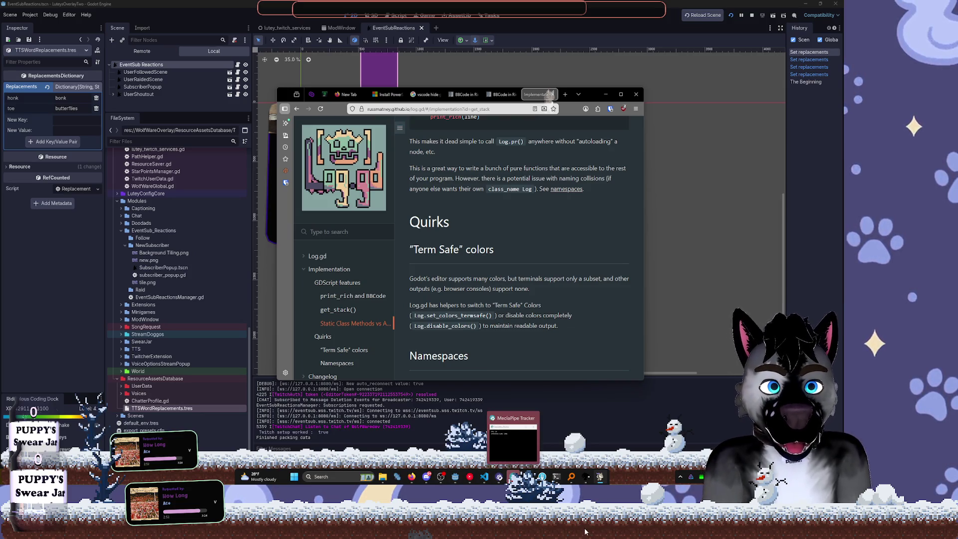
left_click(455, 476)
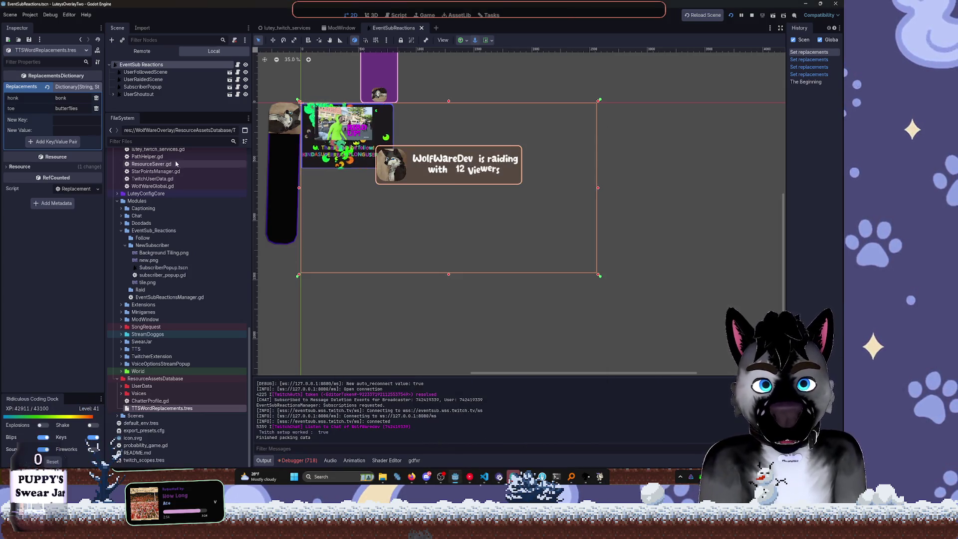
left_click(73, 99)
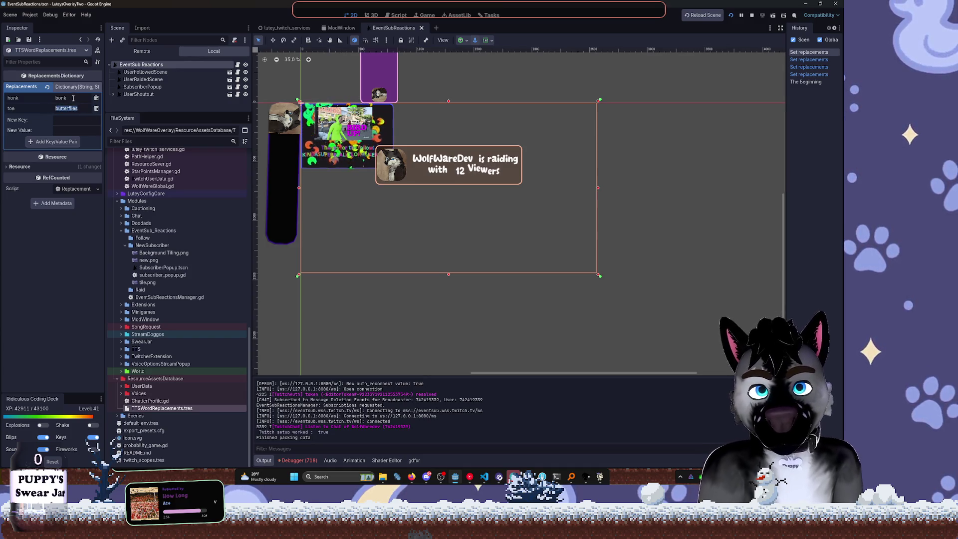
type("butterflies")
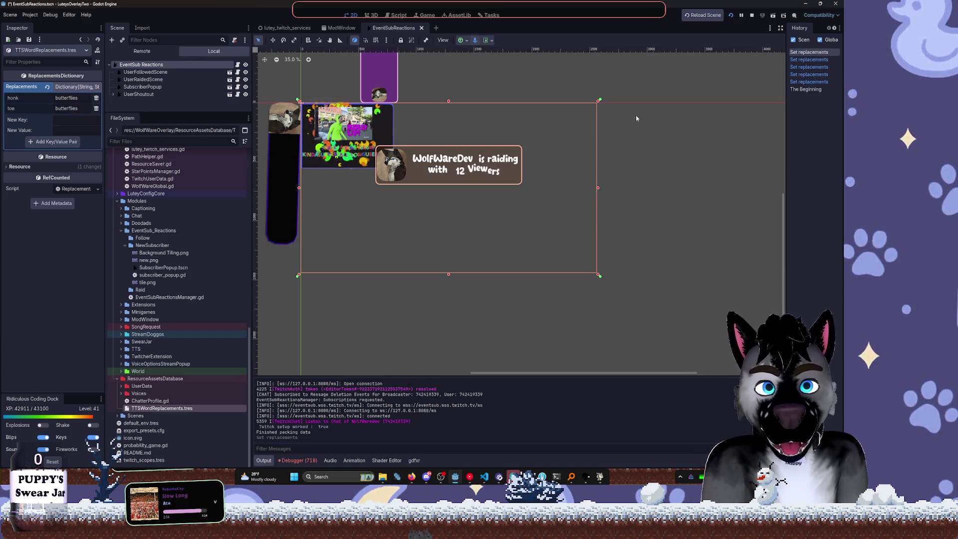
left_click(738, 16)
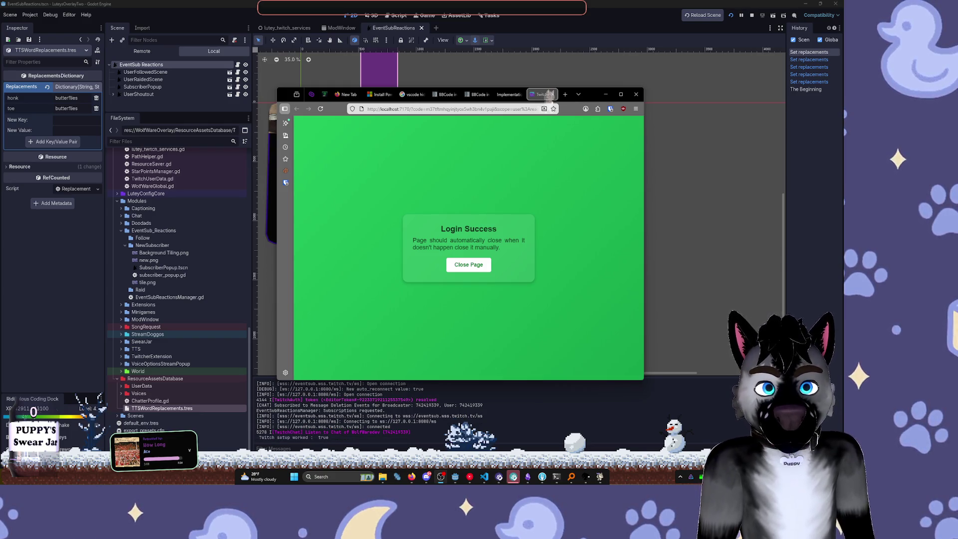
Close the Twitch login success page and bring up the Overlay 2.5 planning notes
left_click(550, 94)
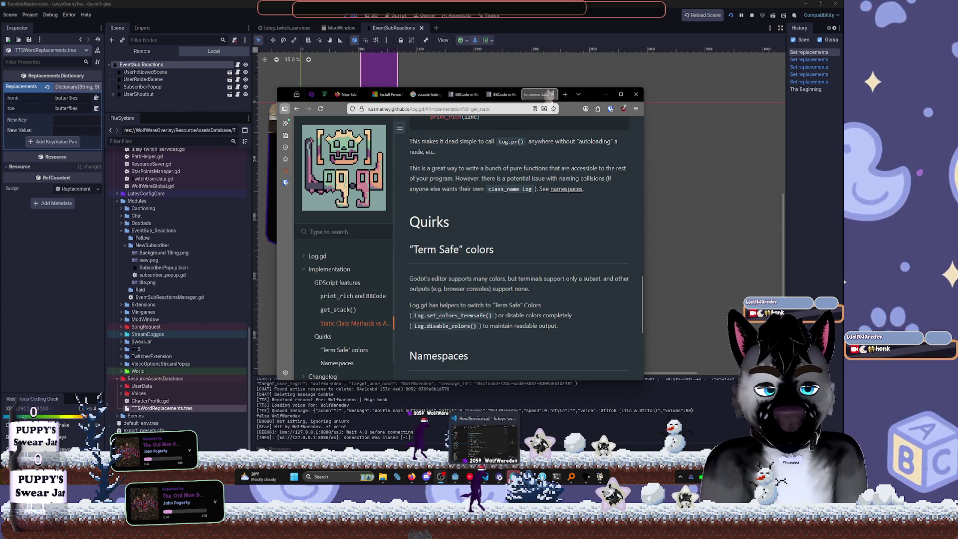
mouse_move(528, 477)
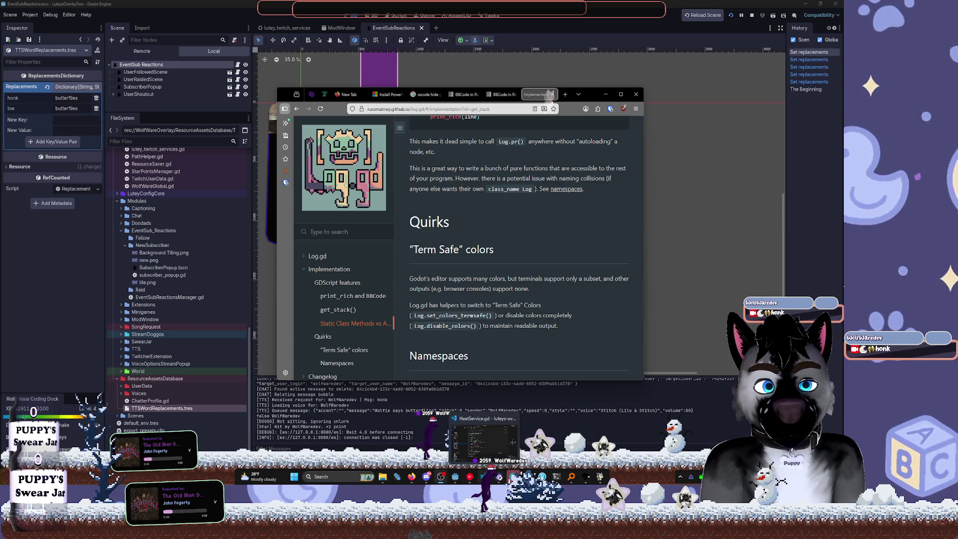
left_click(528, 439)
left_click(604, 255)
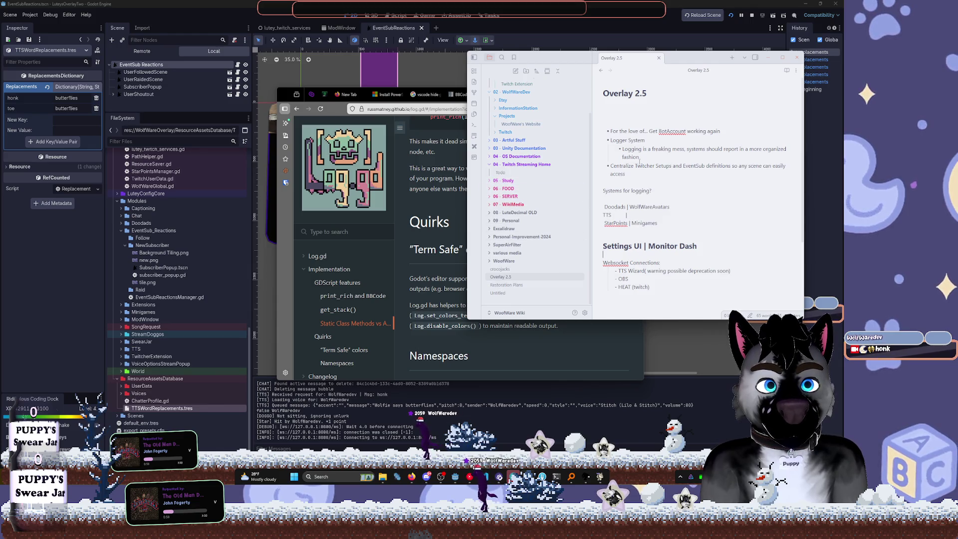
left_click(524, 124)
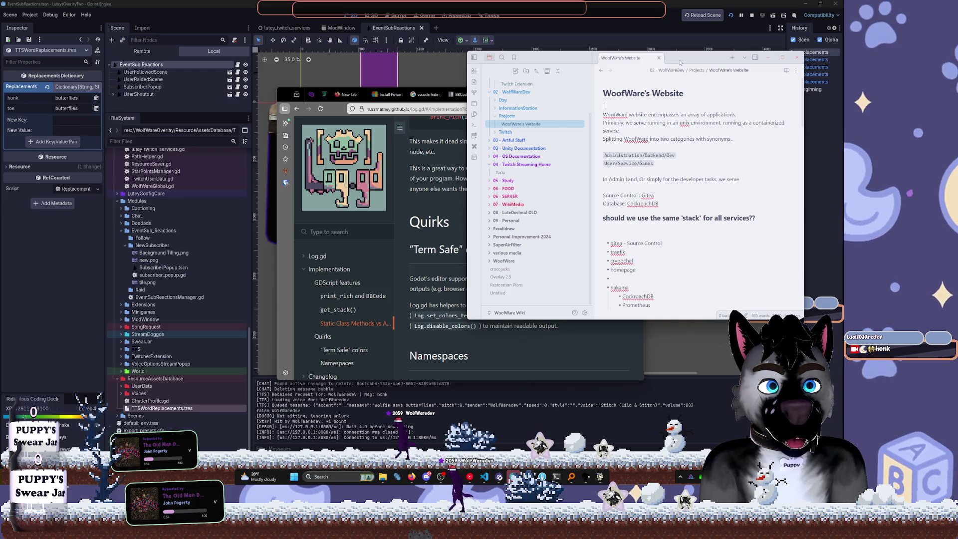
key("ctrl+alt+Left")
scroll(661, 232, "down", 3)
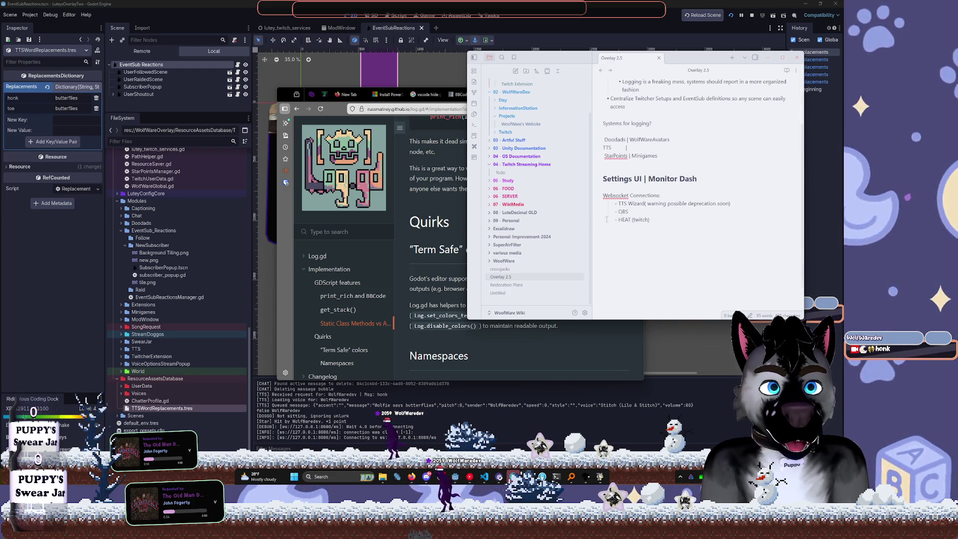
scroll(521, 240, "up", 2)
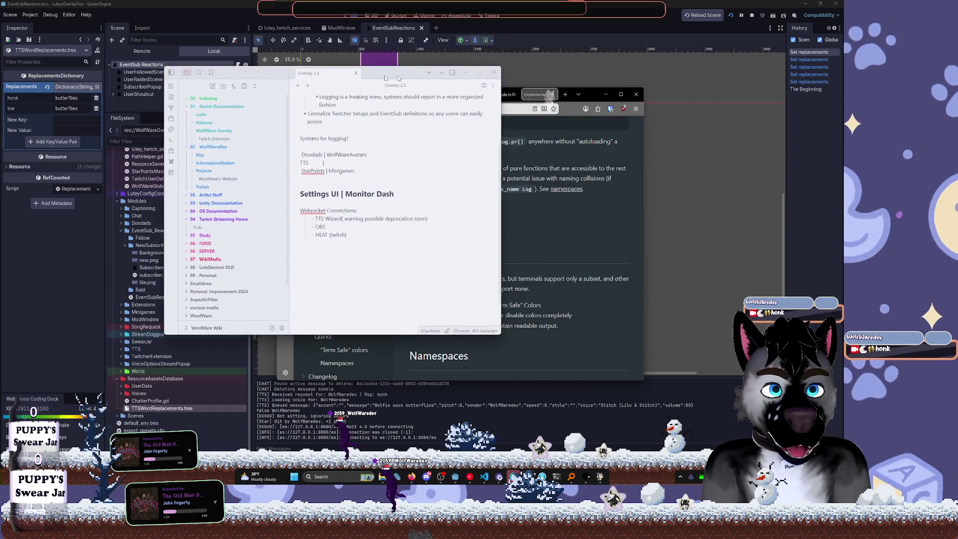
left_click(551, 95)
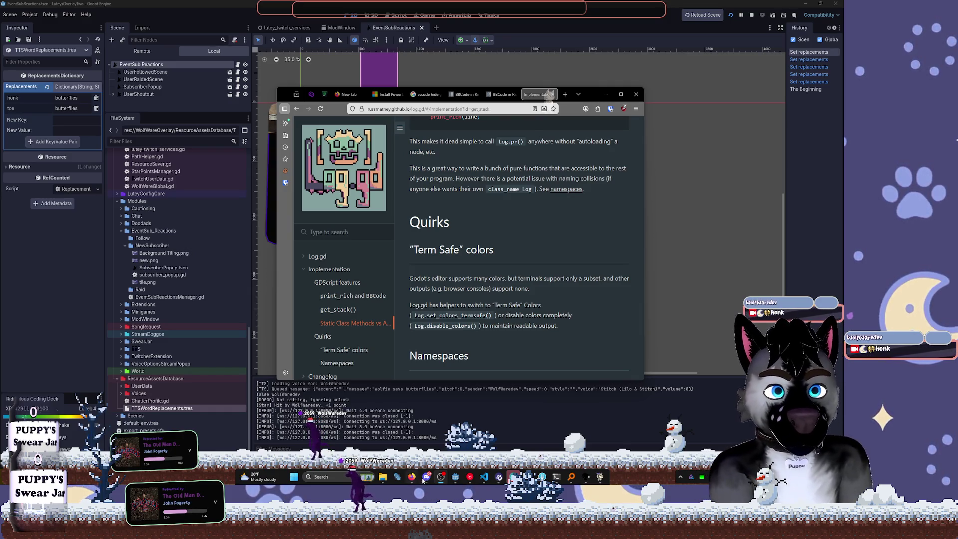
Return to Godot and open ChatterProfile.gd from the FileSystem dock
left_click(450, 478)
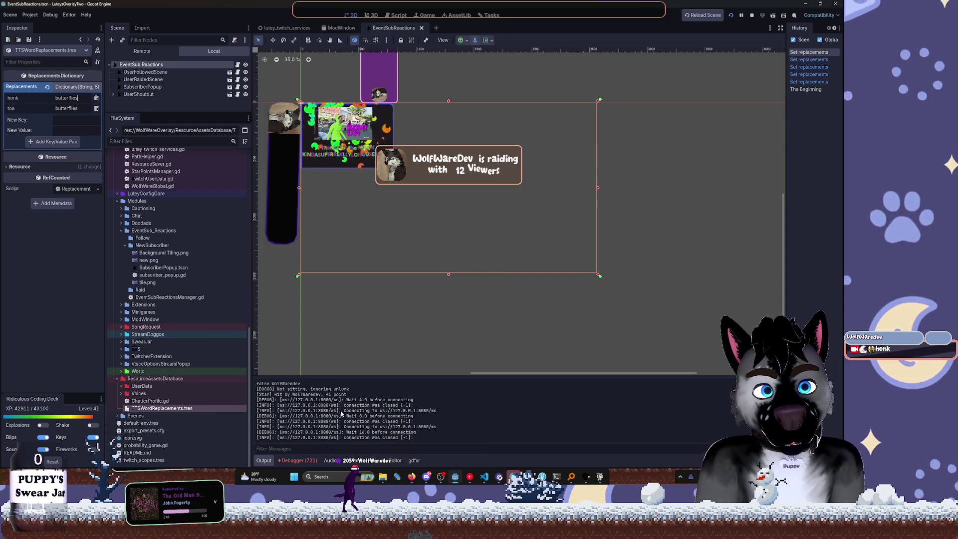
double_click(139, 401)
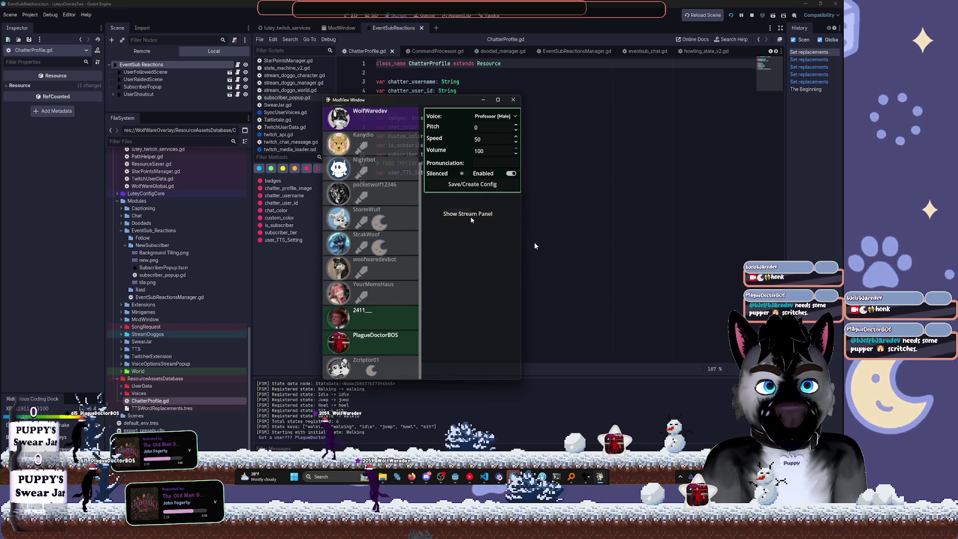
Set the voice speed to 0 in the ModView Window and save the config
double_click(485, 140)
type("0")
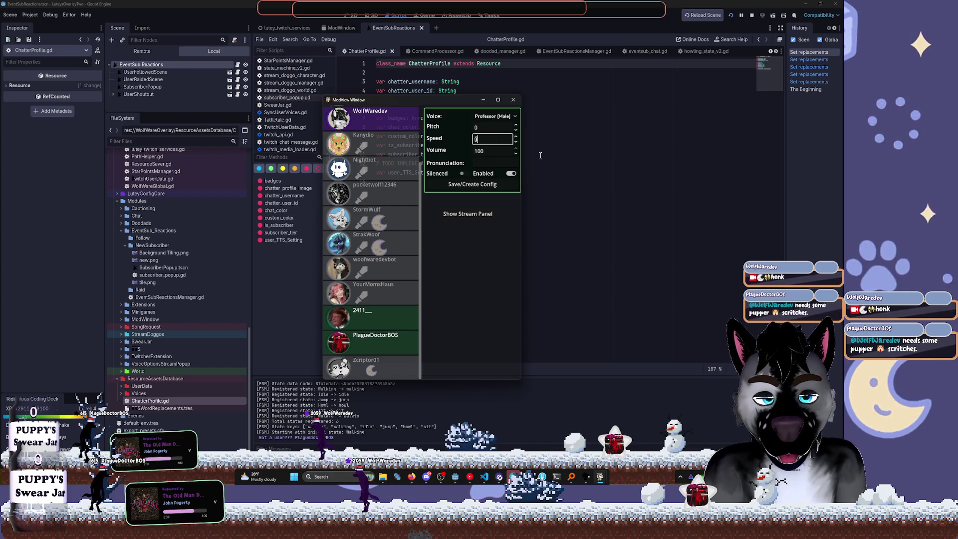
left_click(481, 186)
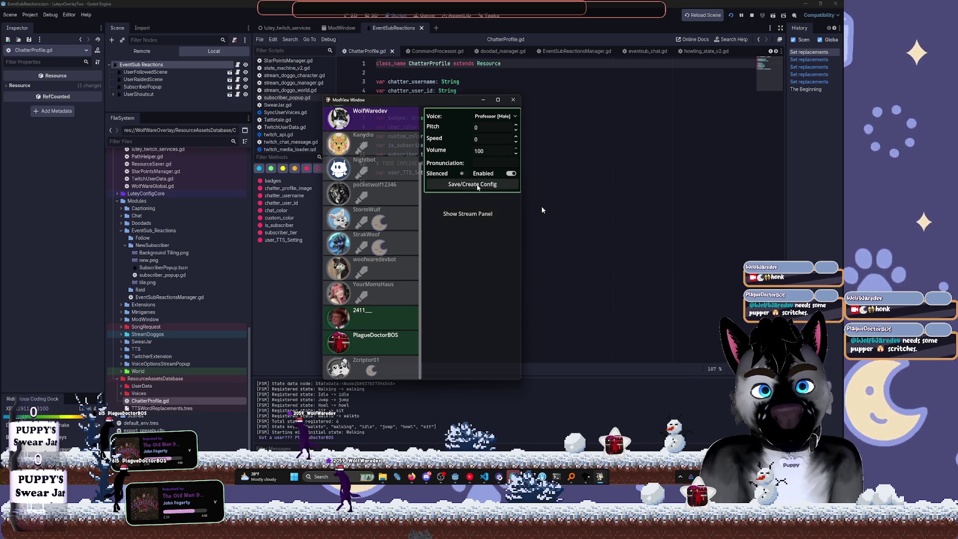
left_click(477, 185)
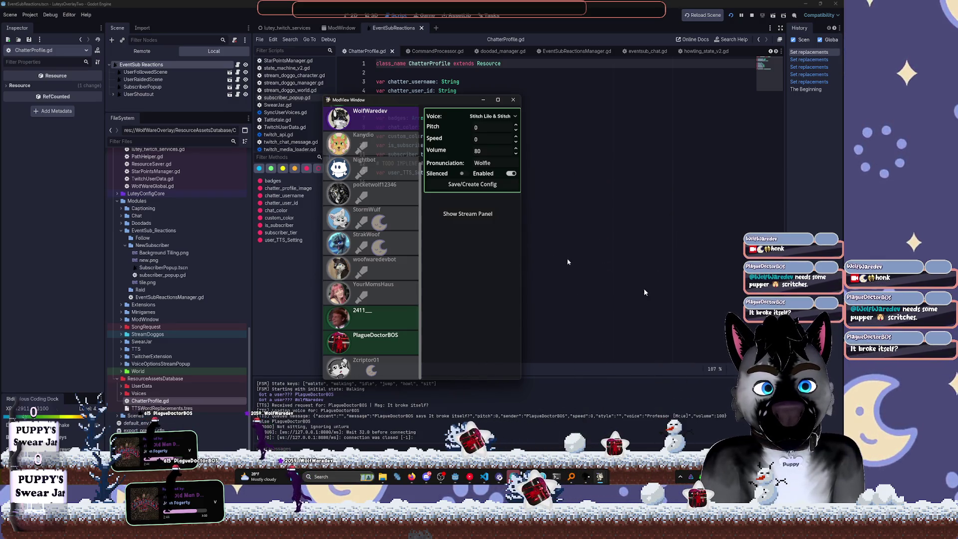
Minimize the ModView Window and place the caret on the script's empty last line
left_click(652, 298)
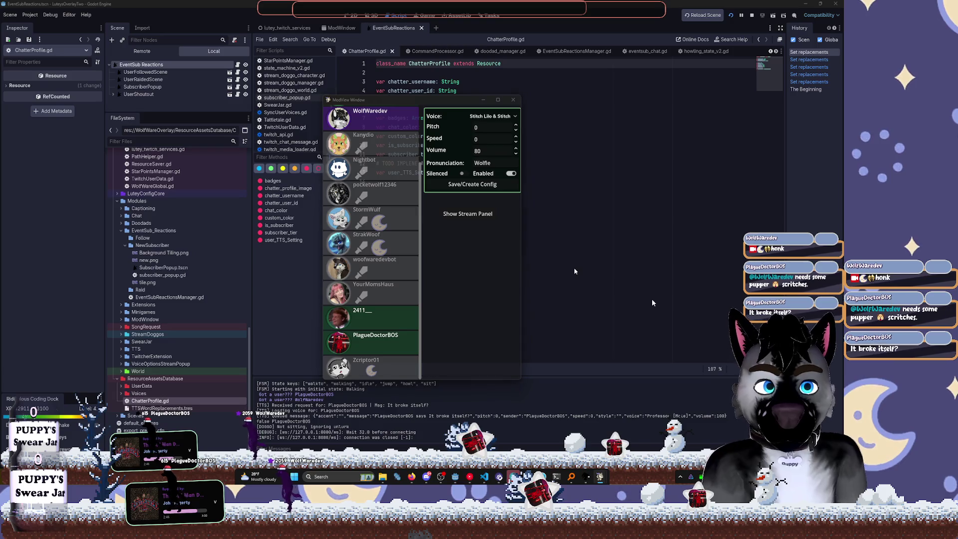
mouse_move(600, 476)
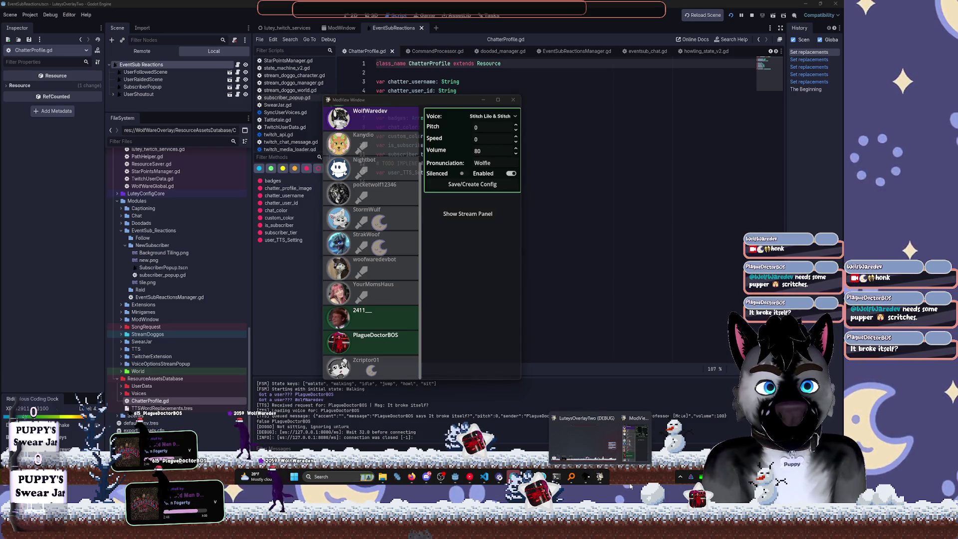
left_click(636, 439)
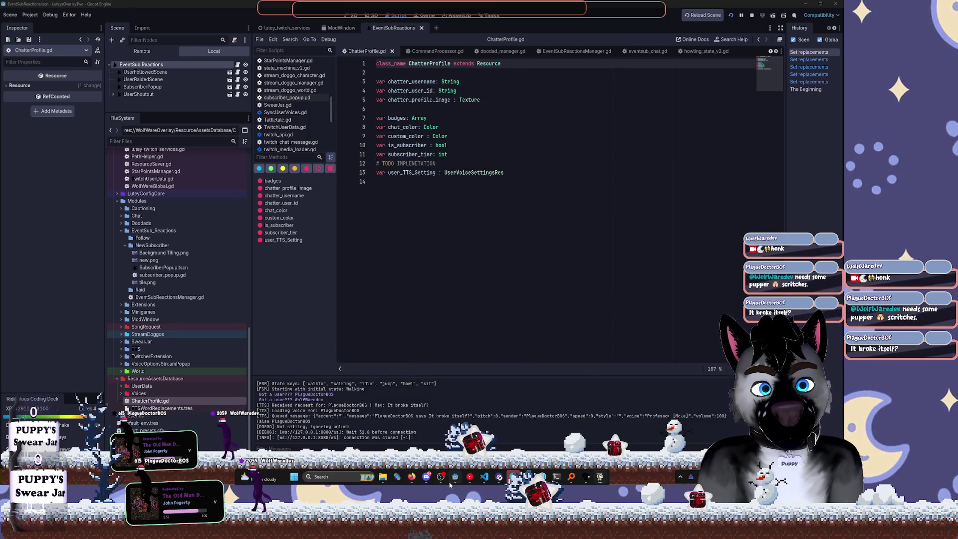
left_click(430, 268)
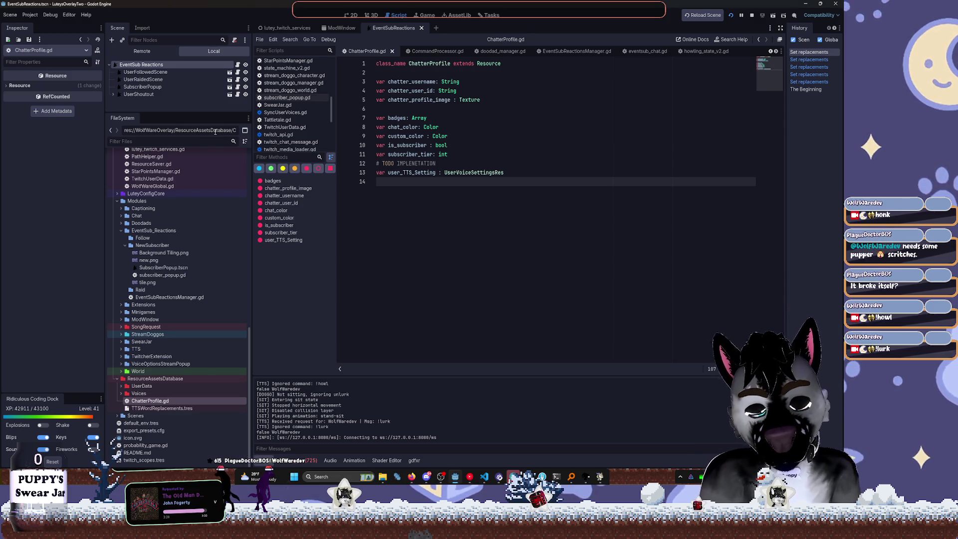
Find the StreamDoggos folder with a 'streamdo' filter and open stream_doggo_character.tscn in 2D
left_click(215, 140)
type("streamdo")
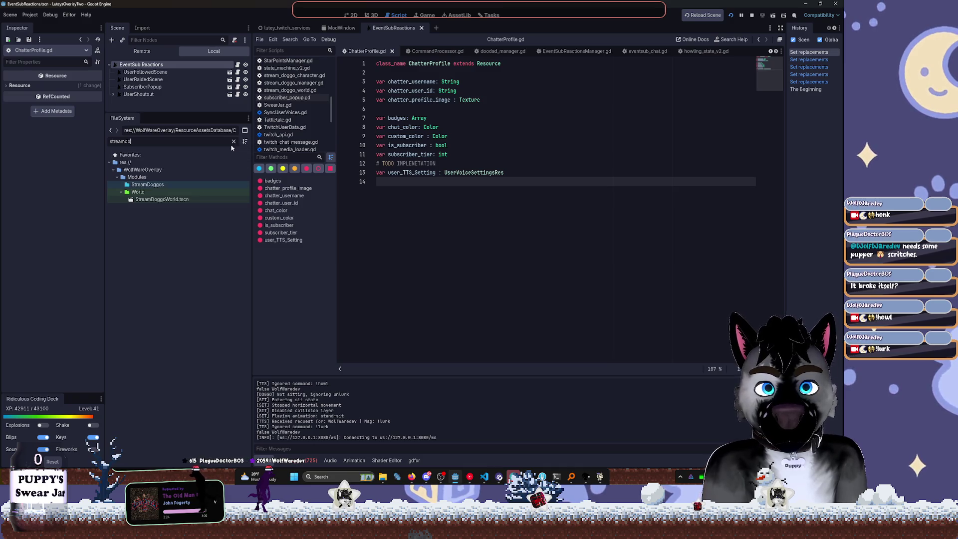
left_click(165, 184)
left_click(234, 142)
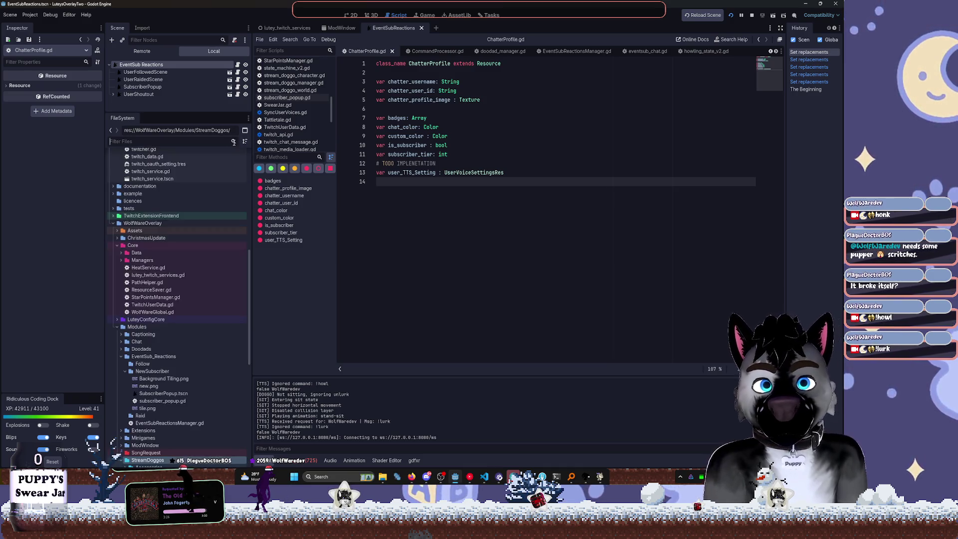
scroll(190, 263, "down", 5)
scroll(170, 224, "down", 5)
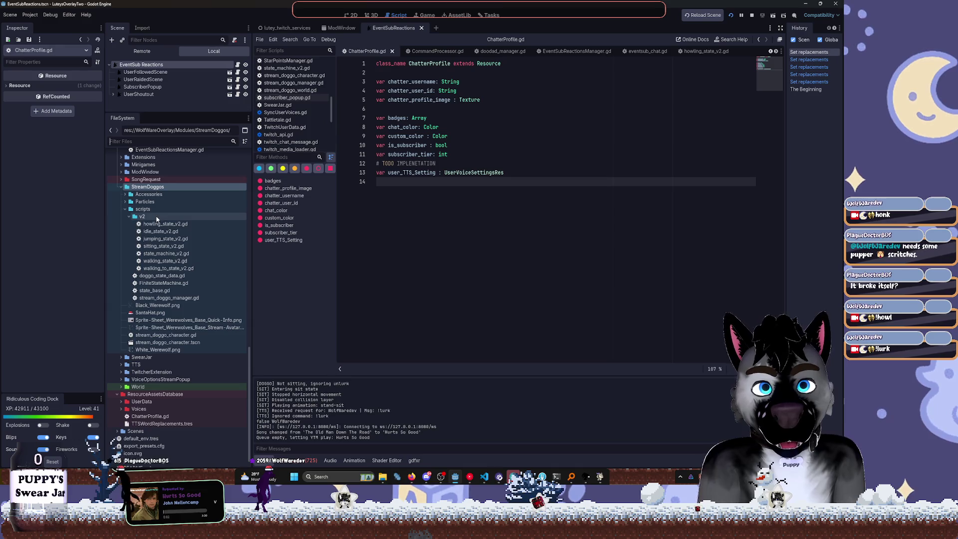
key("ctrl+F1")
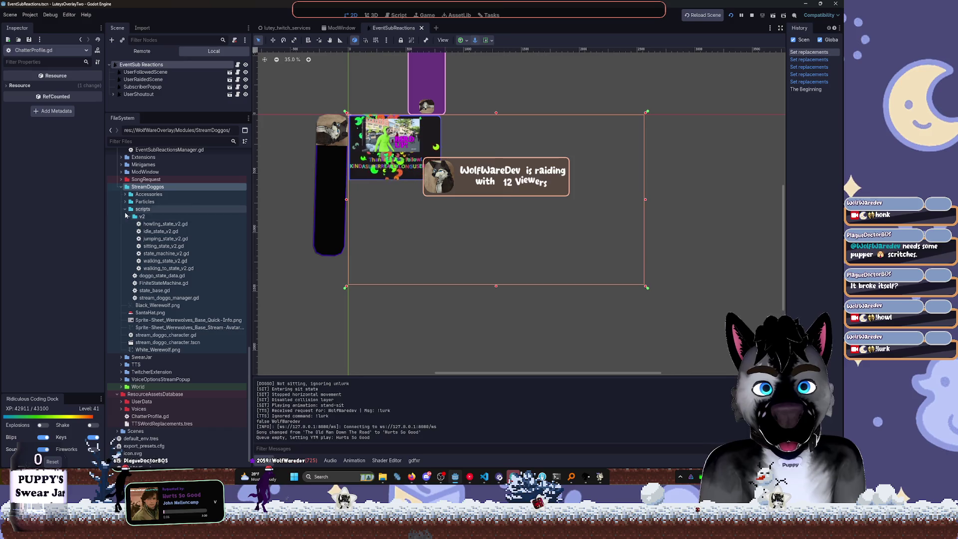
left_click(126, 210)
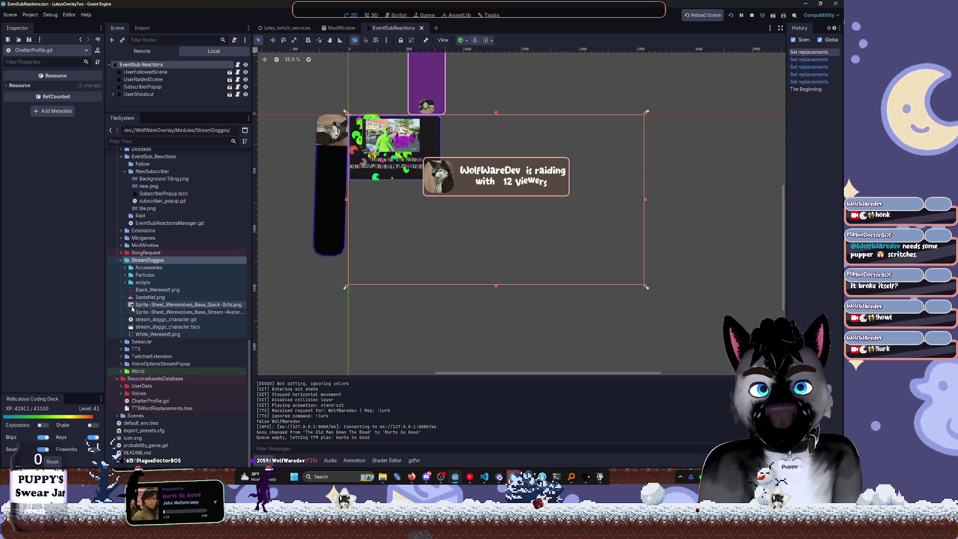
double_click(164, 327)
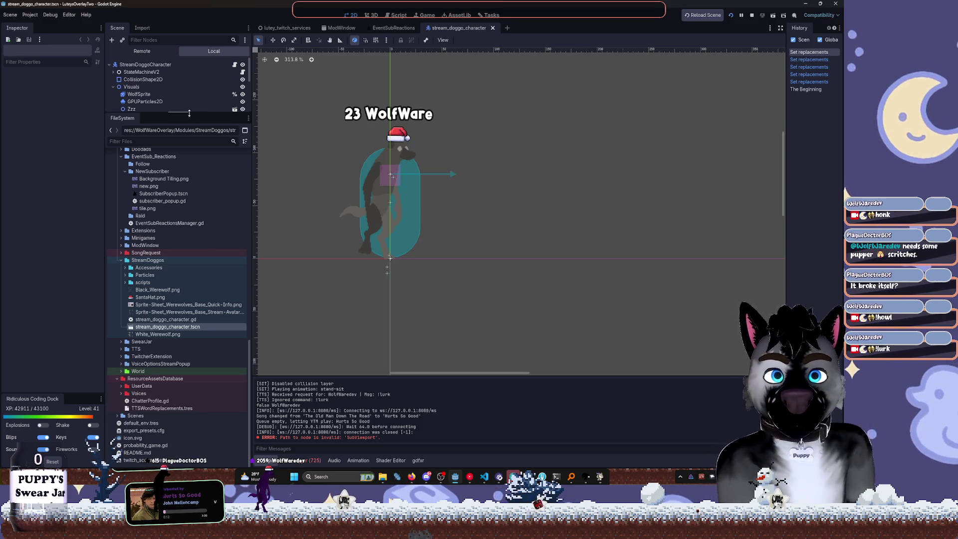
Enlarge the scene tree and play the wolf's sit-stand and stand-sit animations
left_click_drag(184, 115, 185, 230)
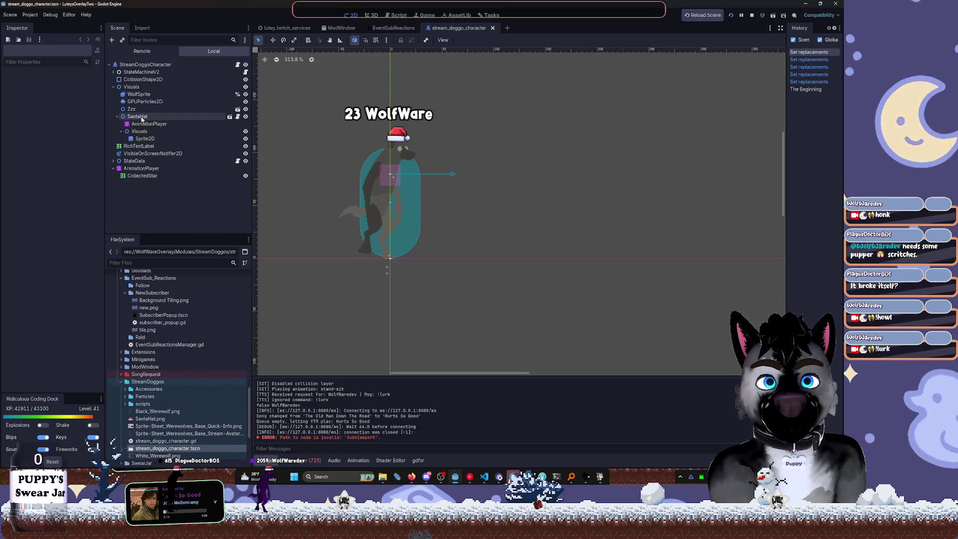
left_click(118, 117)
left_click(141, 146)
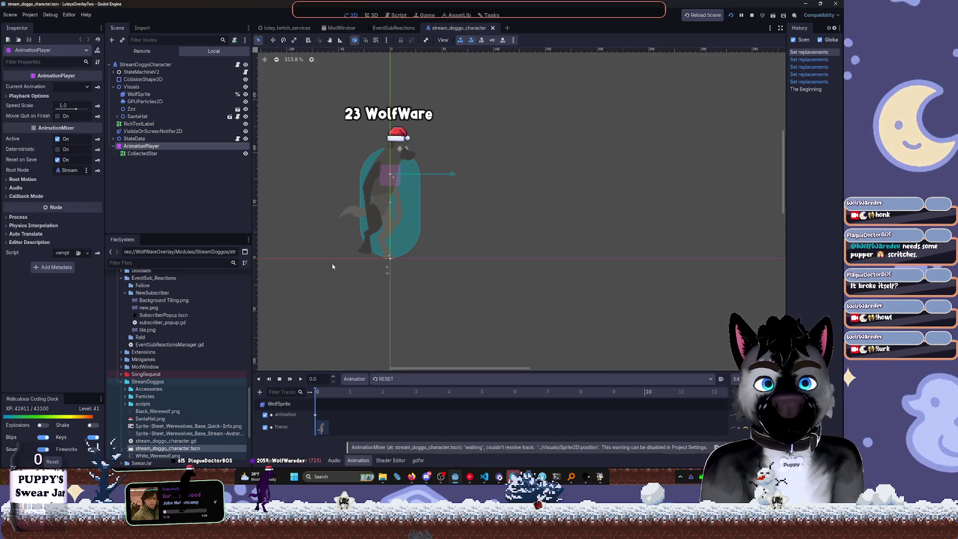
left_click(383, 379)
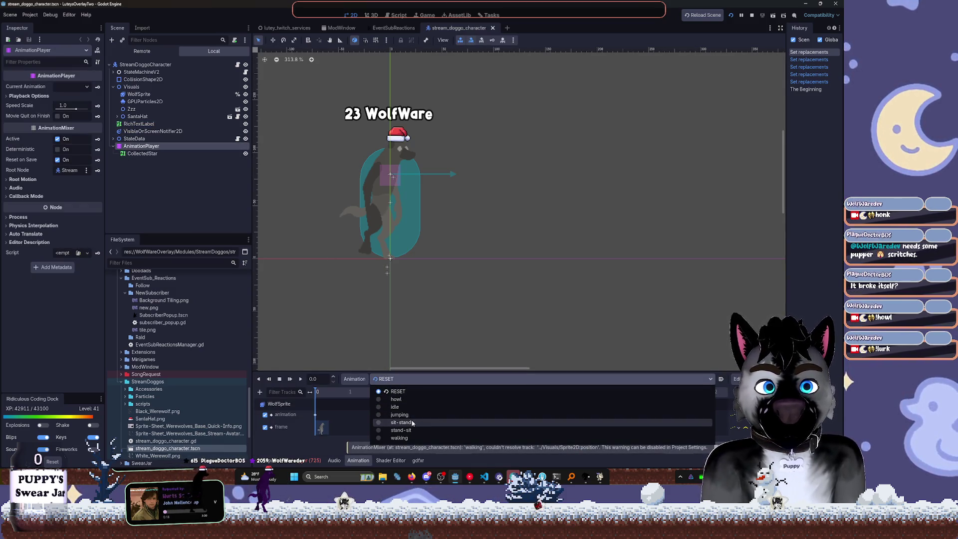
left_click(394, 419)
left_click(300, 379)
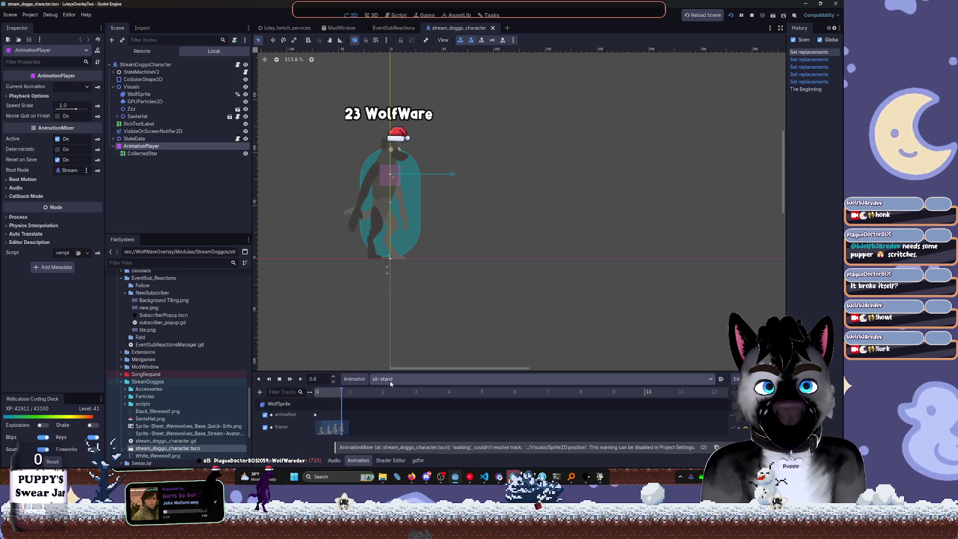
left_click(410, 387)
left_click(394, 427)
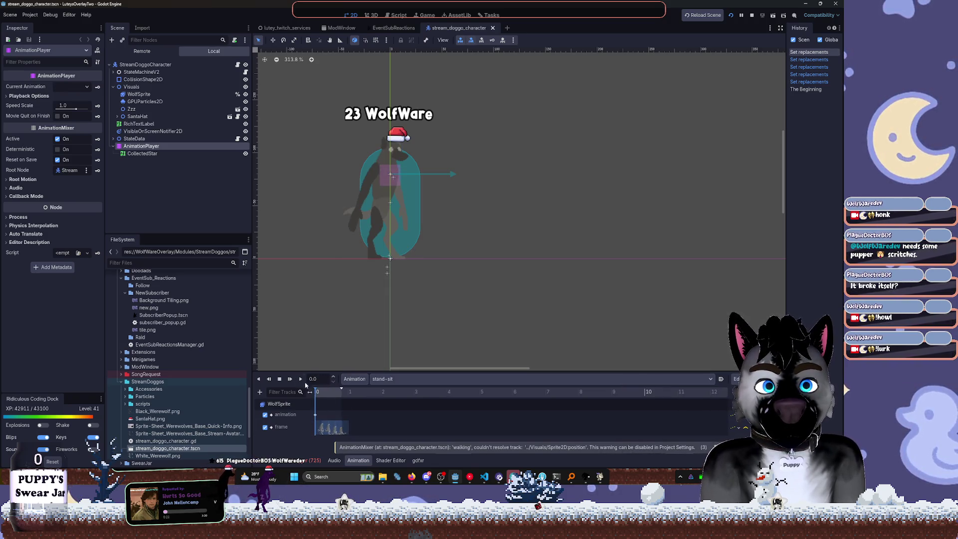
key("d")
Make the animation panel taller, expand SantaHat's Visuals, and select the hat's AnimationPlayer
left_click_drag(372, 373, 372, 329)
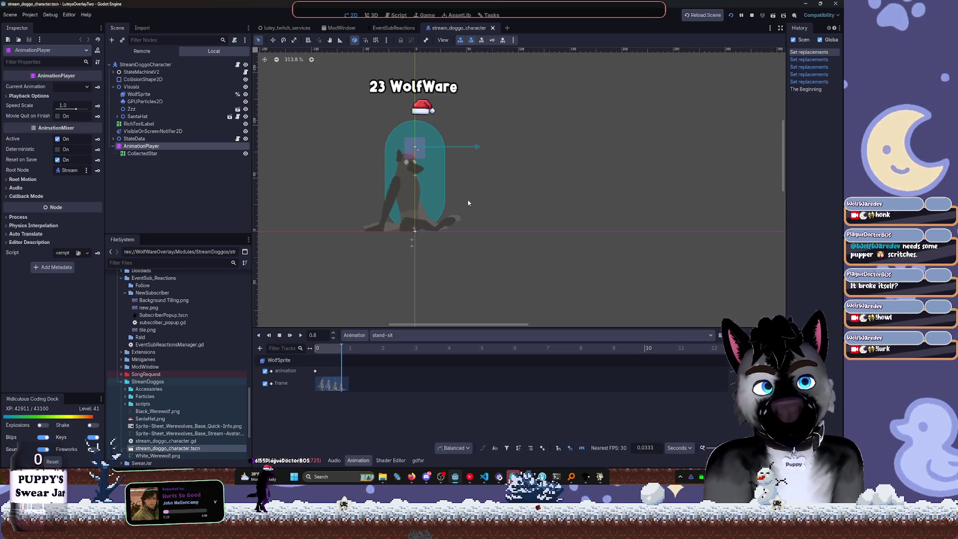
scroll(469, 199, "up", 1)
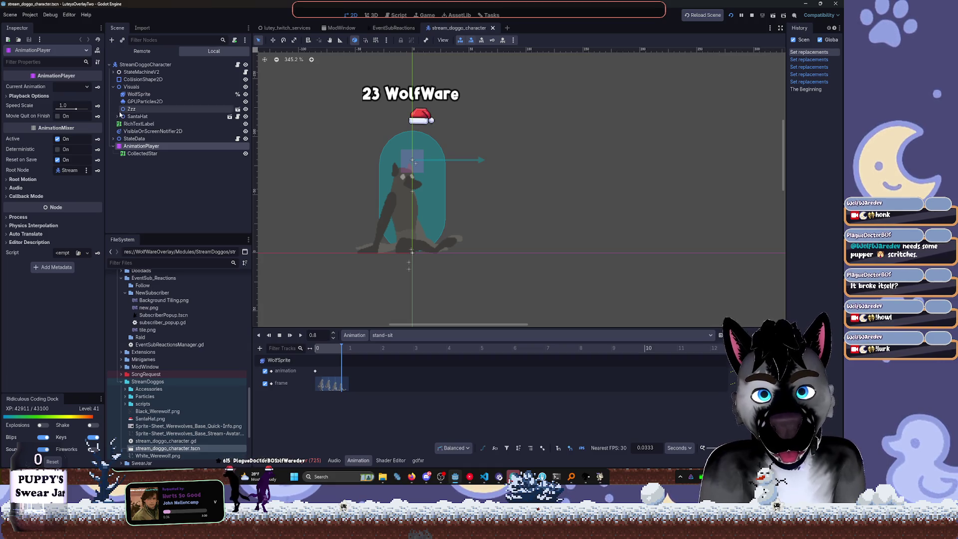
left_click(120, 111)
left_click(117, 116)
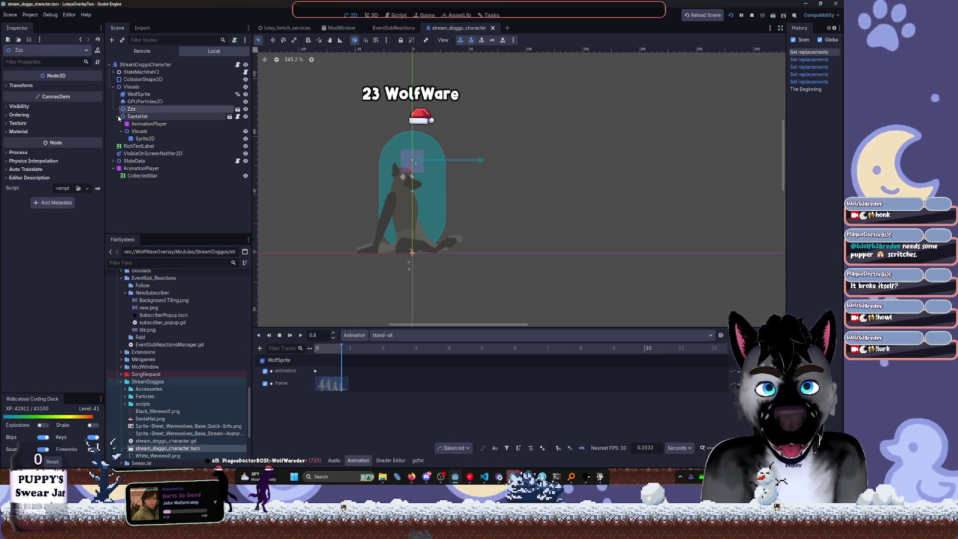
left_click(121, 131)
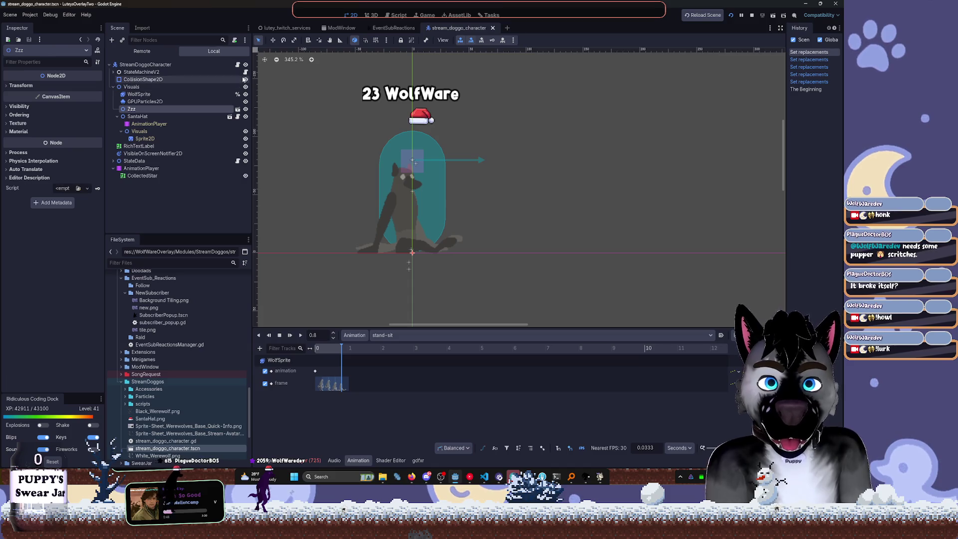
left_click(159, 124)
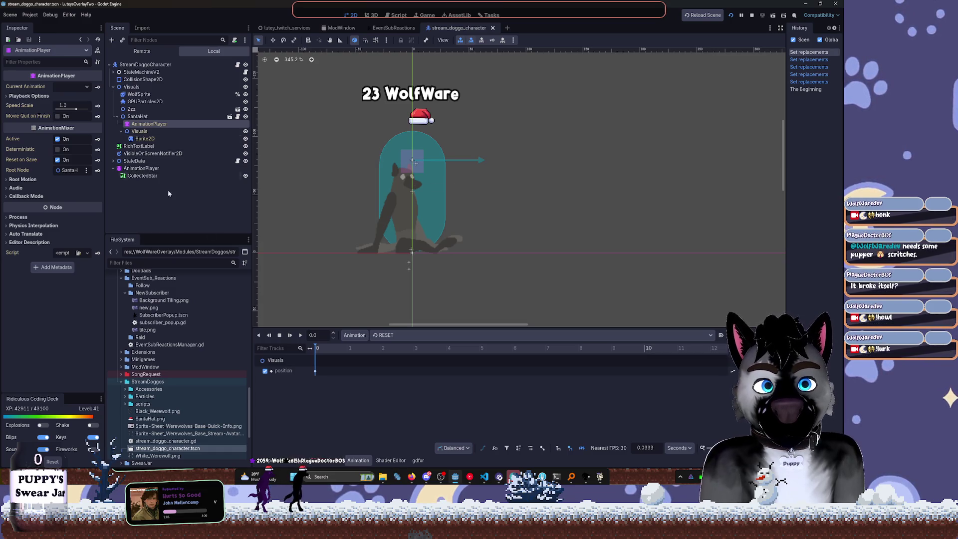
Load the walking animation in the Santa hat's AnimationPlayer
left_click_drag(410, 328, 417, 330)
left_click(410, 335)
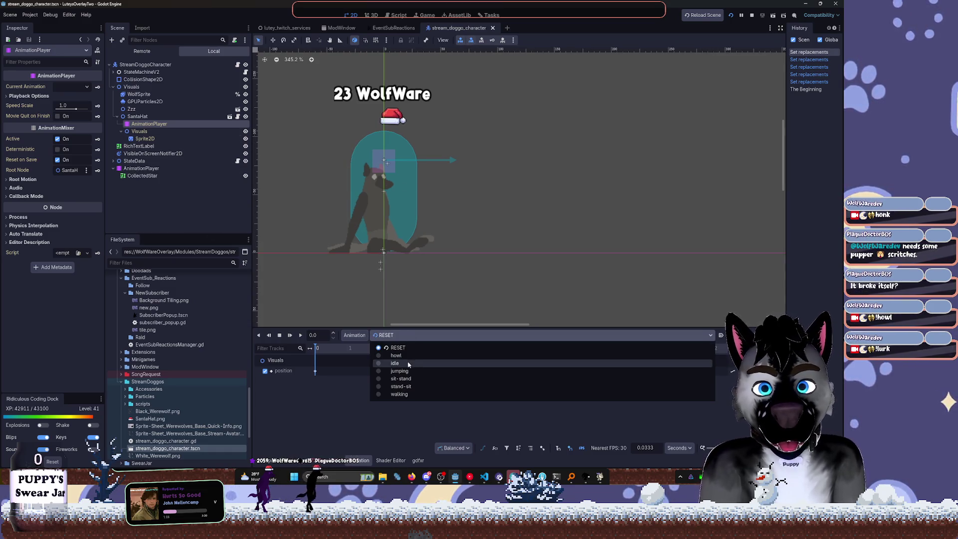
left_click(400, 395)
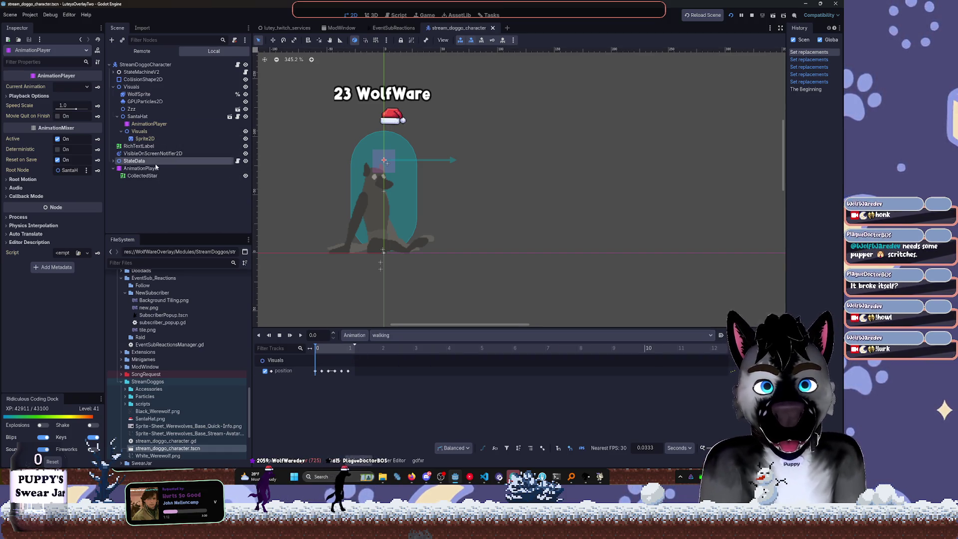
Select the wolf character's root AnimationPlayer and load its howl animation
left_click(142, 168)
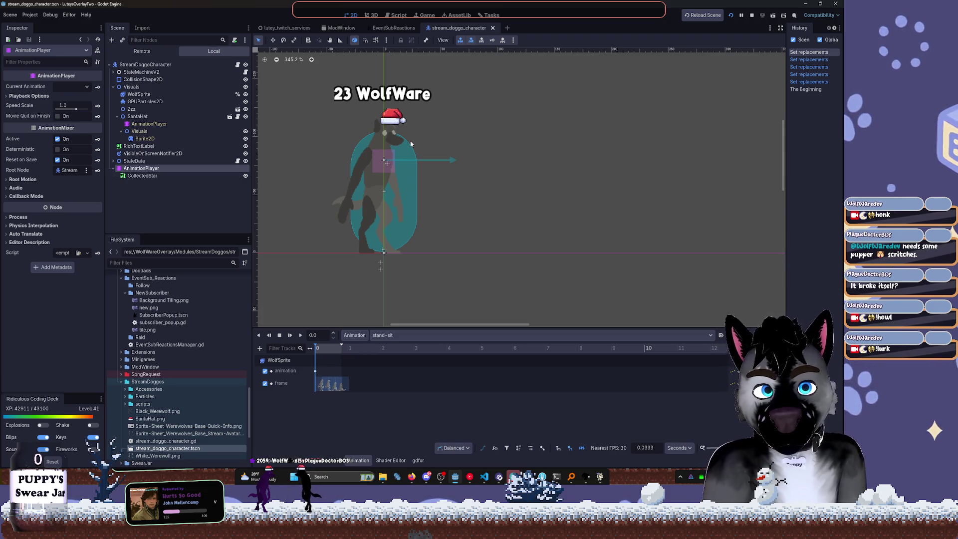
left_click(400, 335)
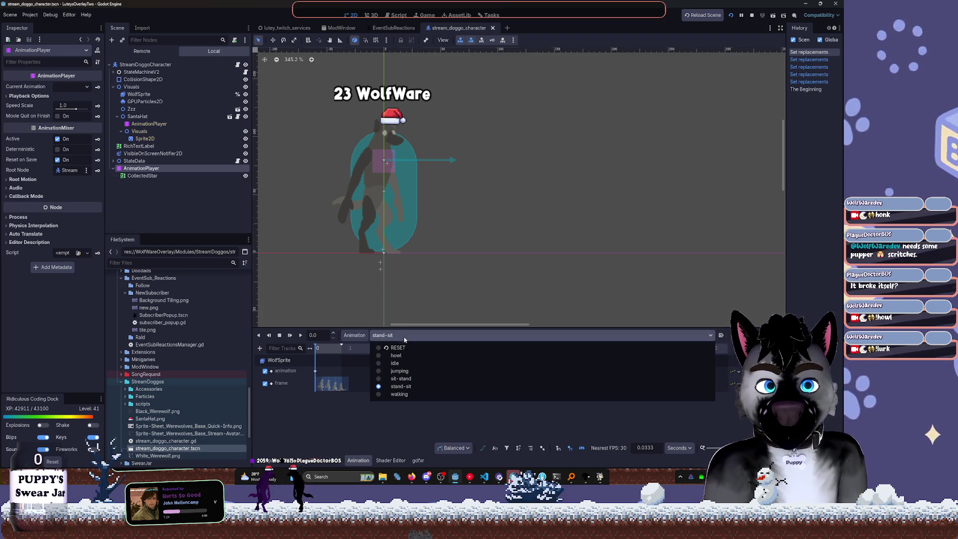
left_click(402, 357)
left_click(382, 336)
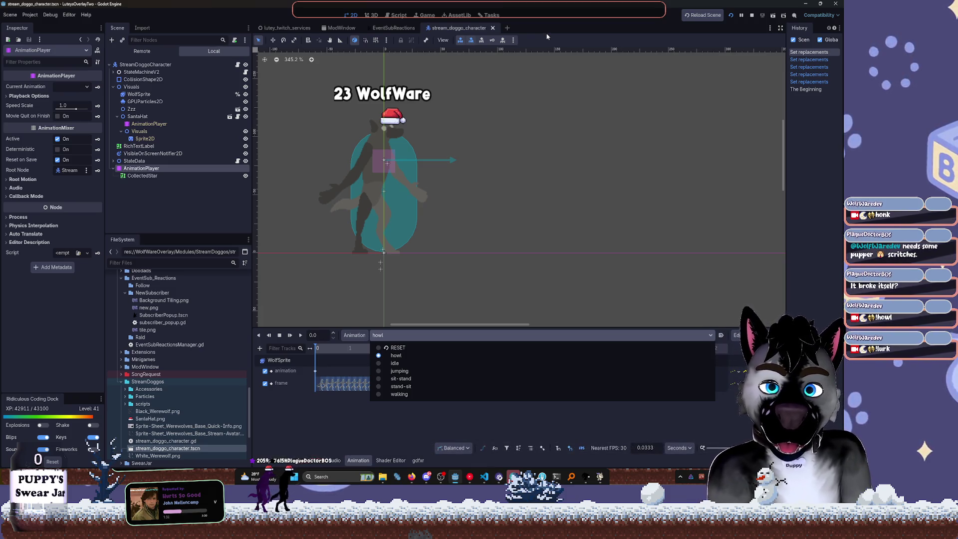
key("Escape")
Add a Suggestion card 'Zoom into a wolf' to the Todo list on the task board
left_click(483, 17)
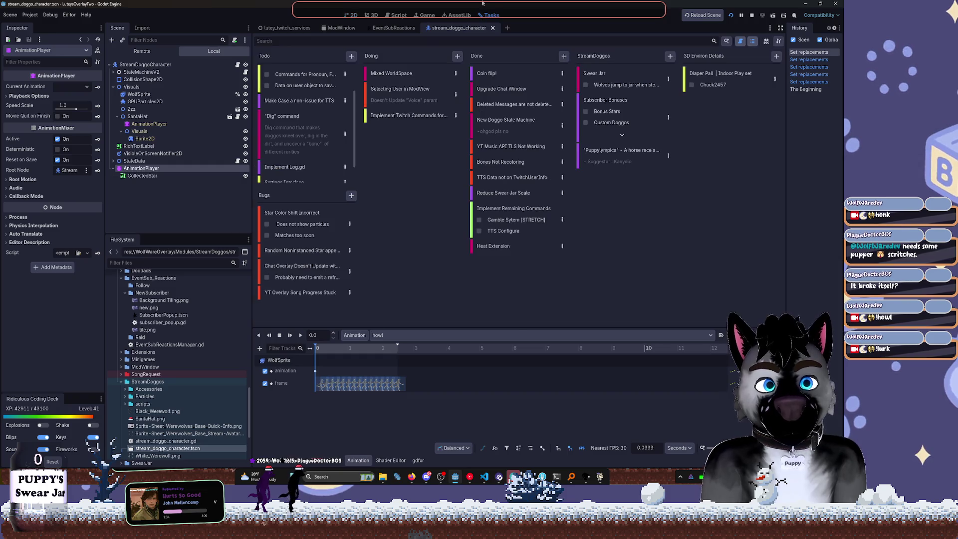
left_click(352, 56)
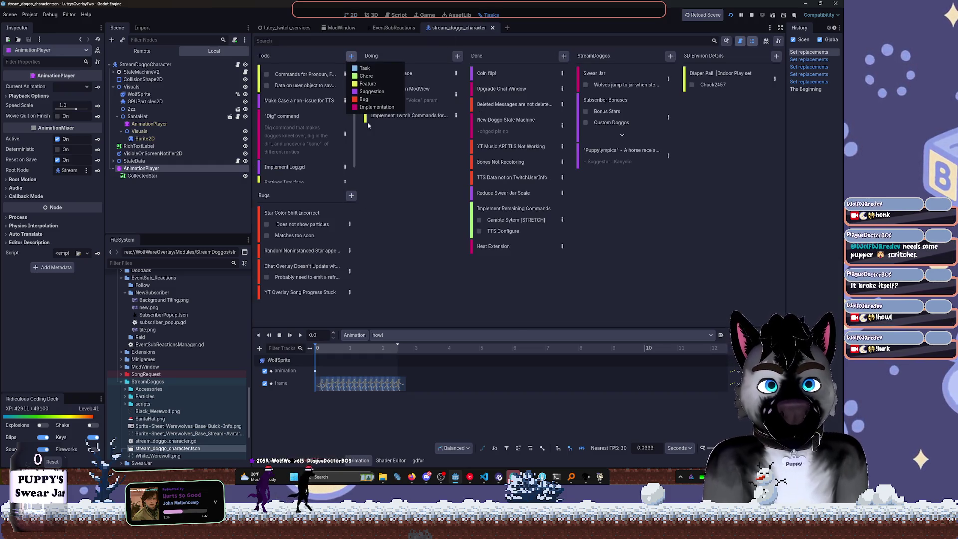
left_click(372, 91)
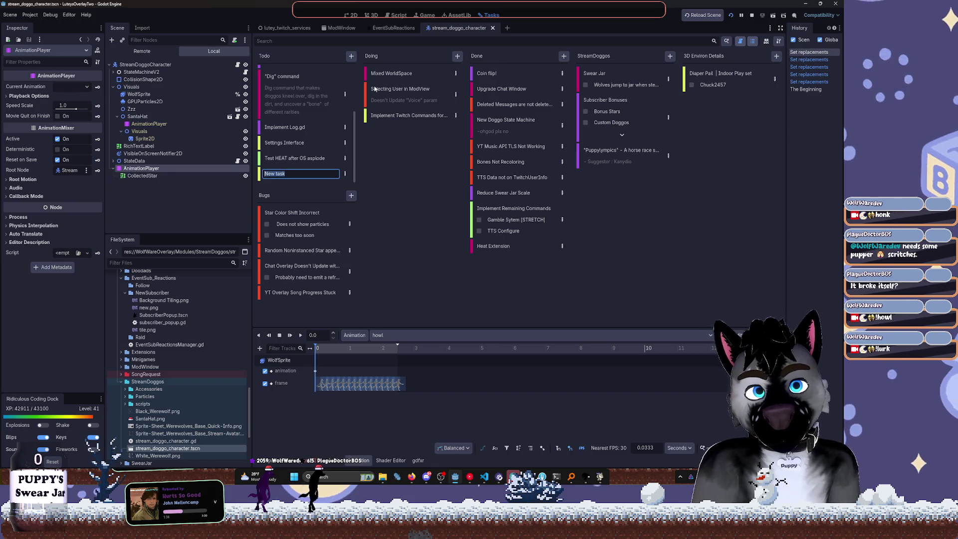
type("Zoom into a wolf")
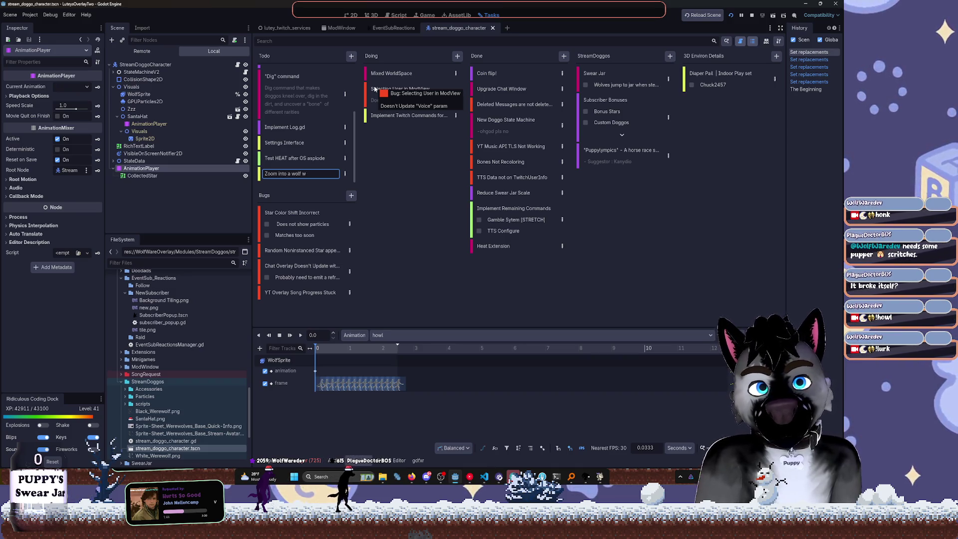
key("Return")
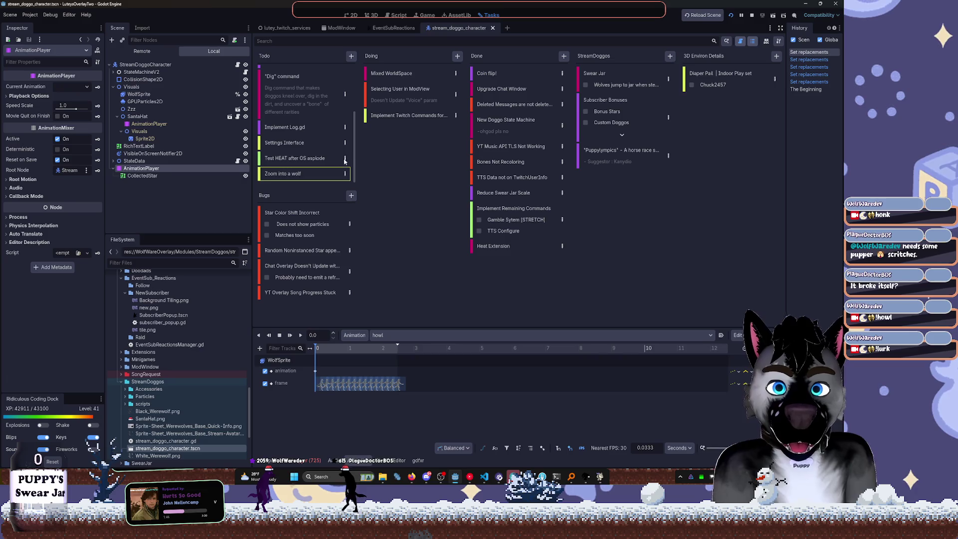
Give the card the description 'This could be really great for patronage'
left_click(345, 173)
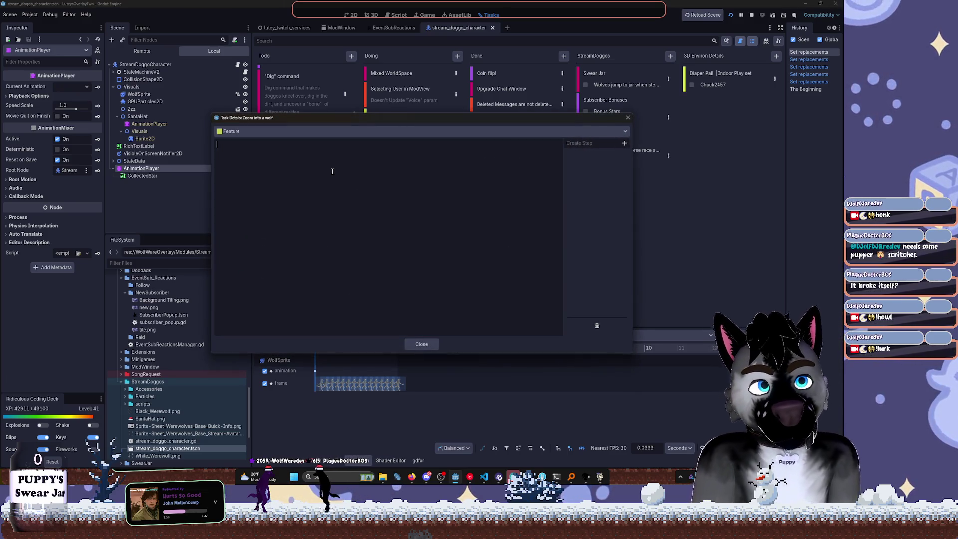
type("T")
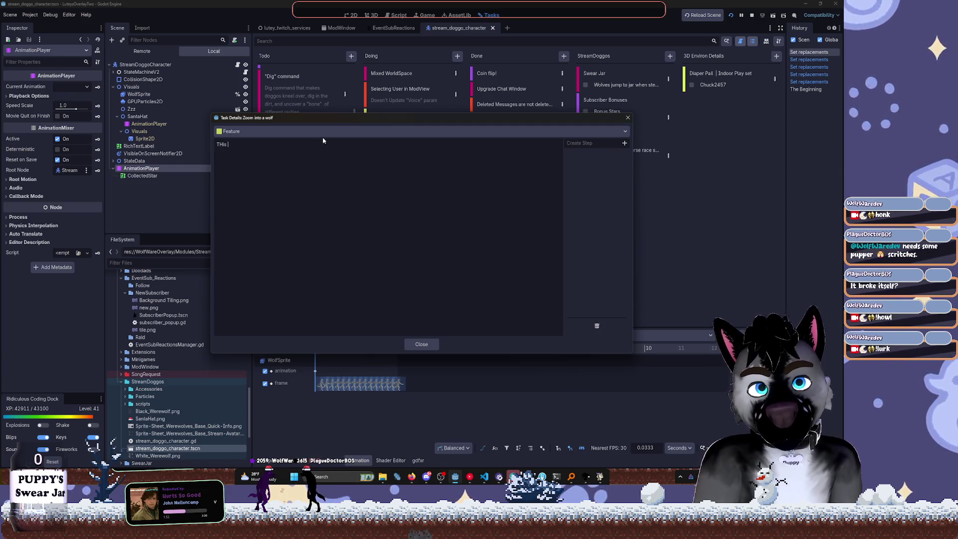
type("his could be r")
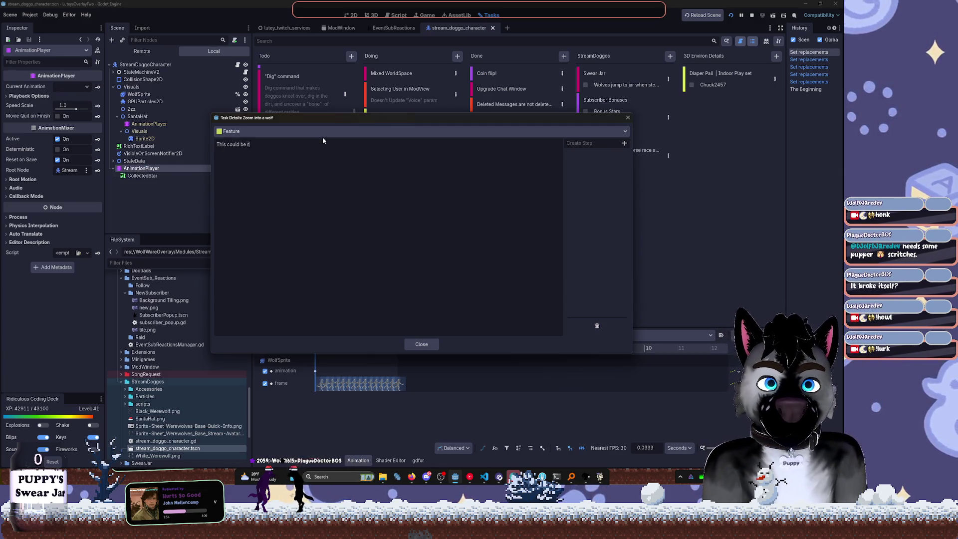
type("eally great for")
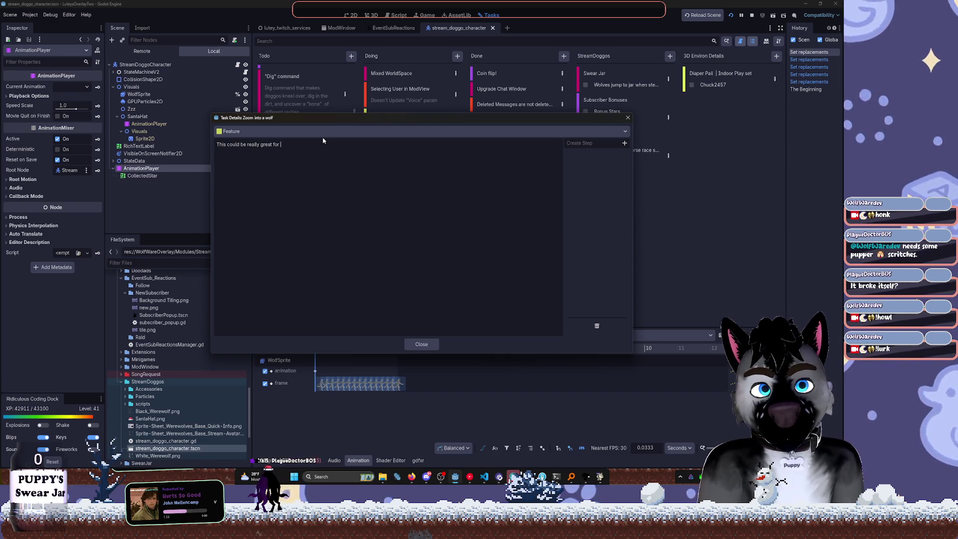
type(" patron")
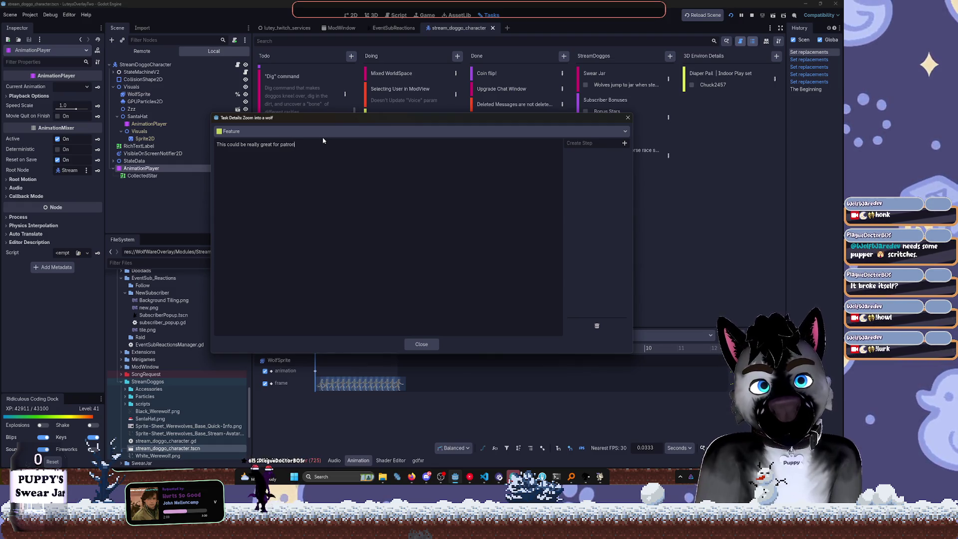
type("age like sub/gift/bits/etc")
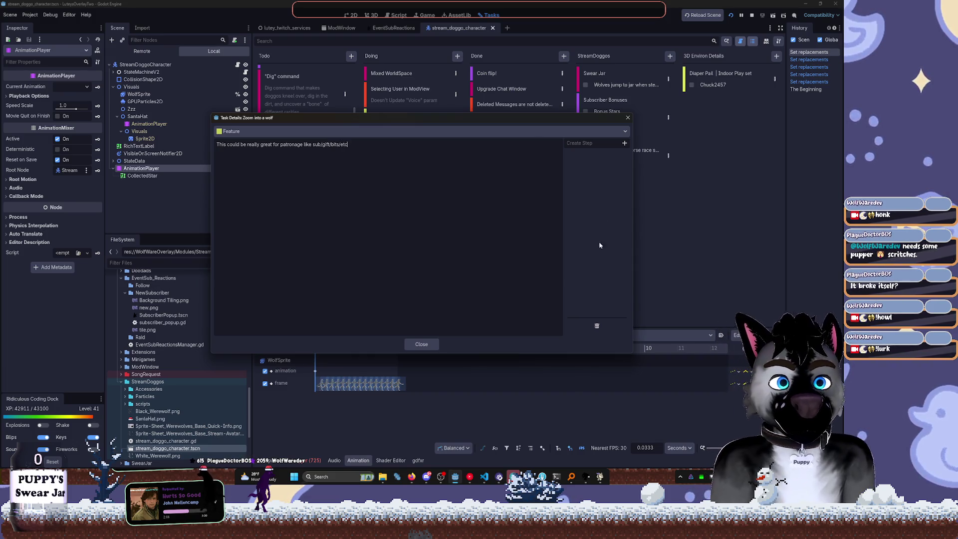
left_click(425, 343)
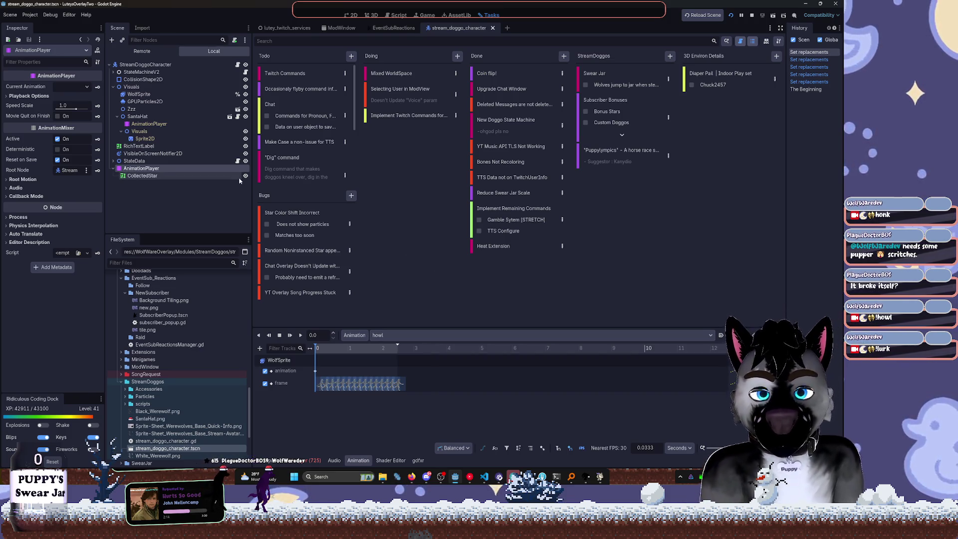
key("alt+Tab")
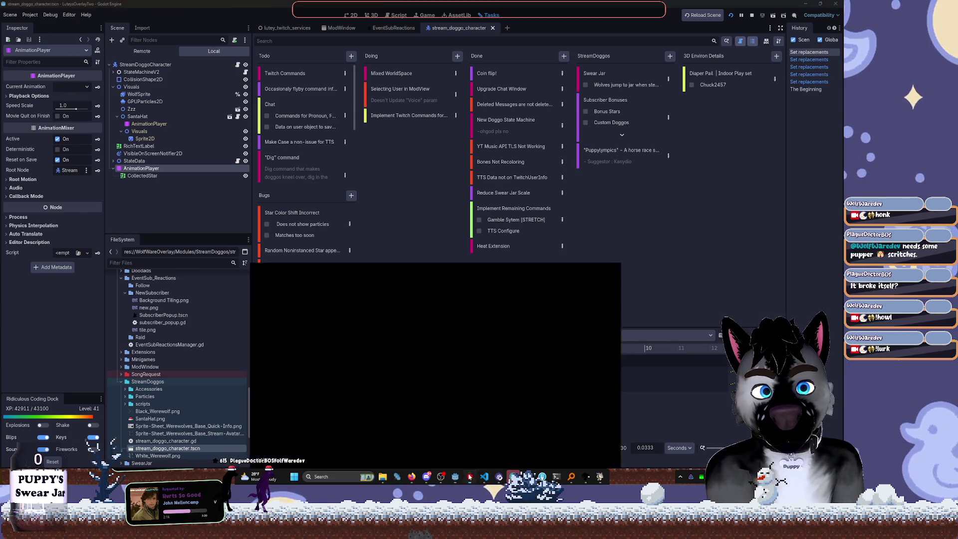
Play 'Aces' by The Something Specials & Taylor Olin from the playlist
scroll(321, 229, "down", 3)
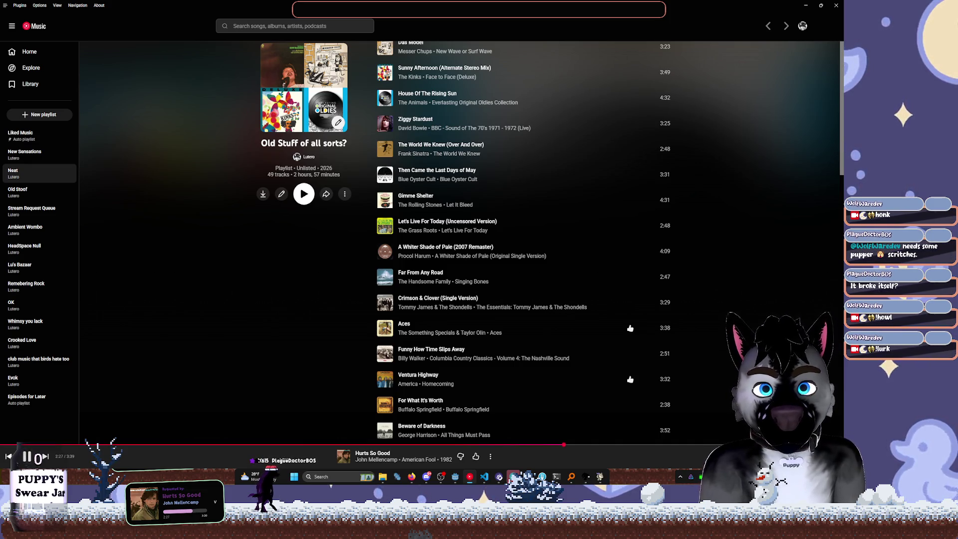
left_click(7, 456)
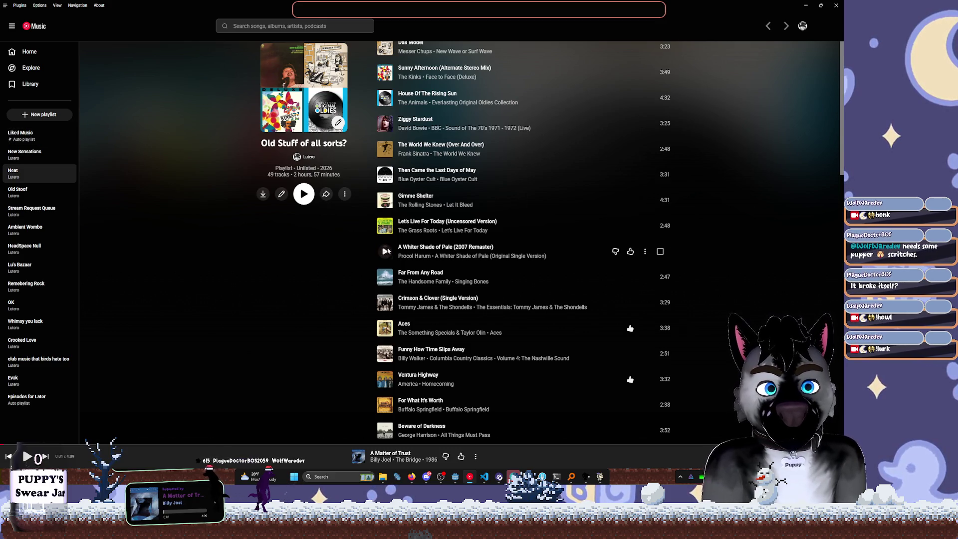
scroll(386, 258, "down", 2)
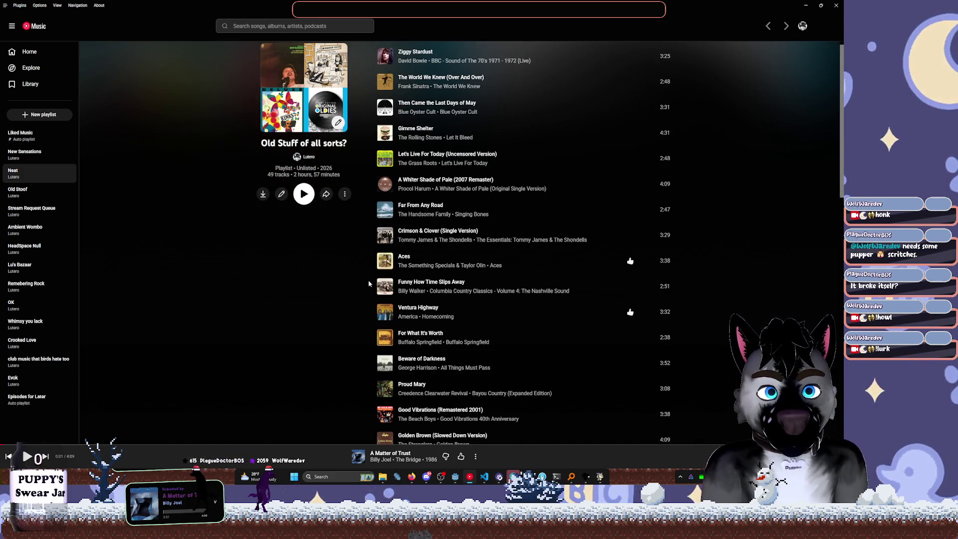
scroll(384, 265, "down", 2)
left_click(385, 194)
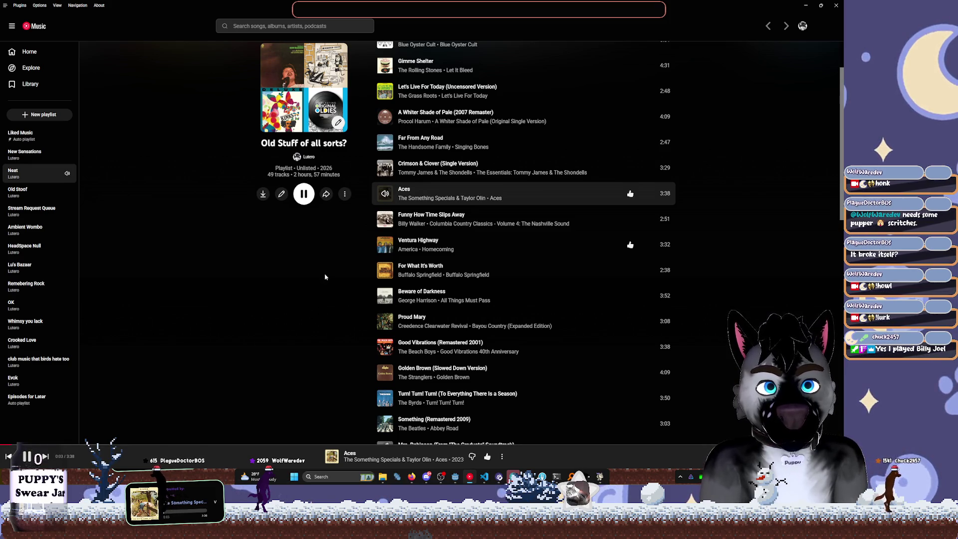
Scroll the playlist back to the top and minimize YouTube Music
scroll(332, 266, "up", 1)
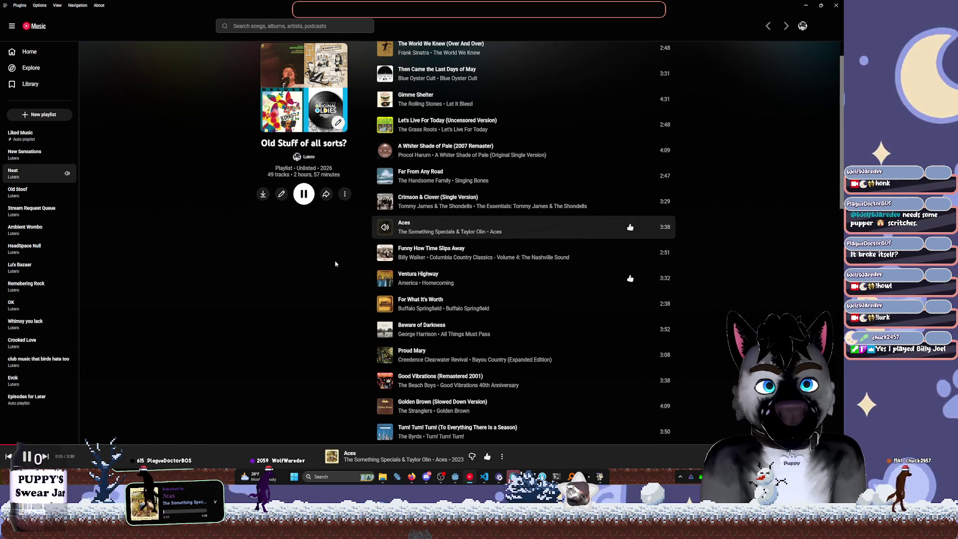
scroll(334, 265, "up", 3)
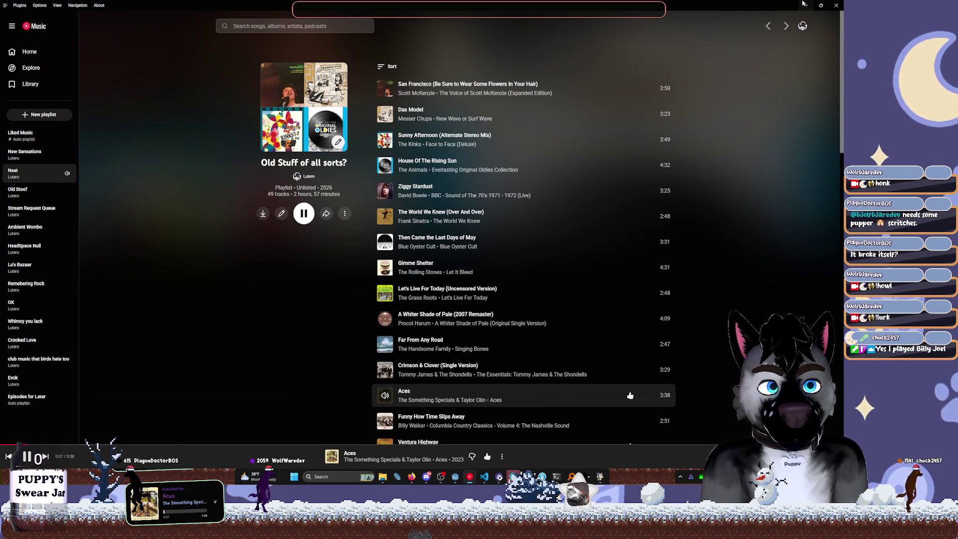
left_click(805, 5)
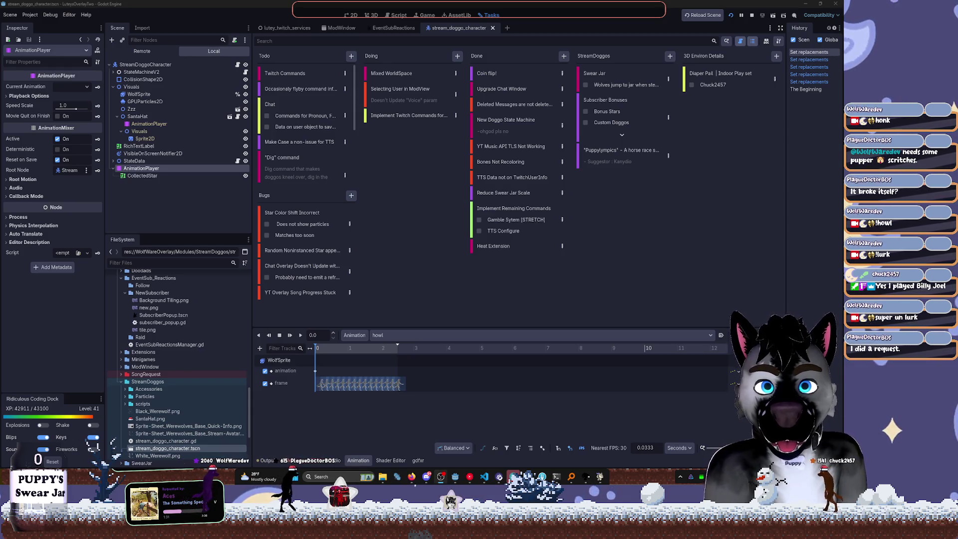
Restore YouTube Music and search for 'IMs runaway'
left_click(470, 477)
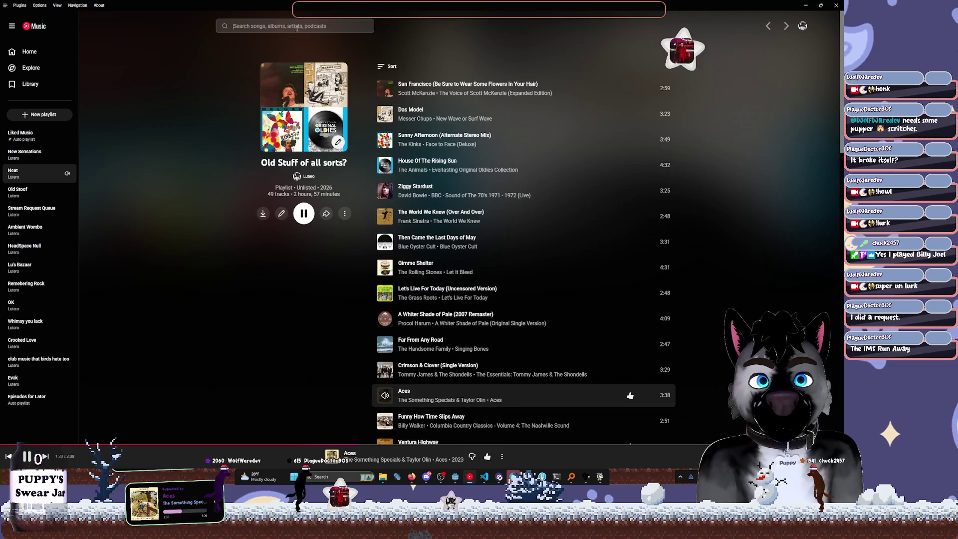
left_click(297, 27)
type("IMs runaway")
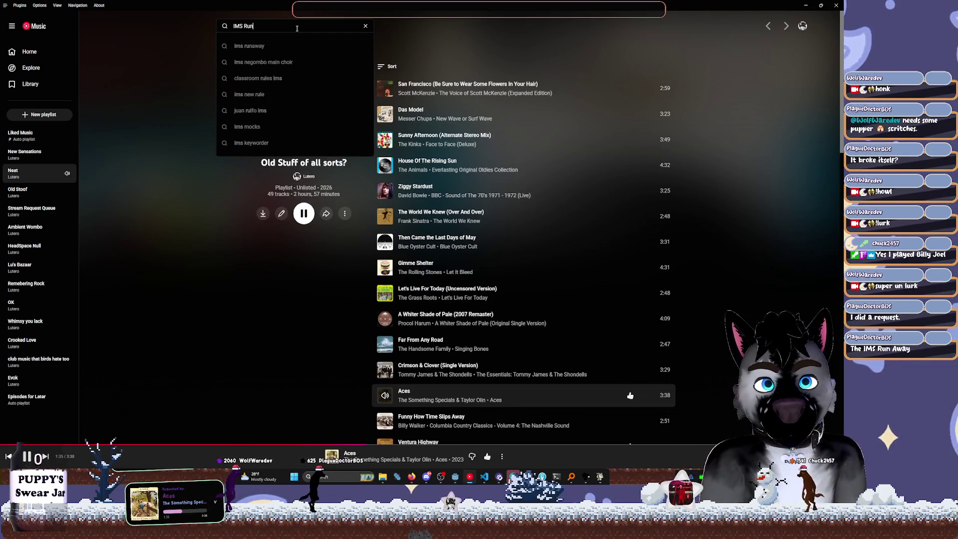
key("Return")
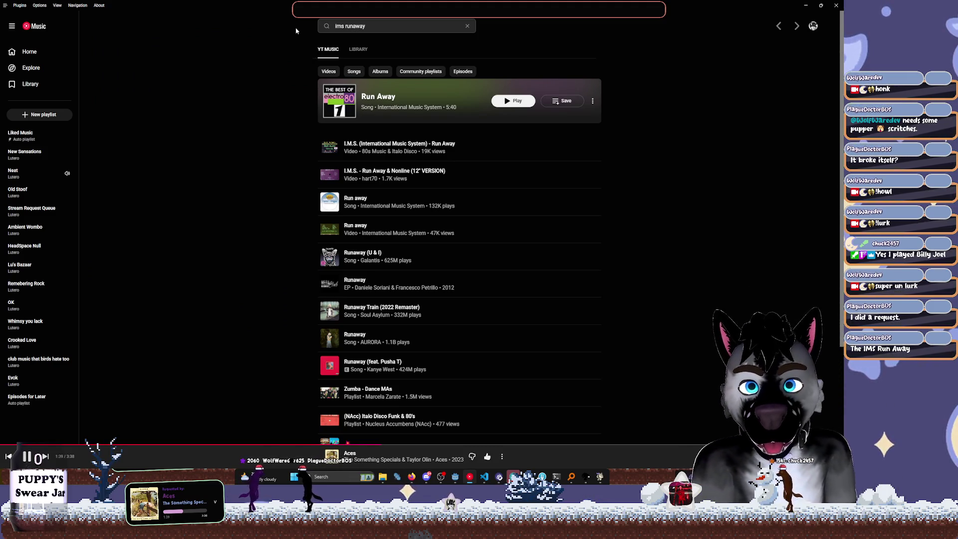
Check the API Server port setting without changing it, then play 'Run Away' by International Music System
left_click(20, 5)
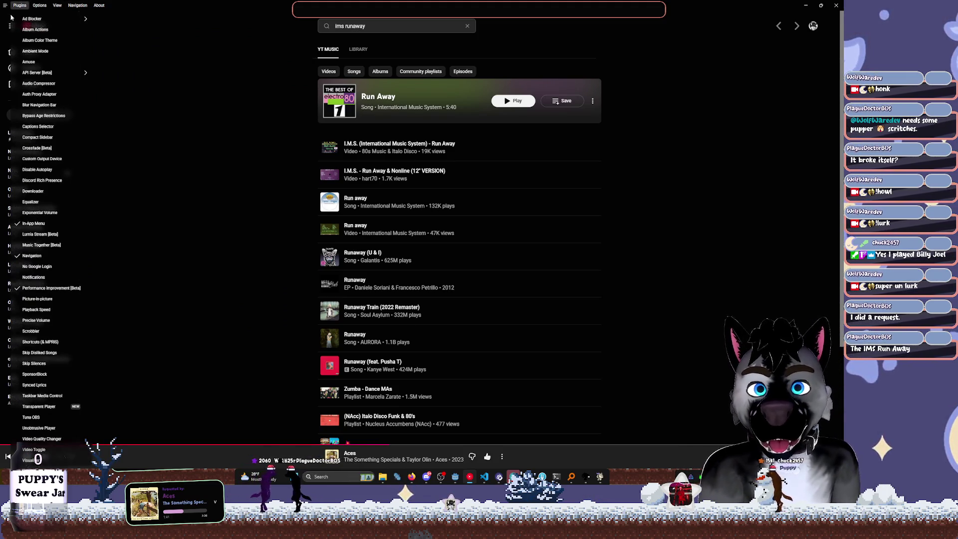
mouse_move(67, 73)
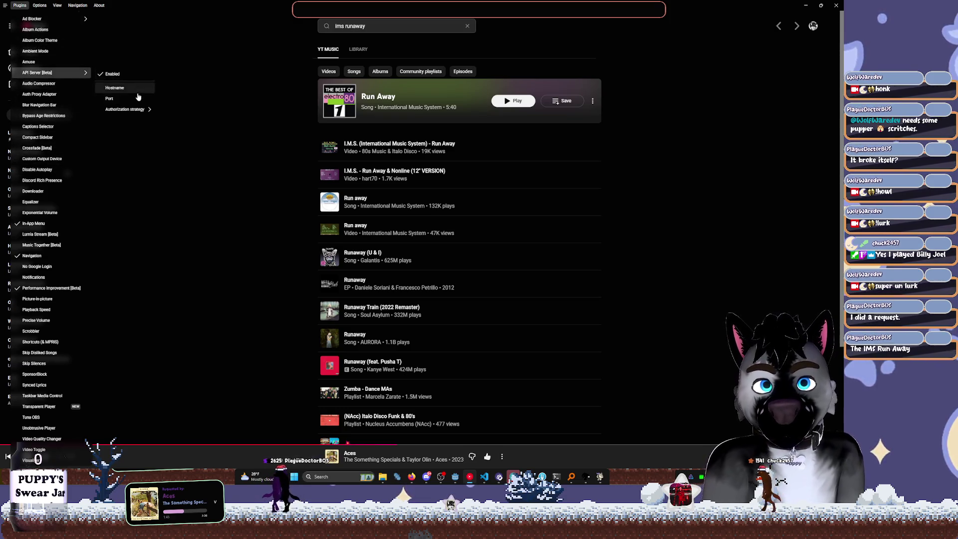
left_click(137, 102)
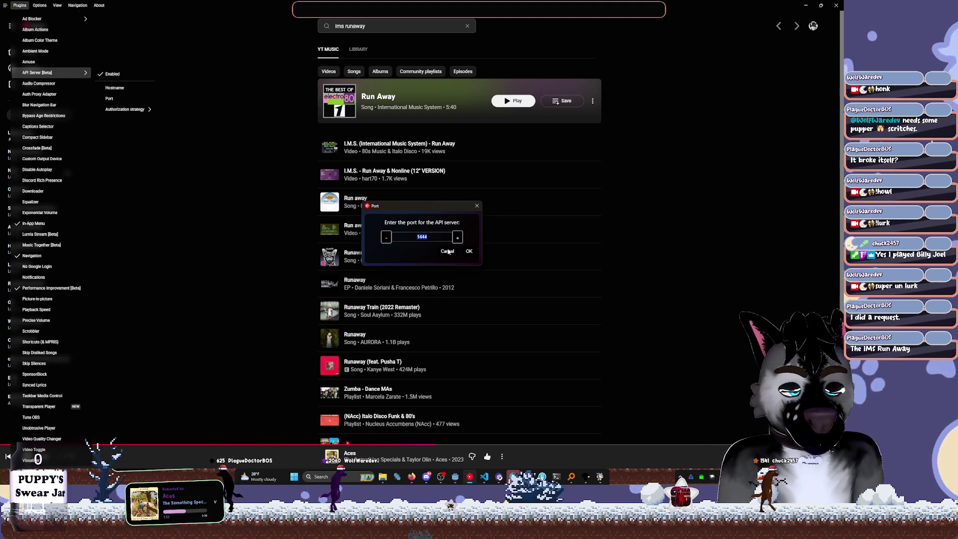
left_click(448, 252)
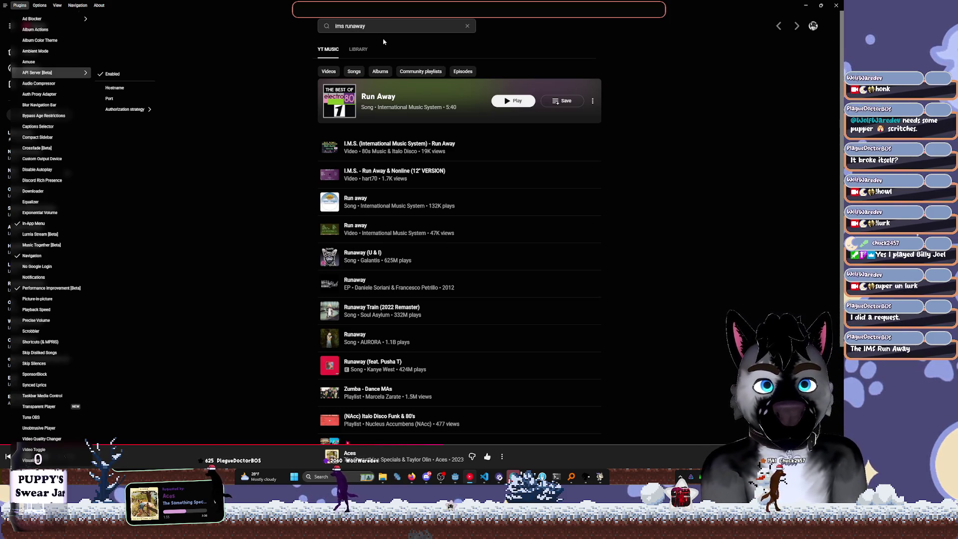
left_click(512, 104)
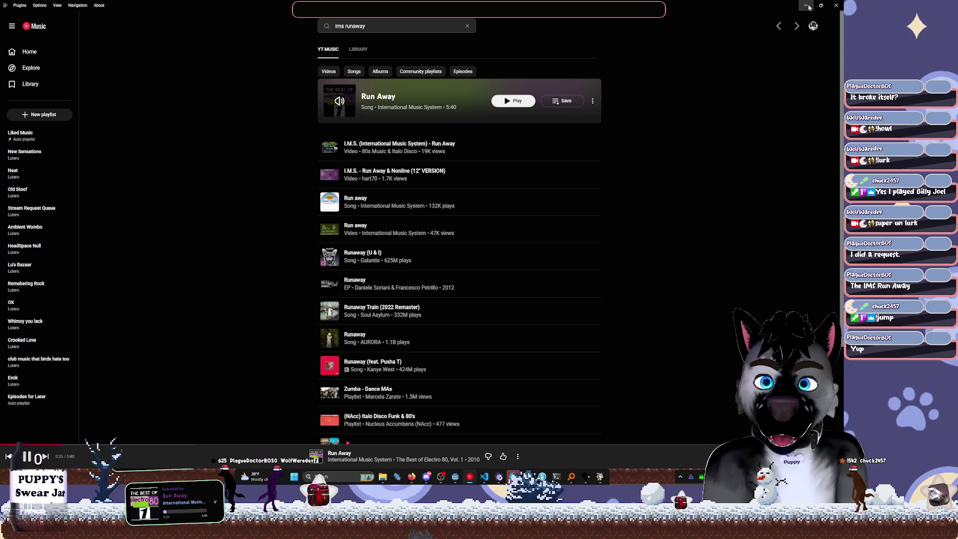
left_click(809, 7)
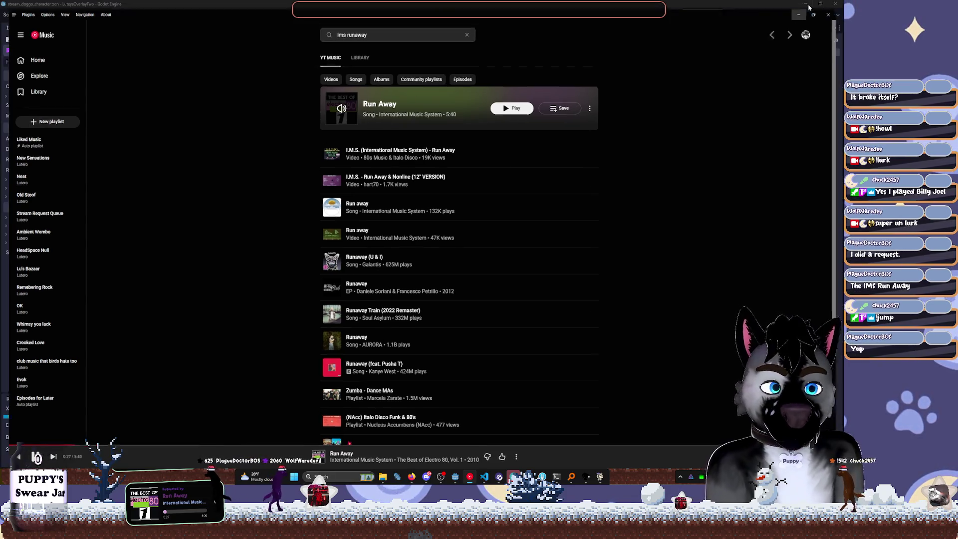
Check that Run Away is playing in YouTube Music, minimize it, and show the ModWindow scene
left_click(469, 476)
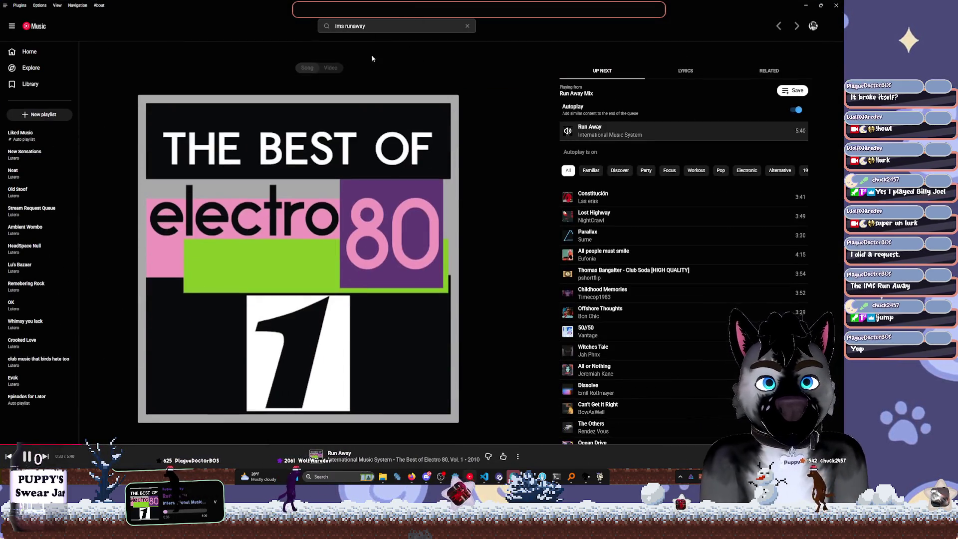
left_click(807, 5)
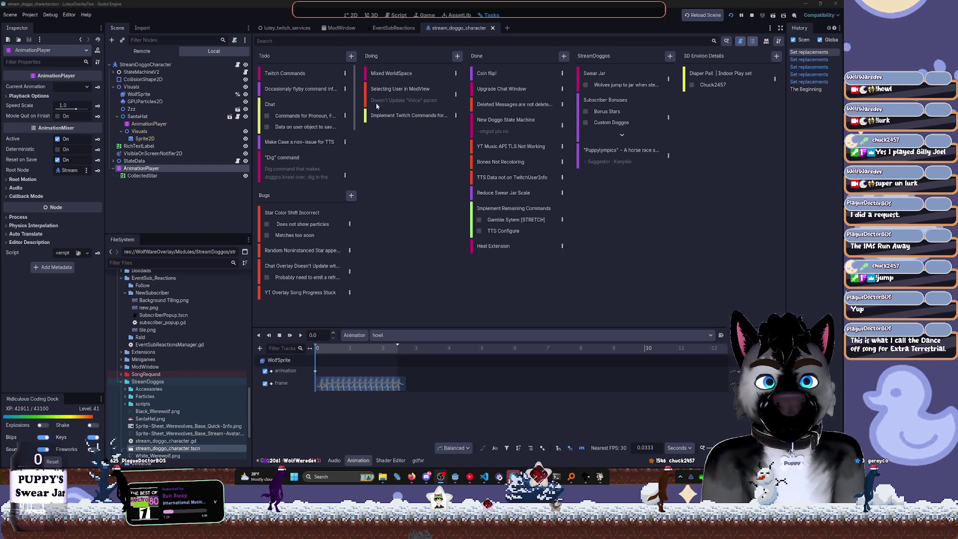
left_click(341, 28)
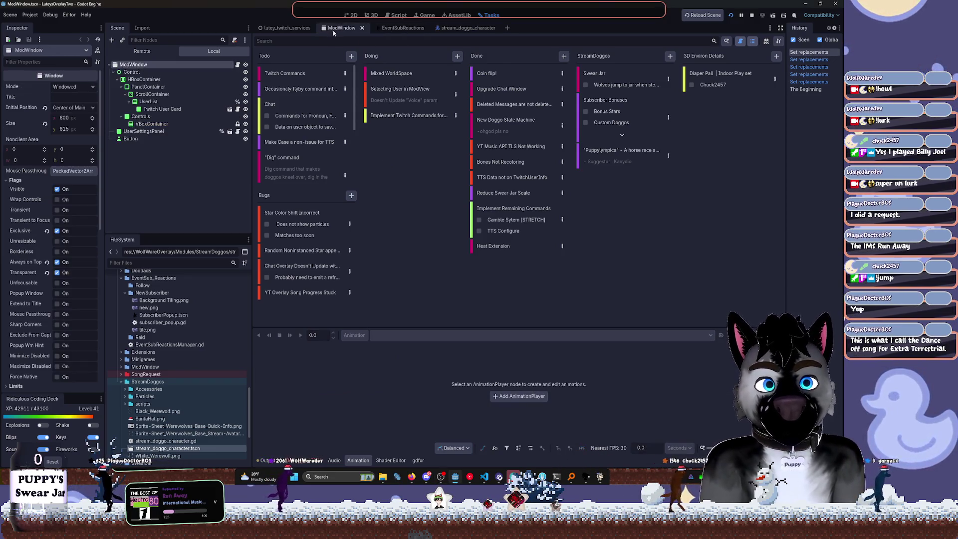
Switch to the lutey_twitch_services scene and minimize the music window back to Godot
left_click(287, 28)
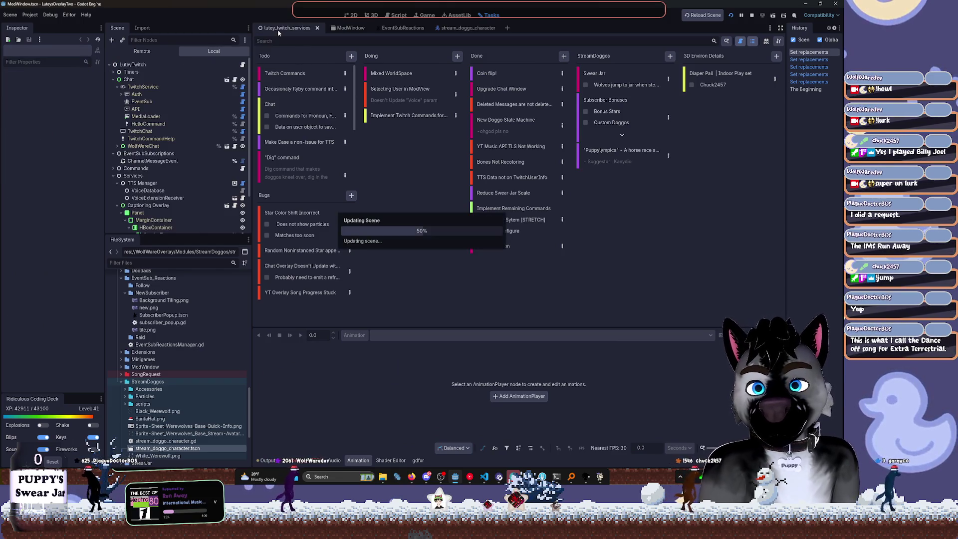
key("alt+Tab")
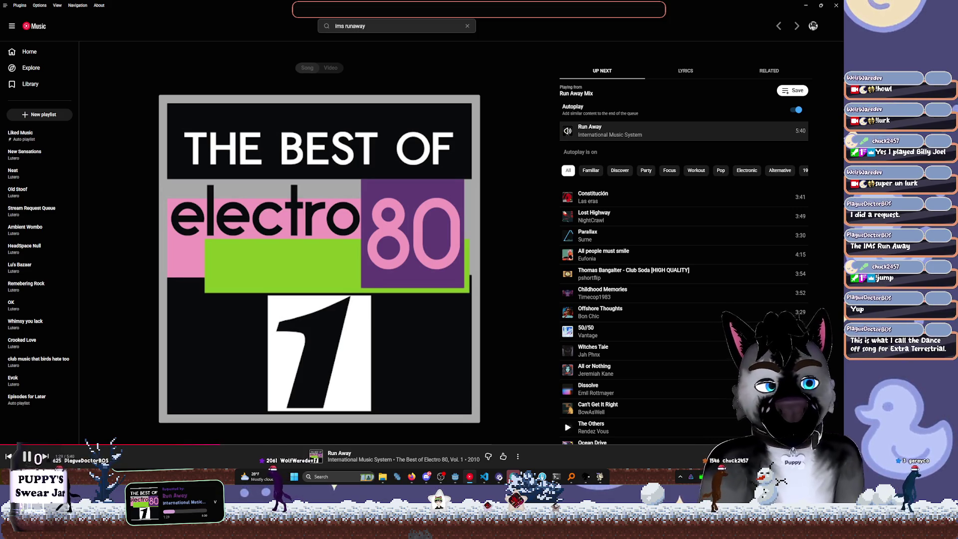
left_click(805, 7)
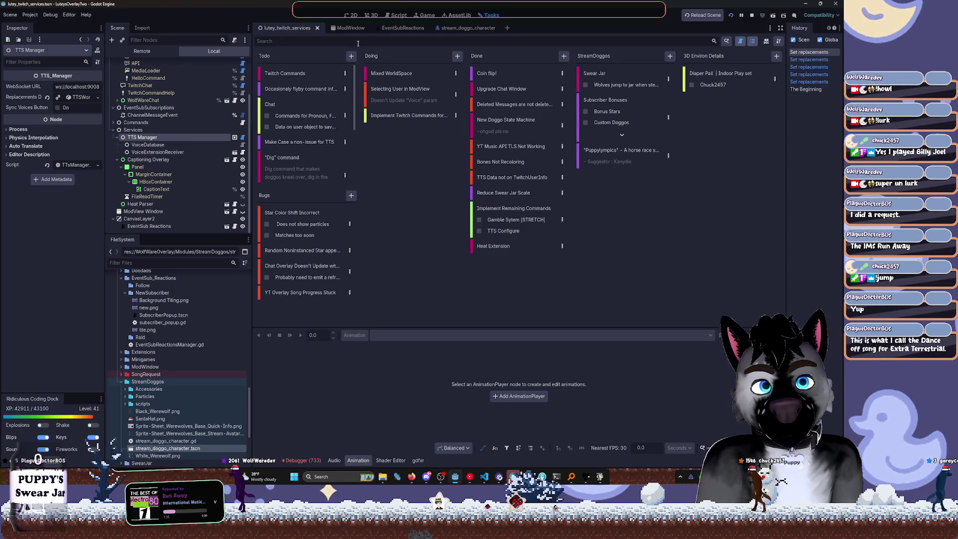
Switch to 2D and open doggo_state_data.gd from StreamDoggos/scripts
left_click(351, 15)
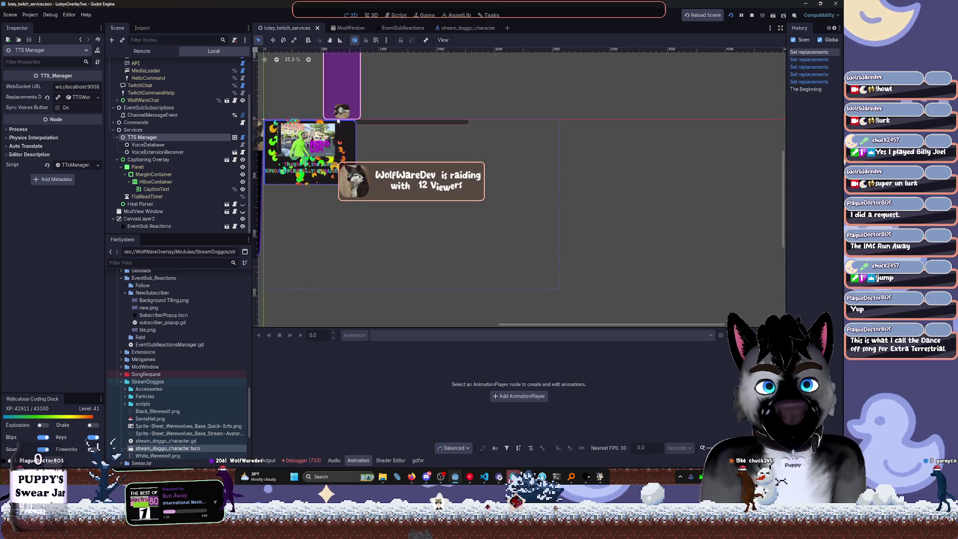
scroll(151, 399, "down", 3)
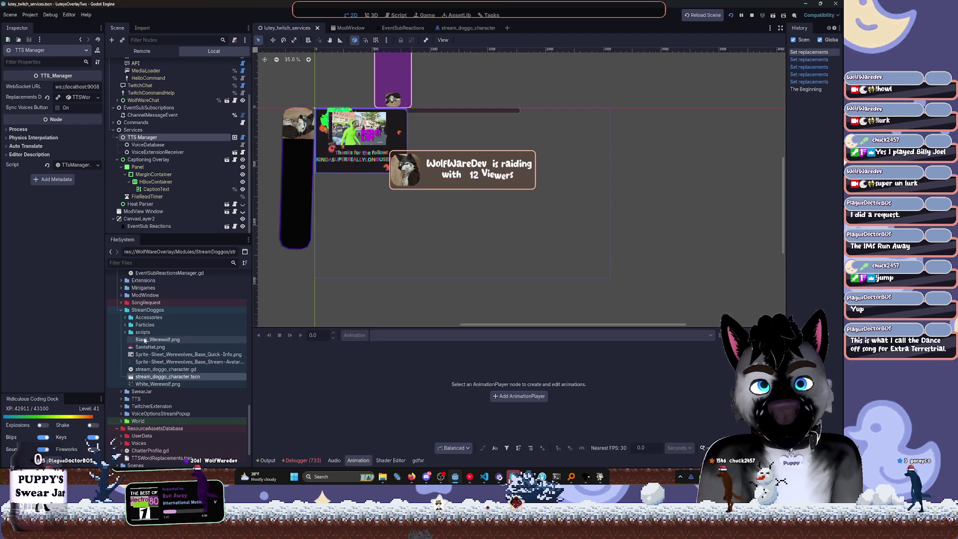
double_click(142, 333)
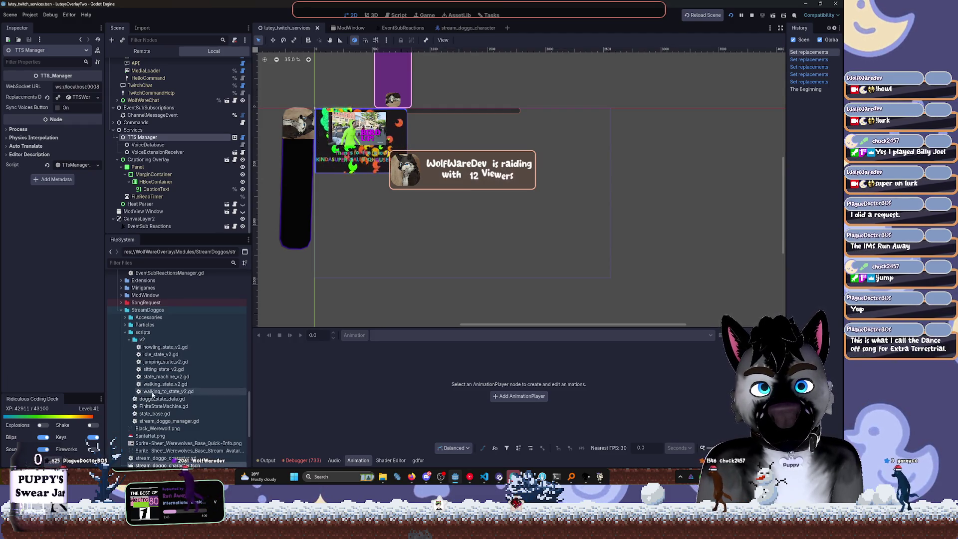
left_click(157, 399)
double_click(156, 399)
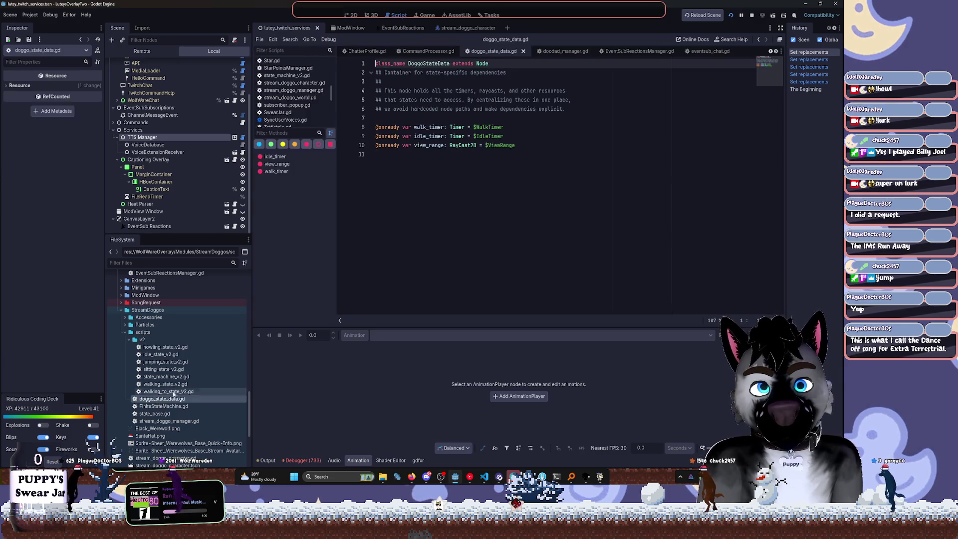
Delete the container description comment block at the top of the script and save
left_click(514, 145)
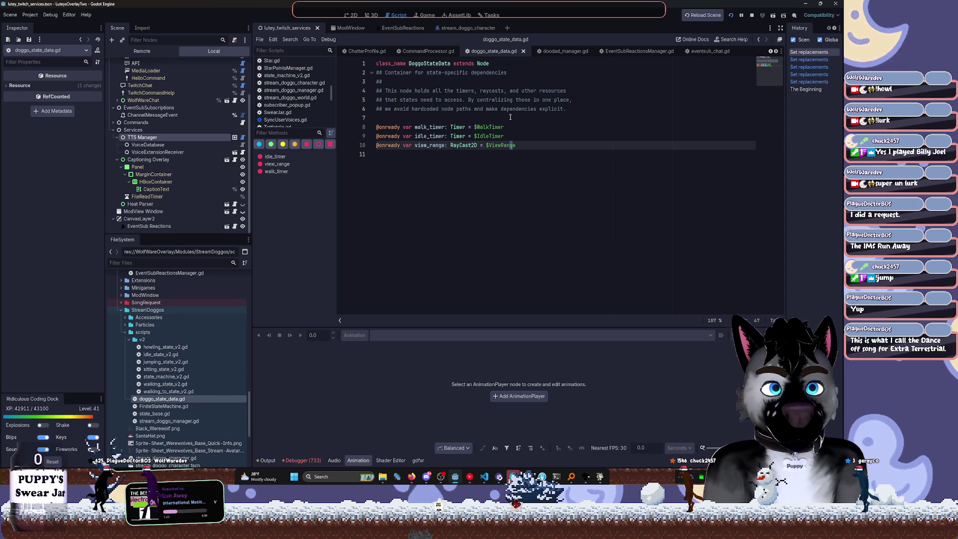
mouse_move(392, 117)
left_mouse_down()
mouse_move(358, 98)
mouse_move(347, 72)
left_mouse_up()
key("BackSpace")
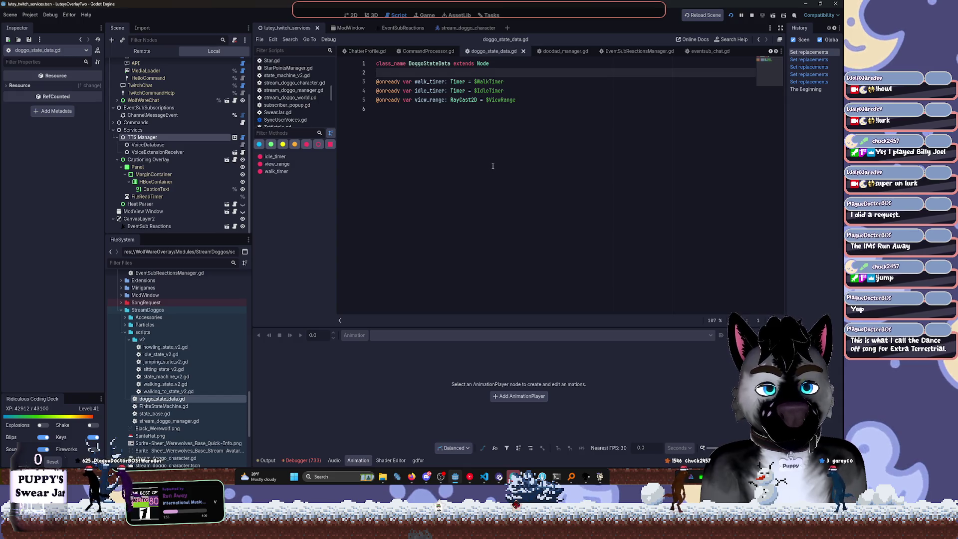
key("ctrl+s")
Look through walking_to_state_v2.gd, then bring up idle_state_v2.gd
double_click(168, 391)
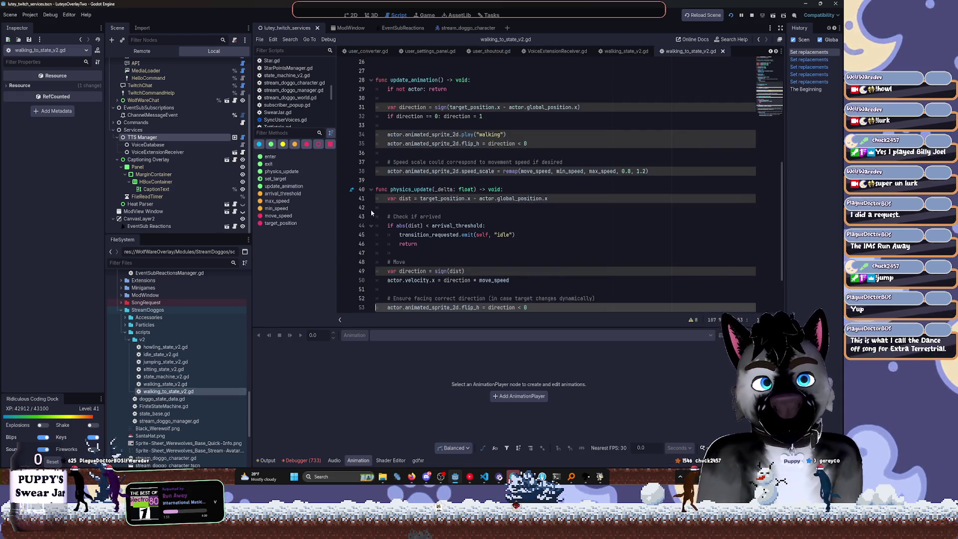
scroll(371, 213, "up", 8)
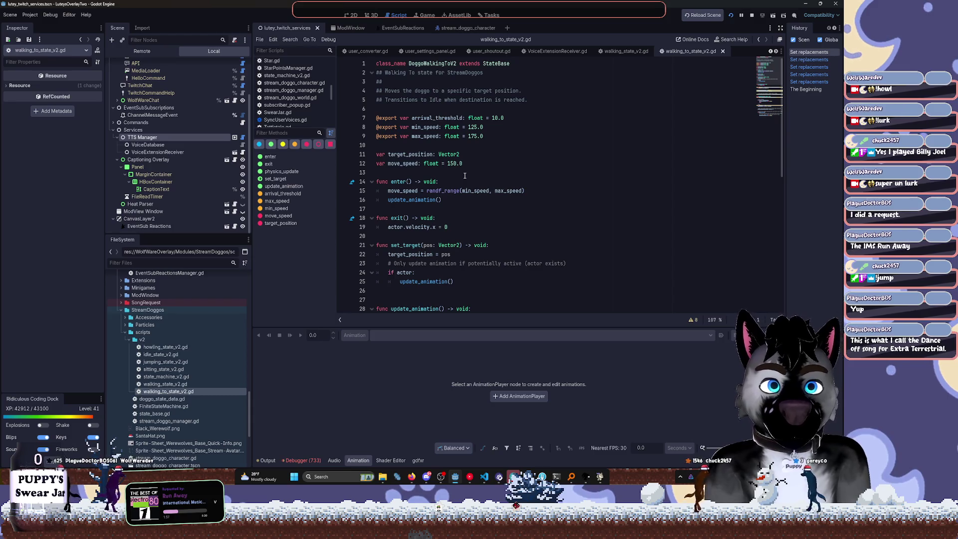
scroll(469, 169, "down", 10)
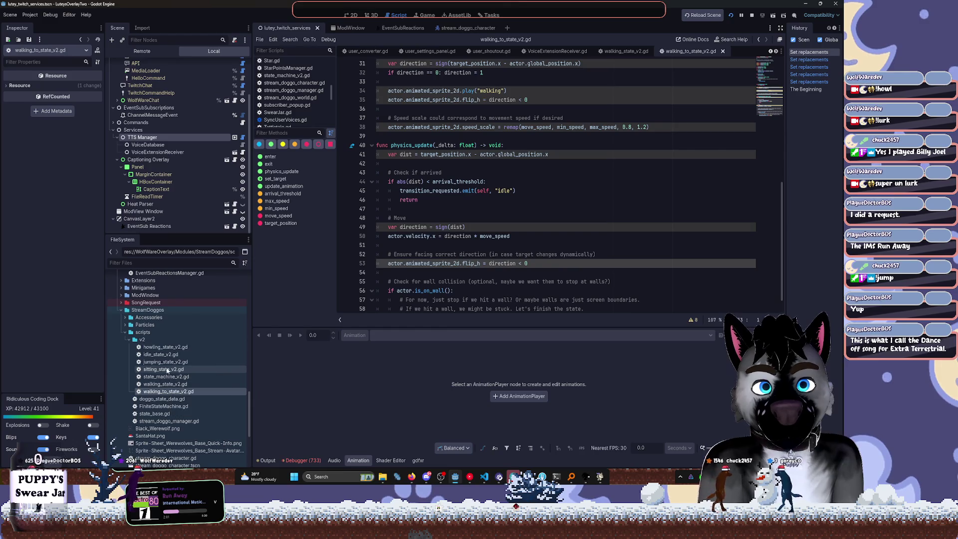
double_click(161, 354)
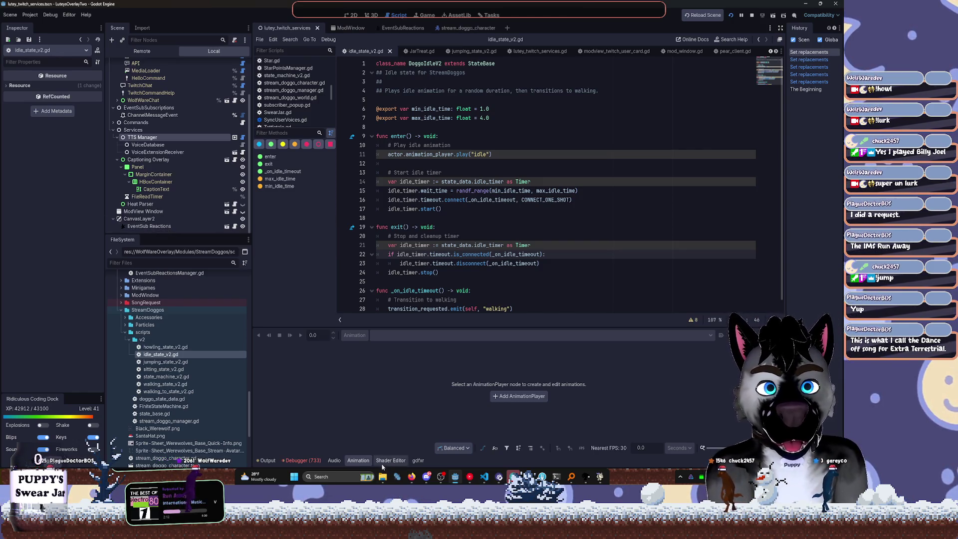
Preview the idle animation in stream_doggo_character, then open Find in Files from the idle script
left_click(364, 462)
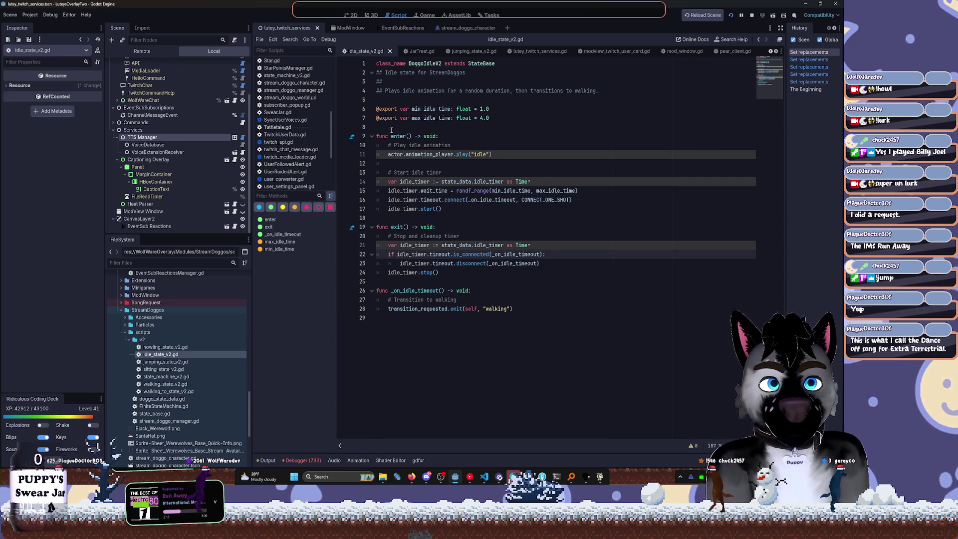
left_click(454, 28)
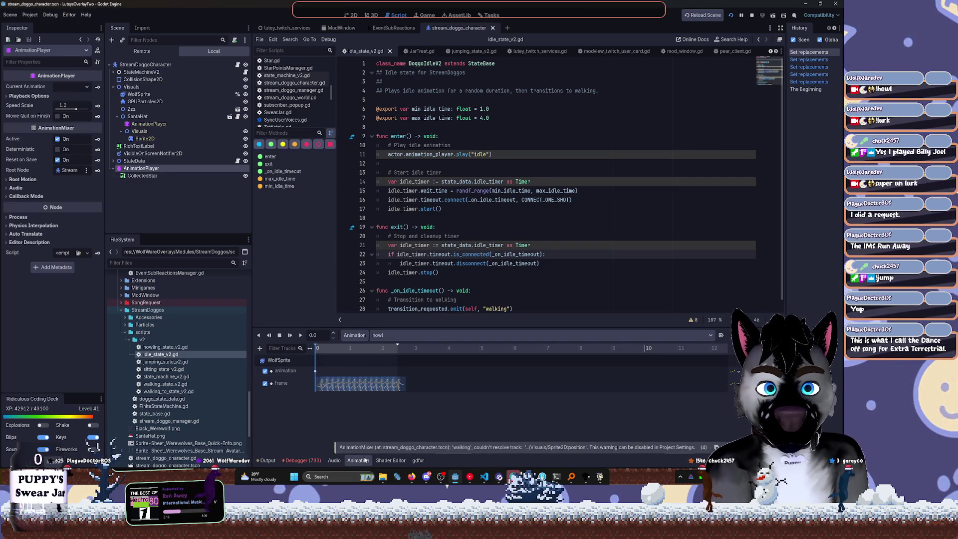
left_click(379, 335)
left_click(399, 369)
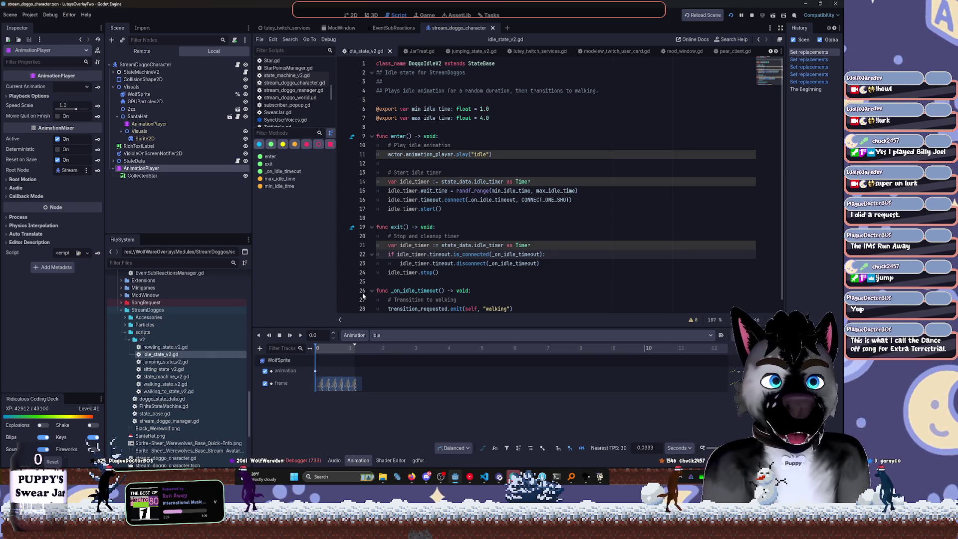
left_click(400, 265)
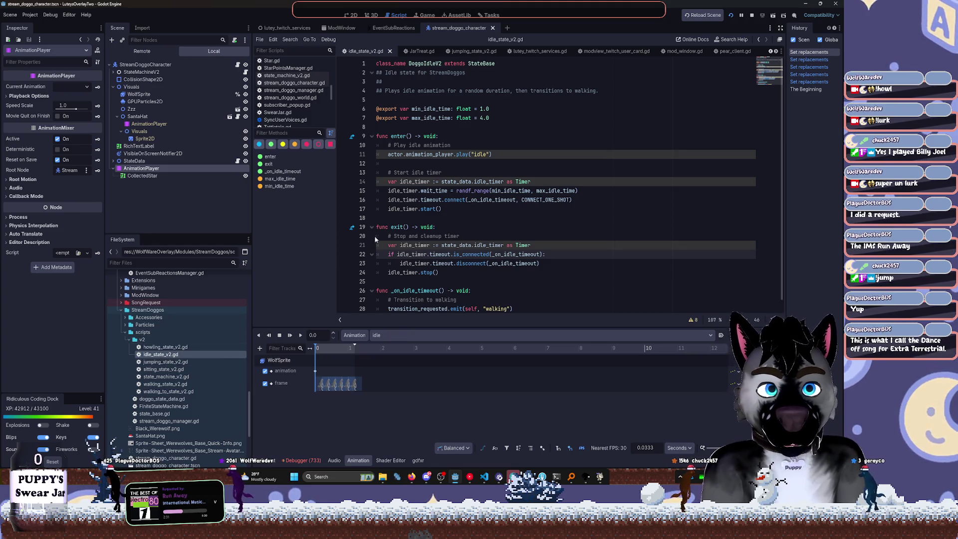
key("ctrl+shift+f")
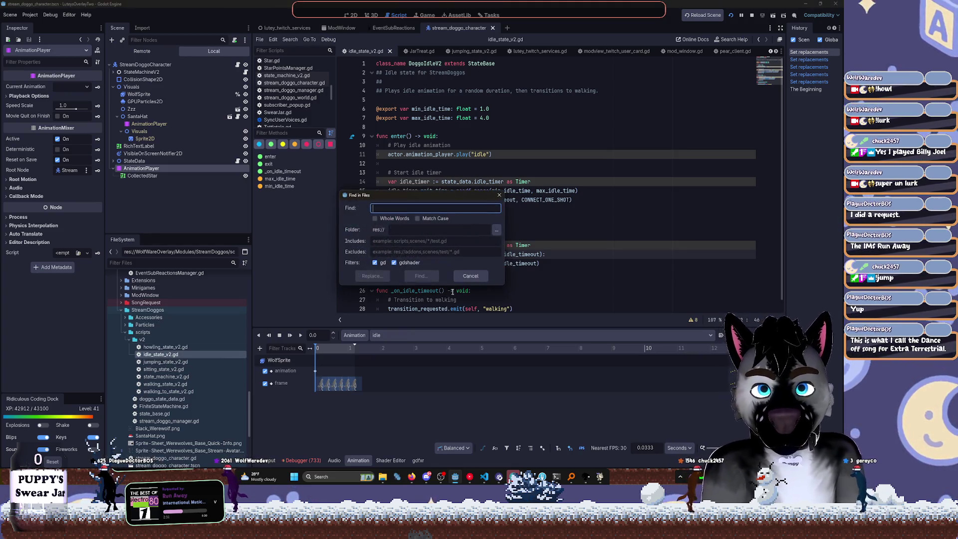
Search all project files for 'lurk' and scroll through the 34 matches in 7 files
type("lurk")
key("Return")
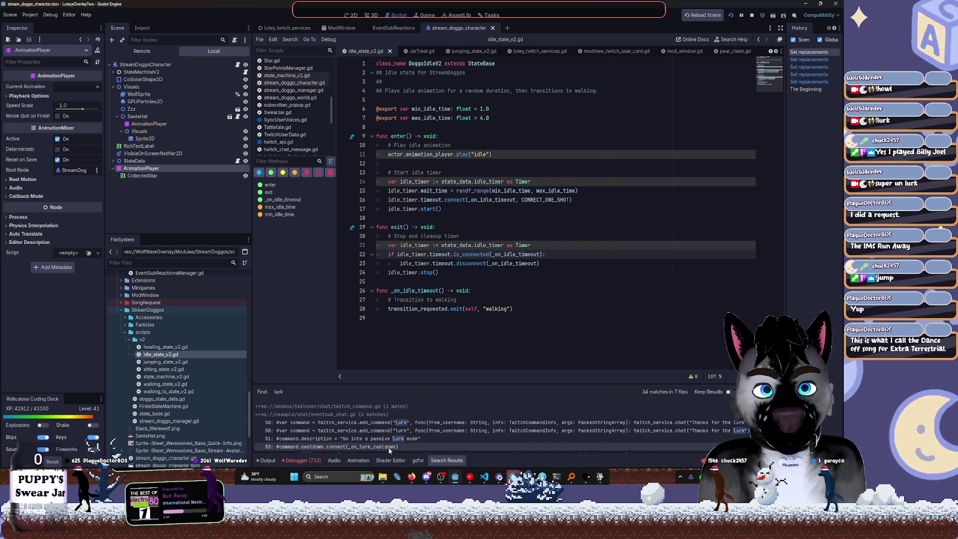
scroll(401, 449, "down", 1)
scroll(427, 439, "down", 3)
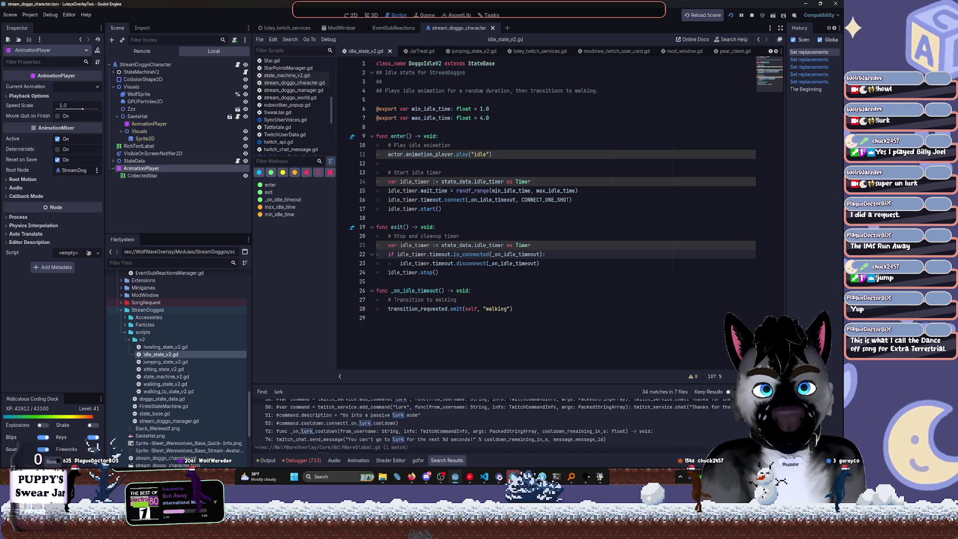
scroll(414, 424, "down", 4)
scroll(415, 425, "down", 1)
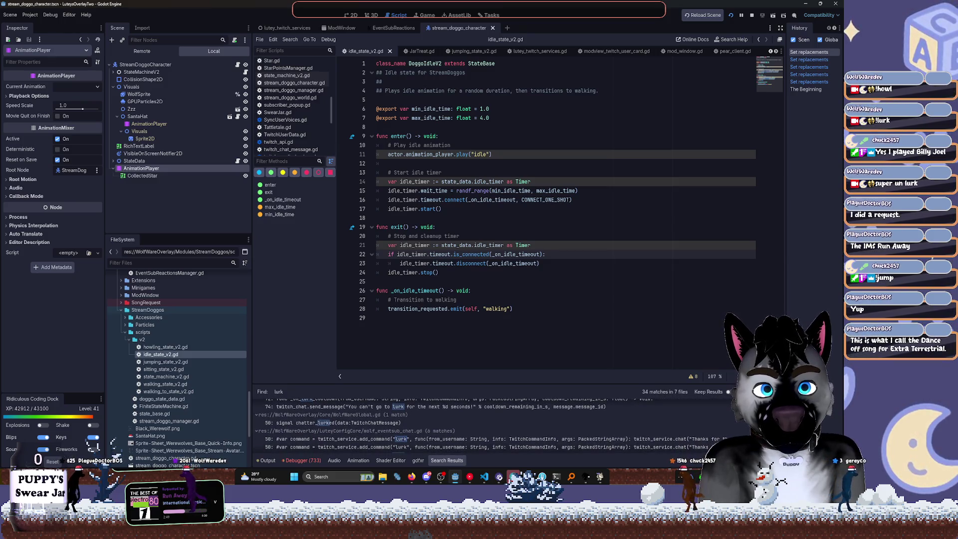
Search YouTube Music for 'extreme g3 soundtrack', then return to Godot
left_click(470, 477)
left_click(322, 26)
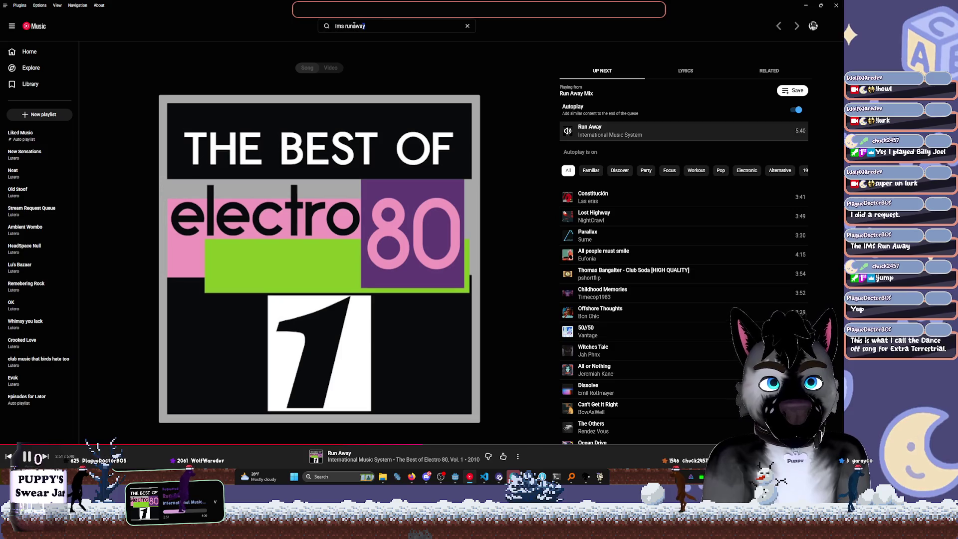
type("Ex")
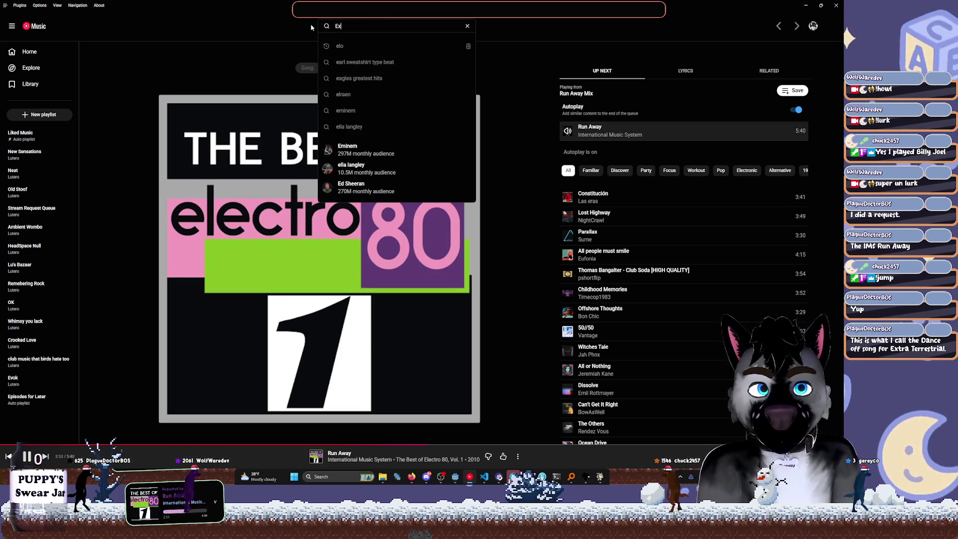
type("treme g3")
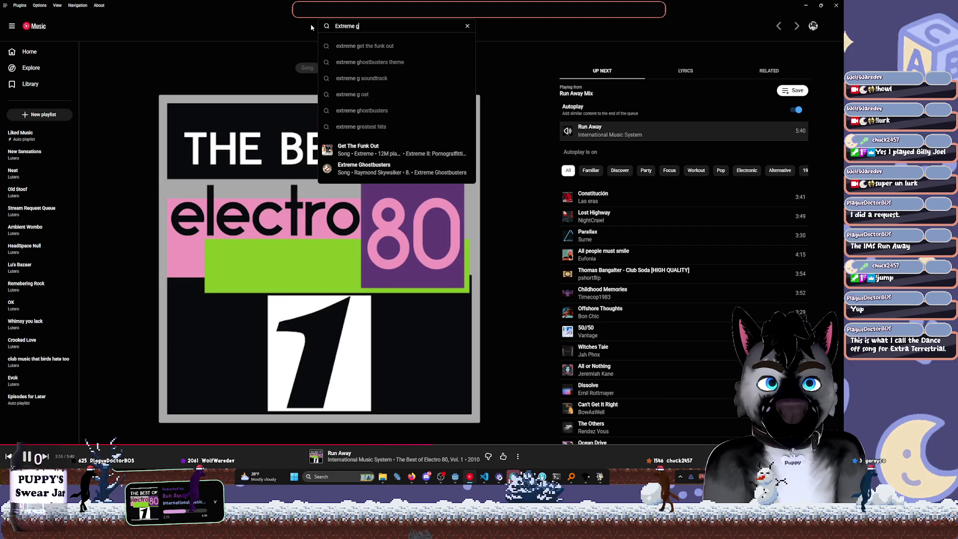
key("Down")
key("Return")
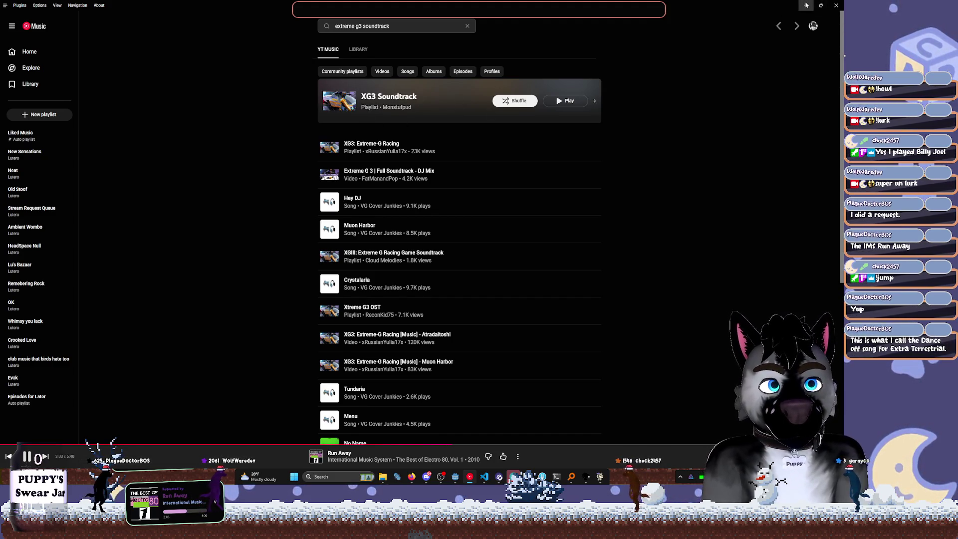
key("alt+Tab")
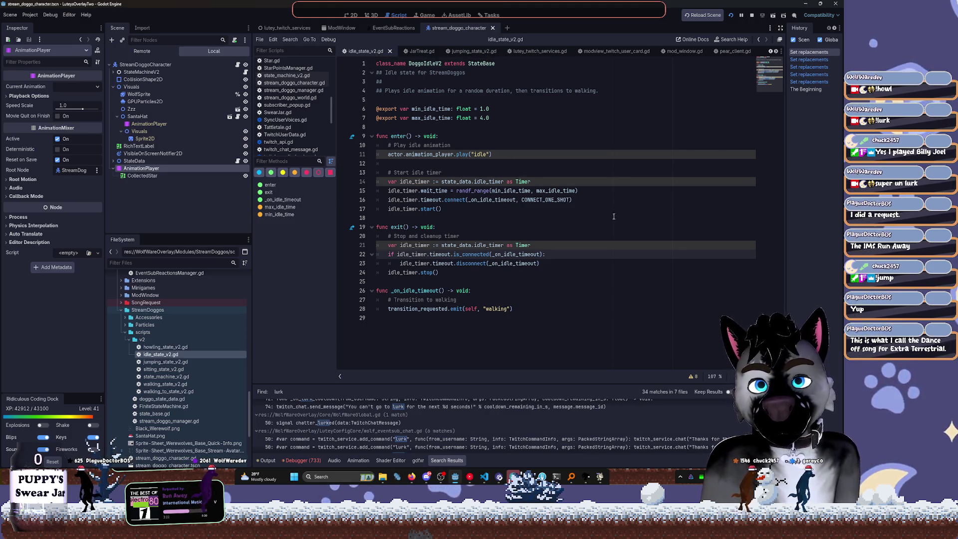
Close idle_state_v2.gd and open sitting_state_v2.gd in the script editor
middle_click(375, 56)
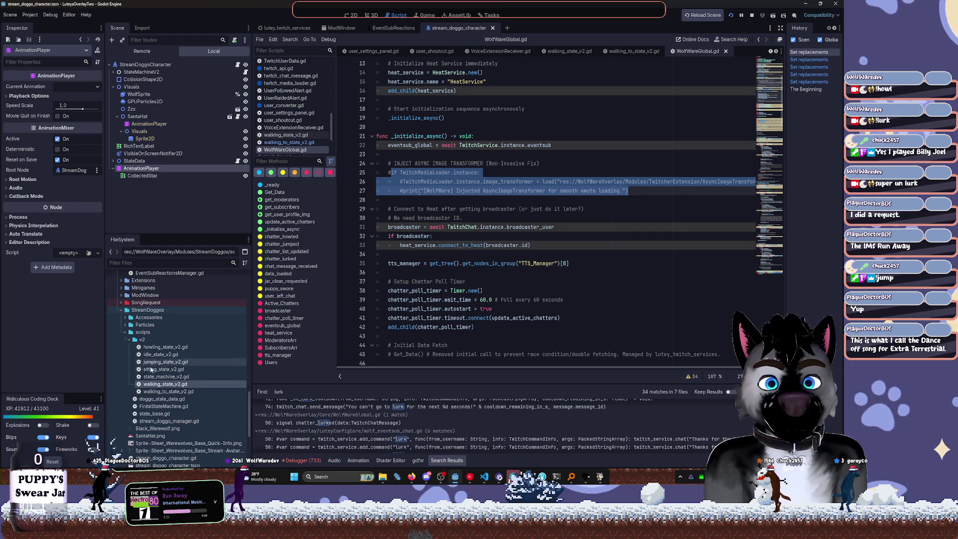
double_click(163, 369)
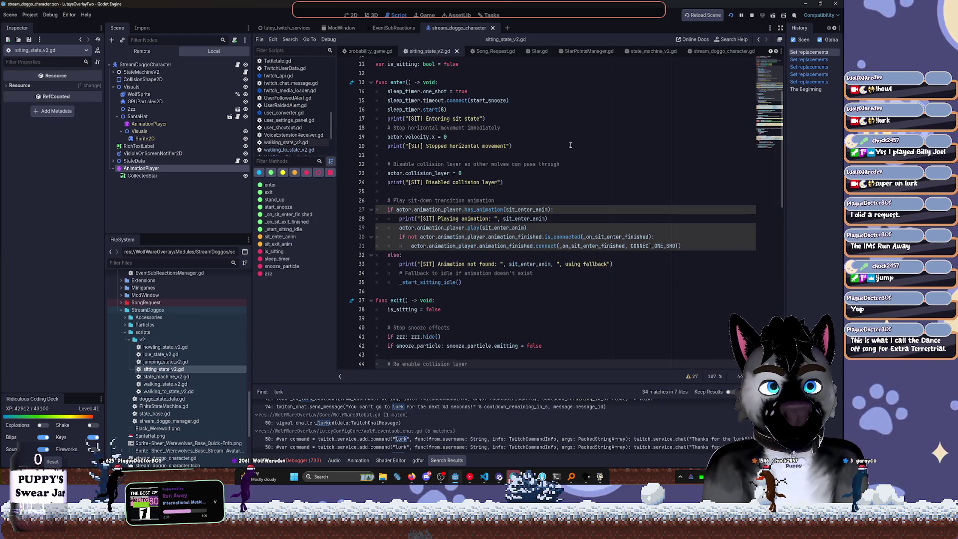
left_click(575, 152)
scroll(576, 150, "up", 3)
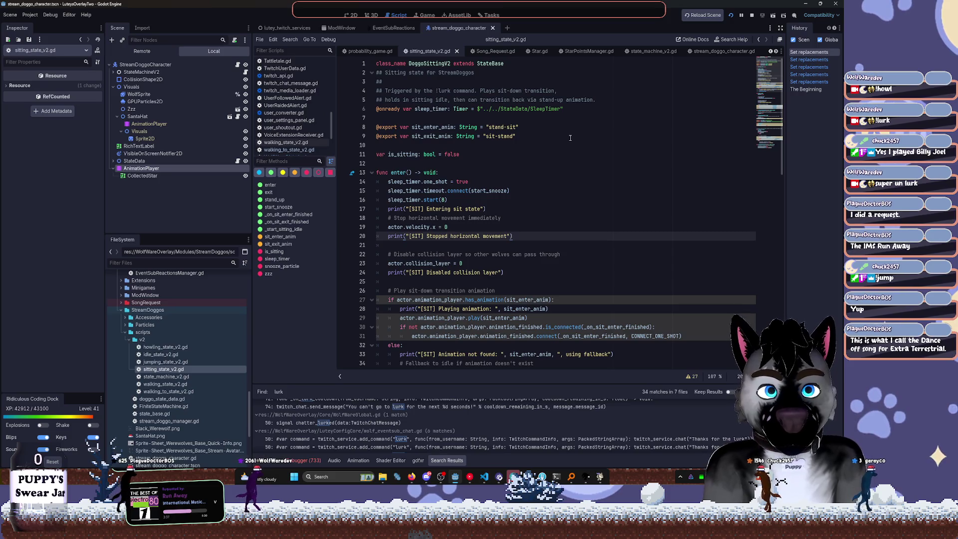
scroll(549, 143, "down", 1)
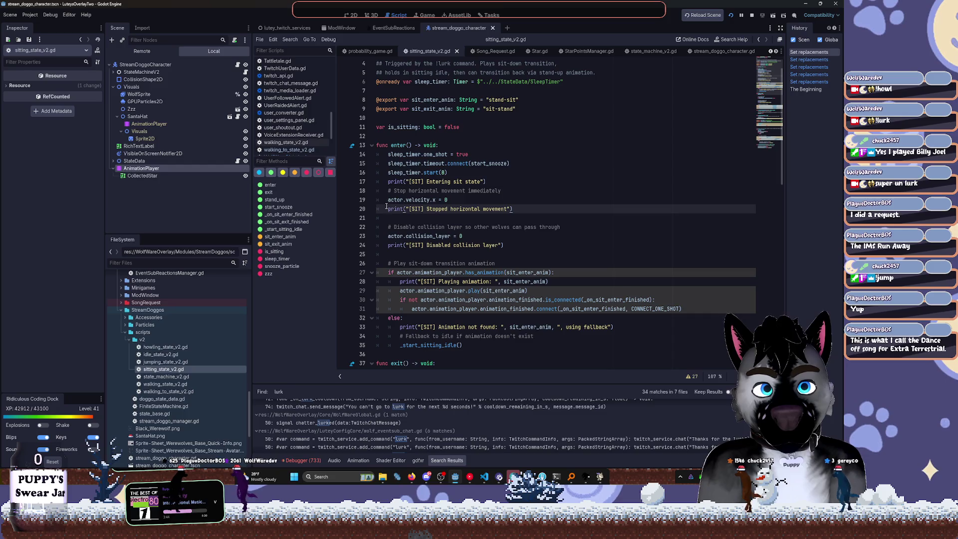
Delete the 'Disabled collision layer' print line and the leftover empty line
left_click_drag(387, 205, 544, 207)
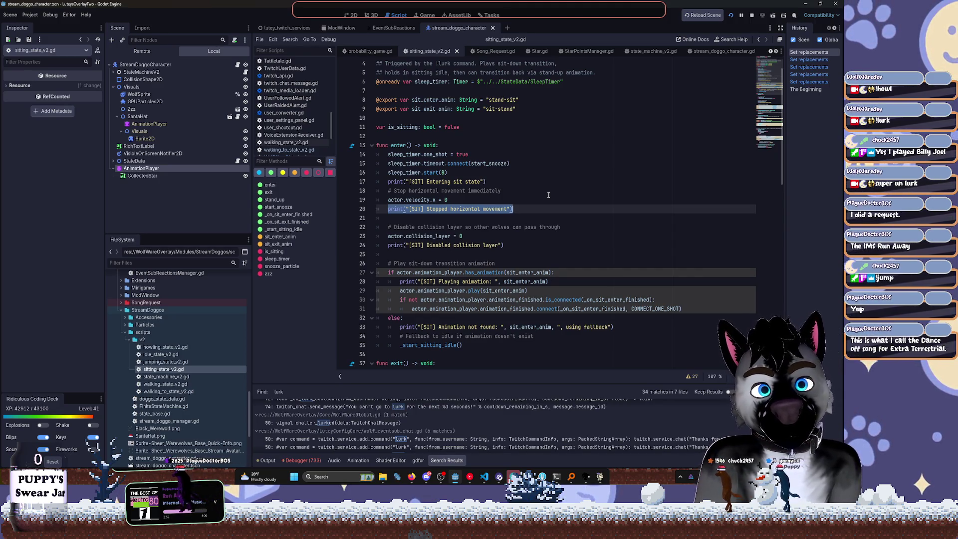
left_click(546, 227)
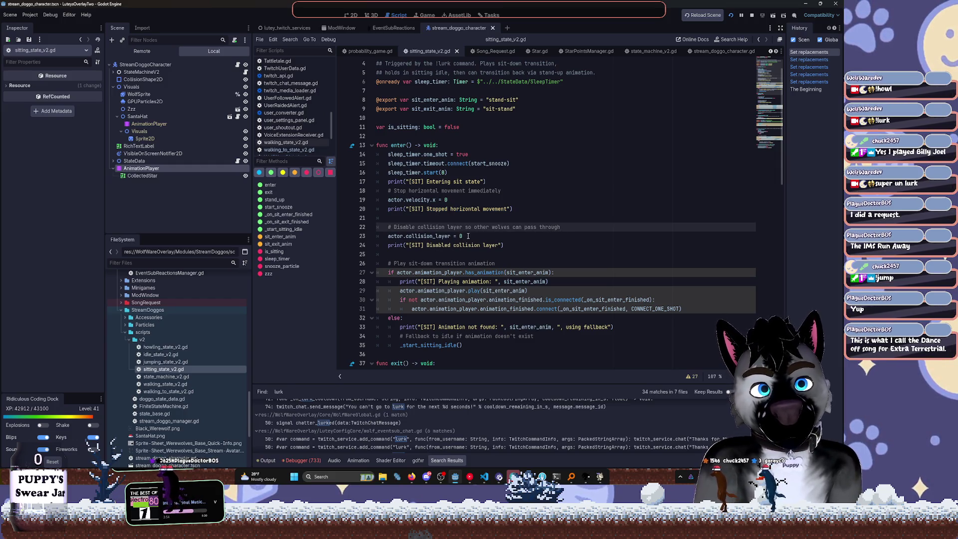
scroll(556, 195, "down", 1)
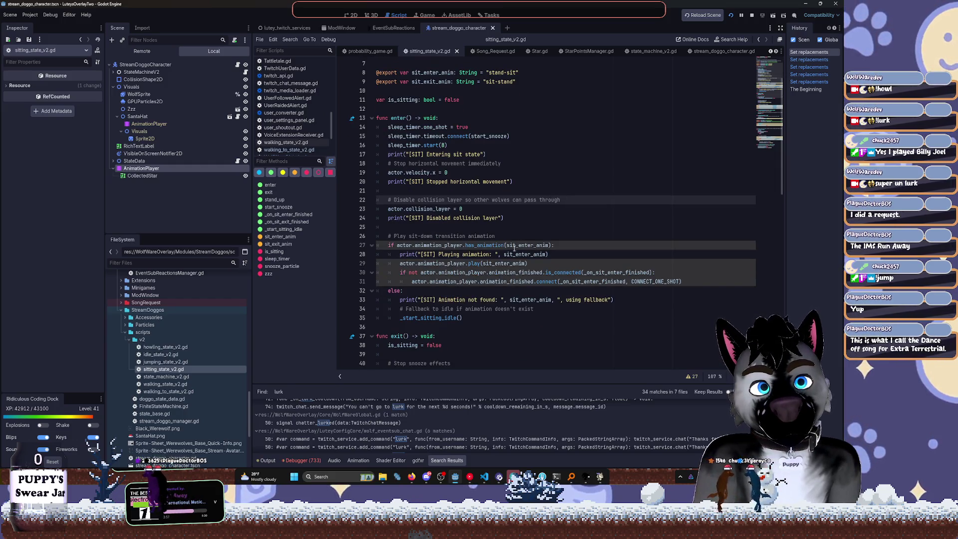
left_click(521, 226)
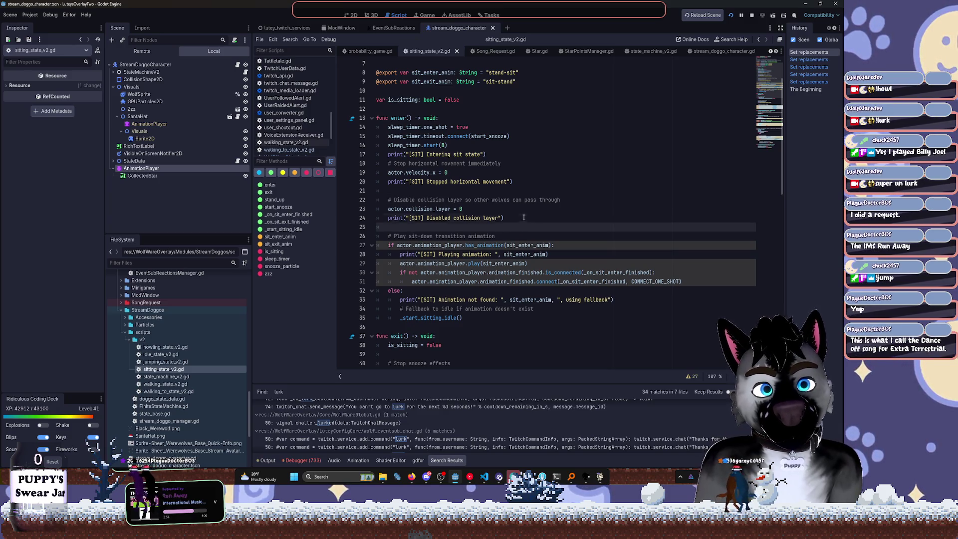
left_click(524, 217)
key("shift+Home")
key("BackSpace")
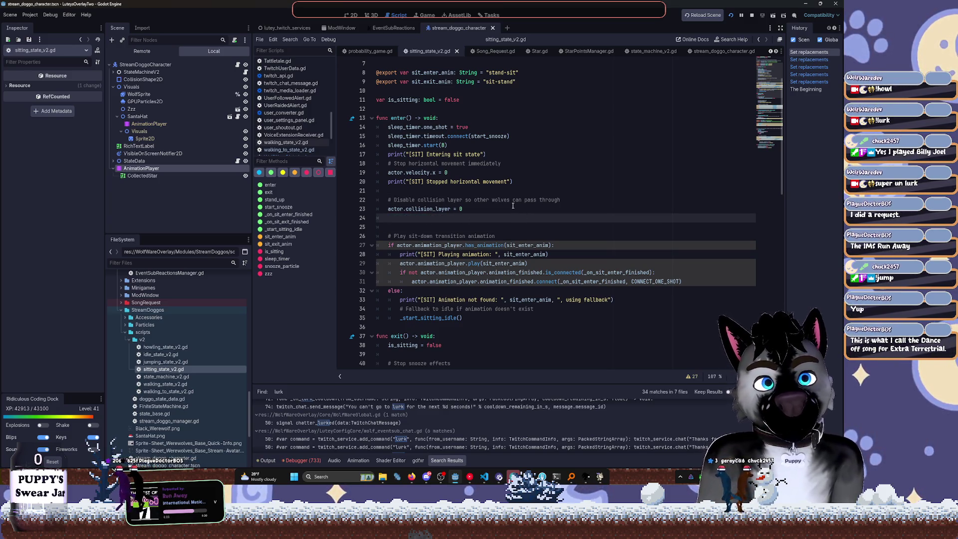
key("BackSpace")
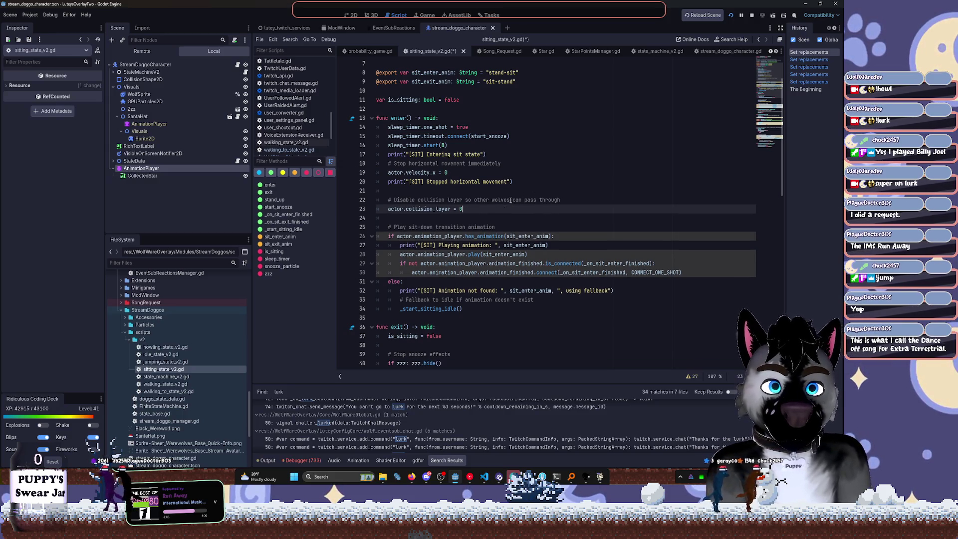
Select the 'Playing animation' print line, then fold the stand_up function
left_click(581, 245)
key("shift+Home")
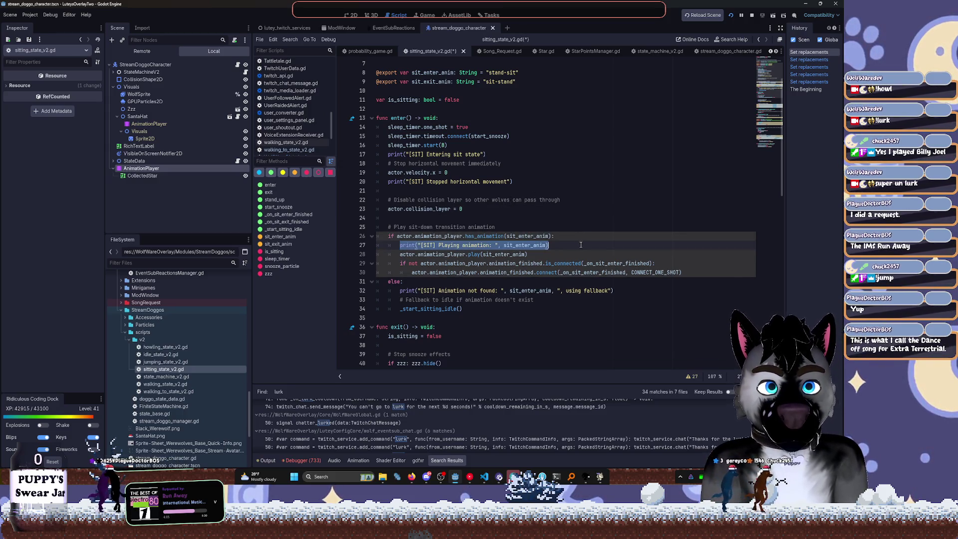
scroll(606, 191, "down", 15)
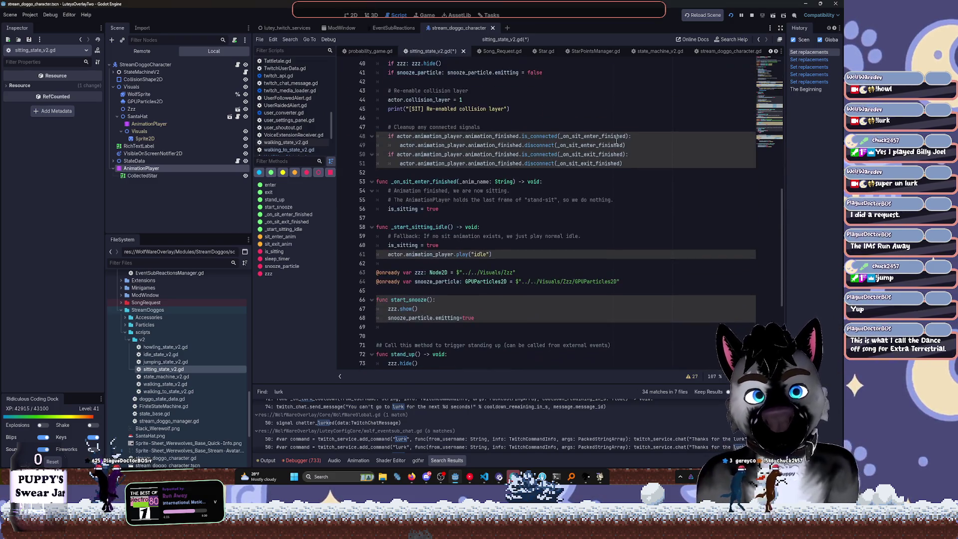
scroll(562, 136, "down", 2)
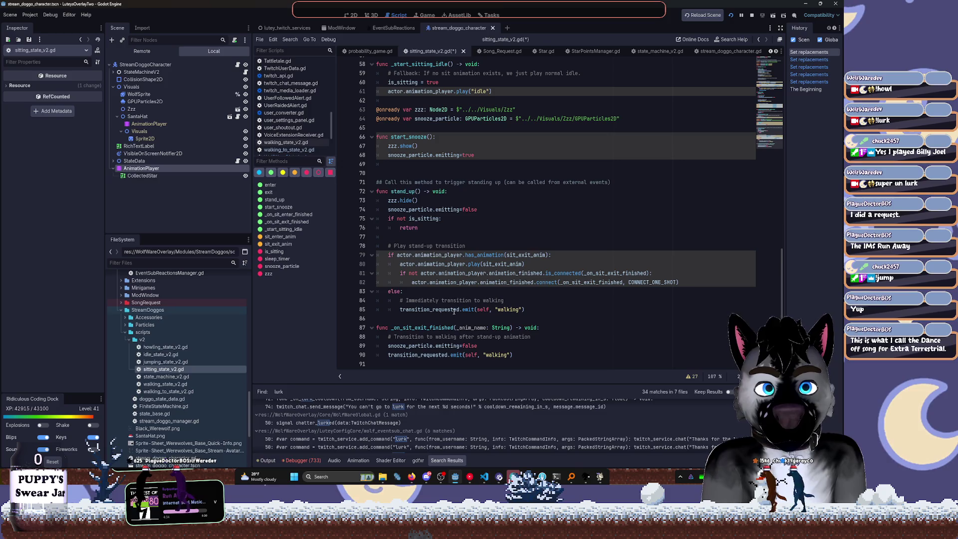
mouse_move(454, 310)
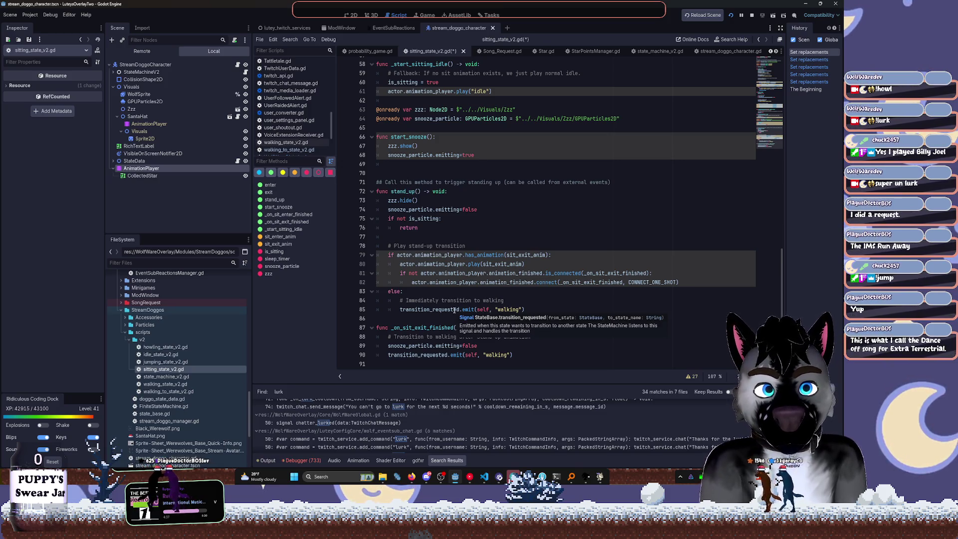
double_click(402, 191)
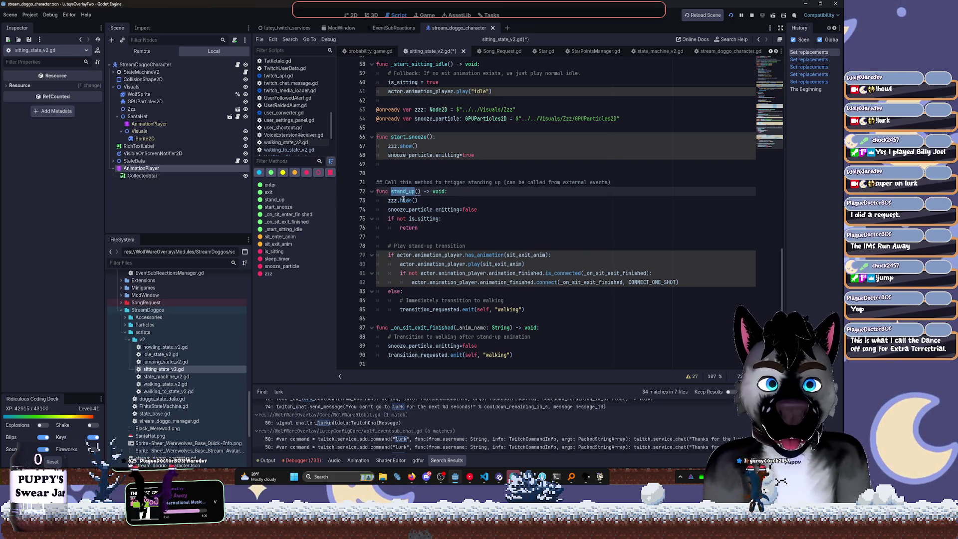
scroll(468, 222, "up", 5)
key("alt+f")
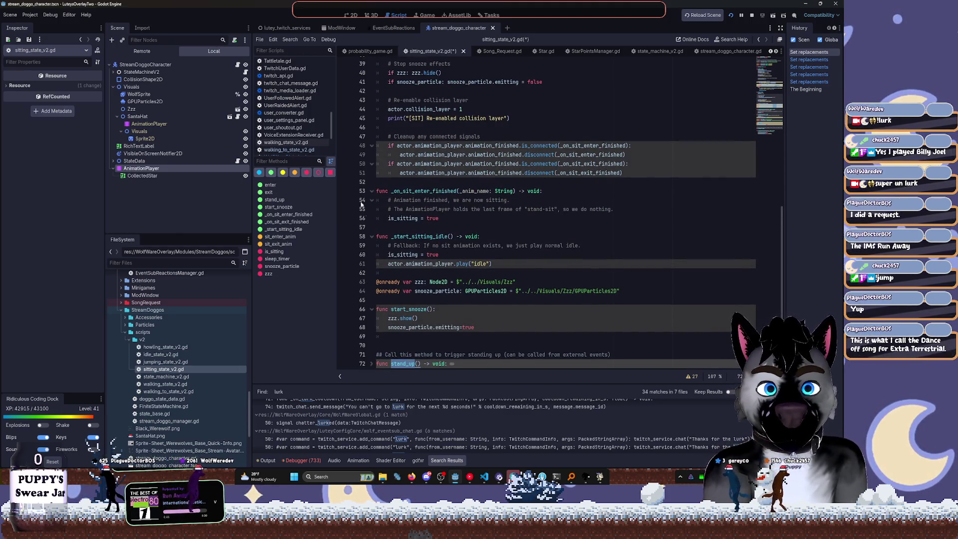
Select the AnimationPlayer and load sit-stand, then stand-sit, in the Animation panel
left_click(141, 168)
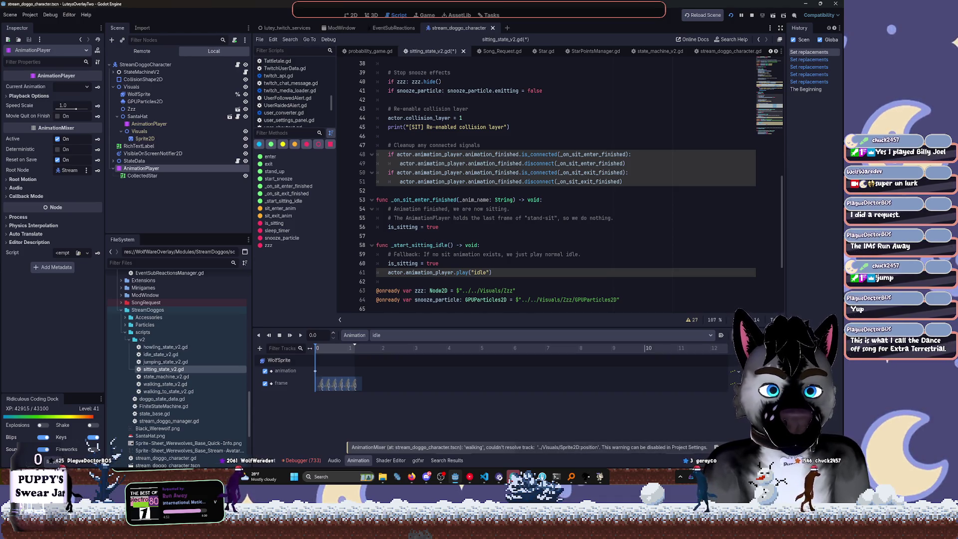
left_click(385, 336)
left_click(400, 379)
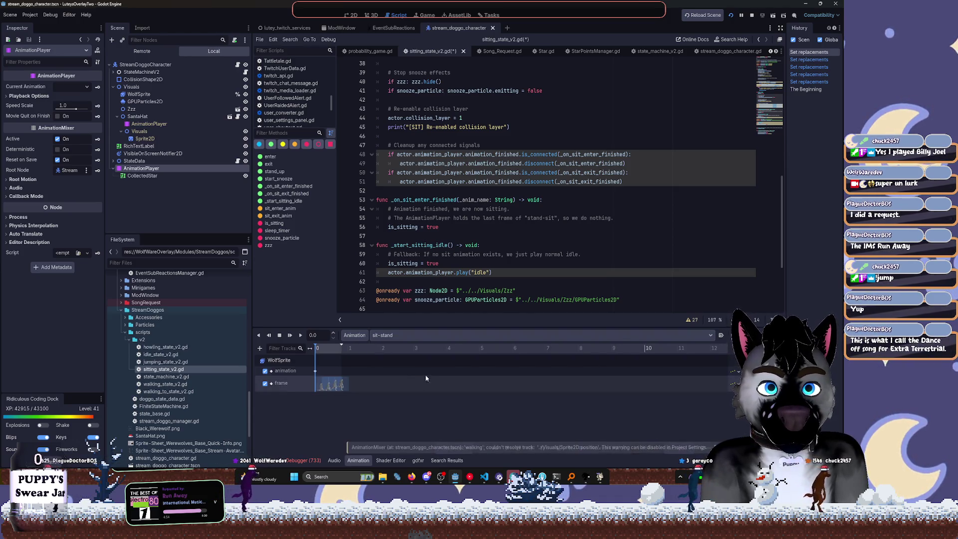
left_click(423, 336)
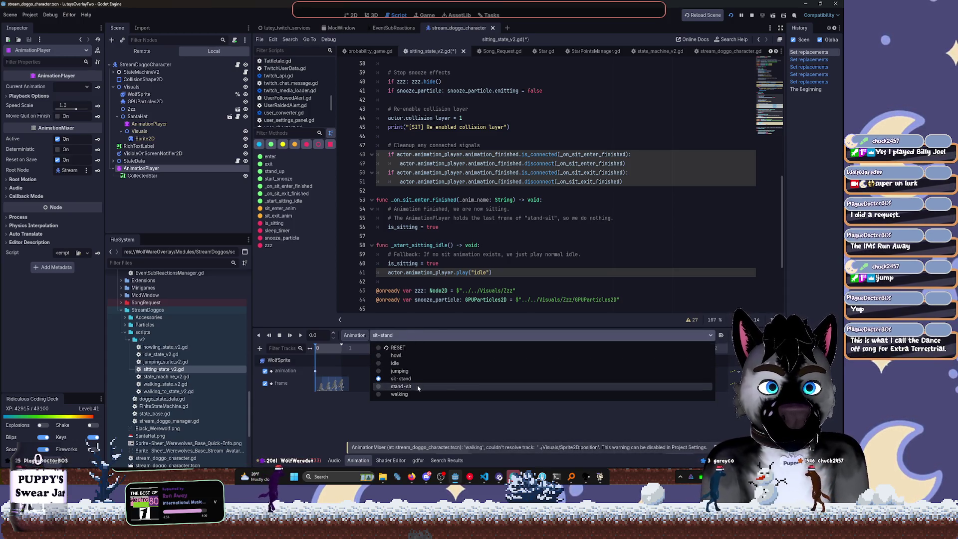
left_click(419, 387)
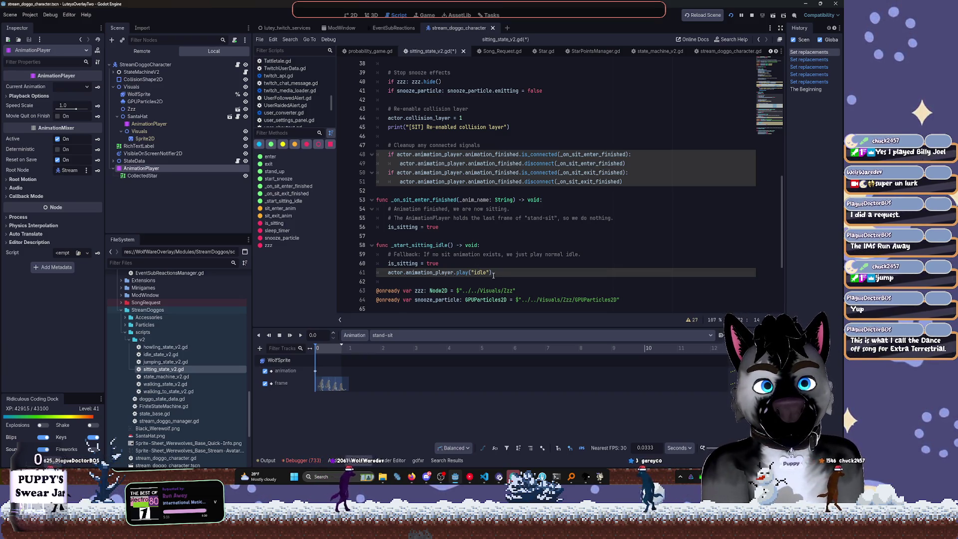
Comment out the idle play line, delete the _start_sitting_idle function, and save
key("Home")
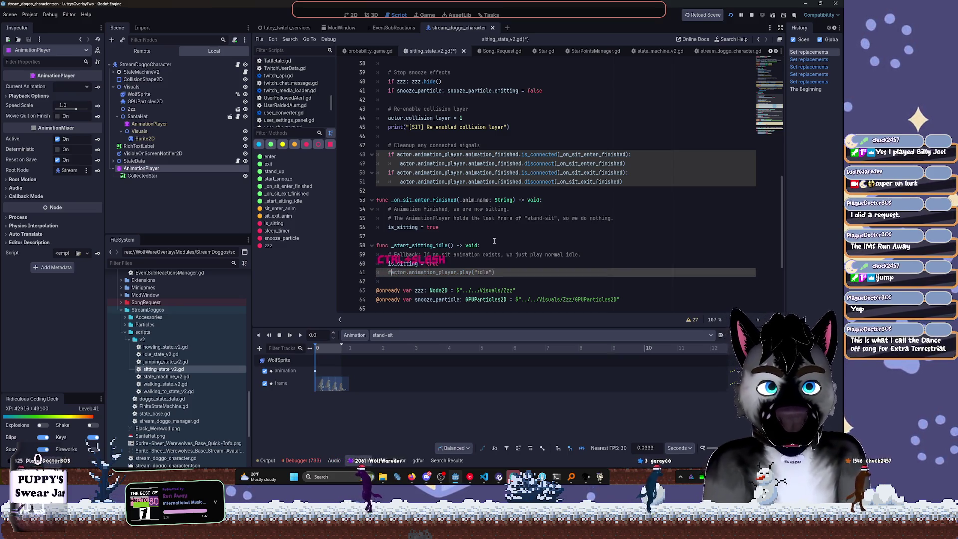
type("#")
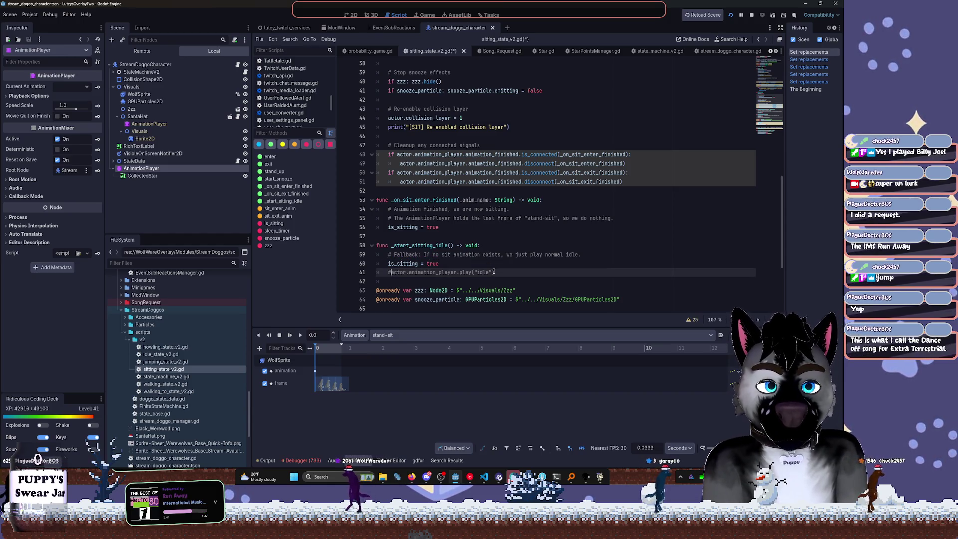
key("Up")
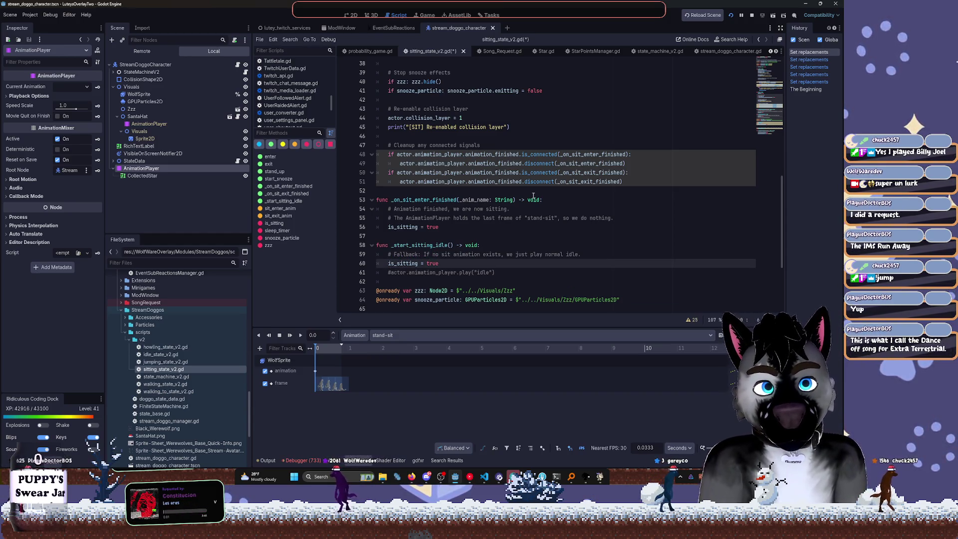
left_click_drag(377, 282, 348, 234)
key("BackSpace")
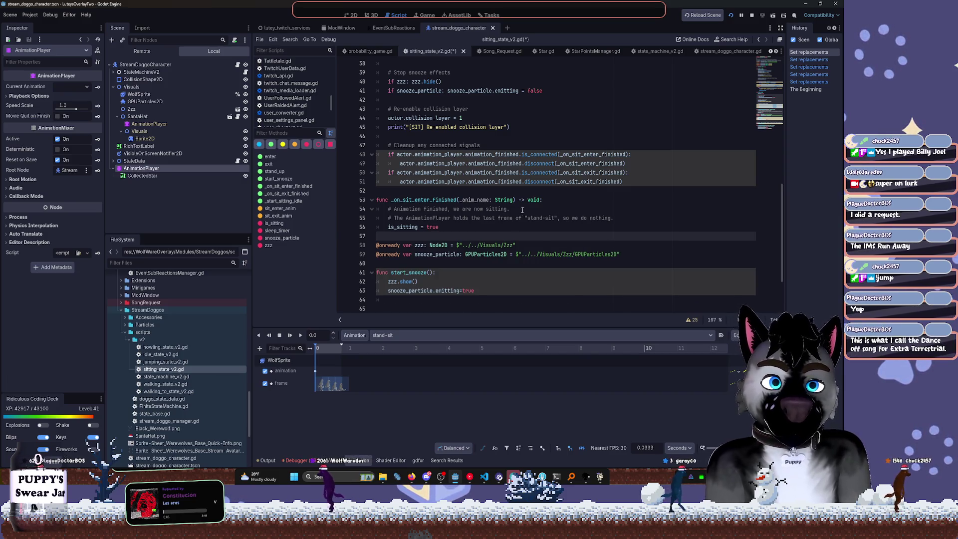
key("ctrl+s")
Remove the broken _start_sitting_idle() call on line 34, save, and restart Godot
scroll(483, 224, "up", 6)
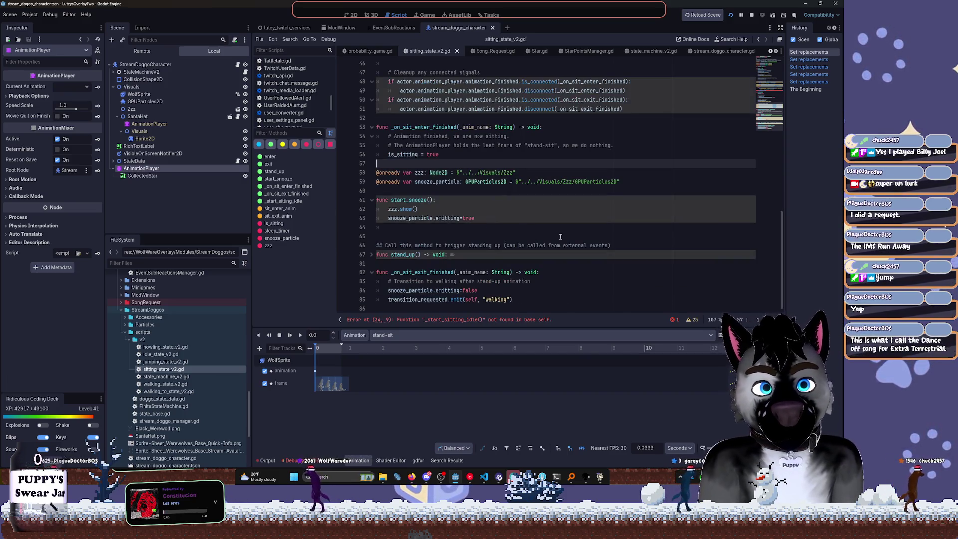
left_click_drag(397, 183, 464, 182)
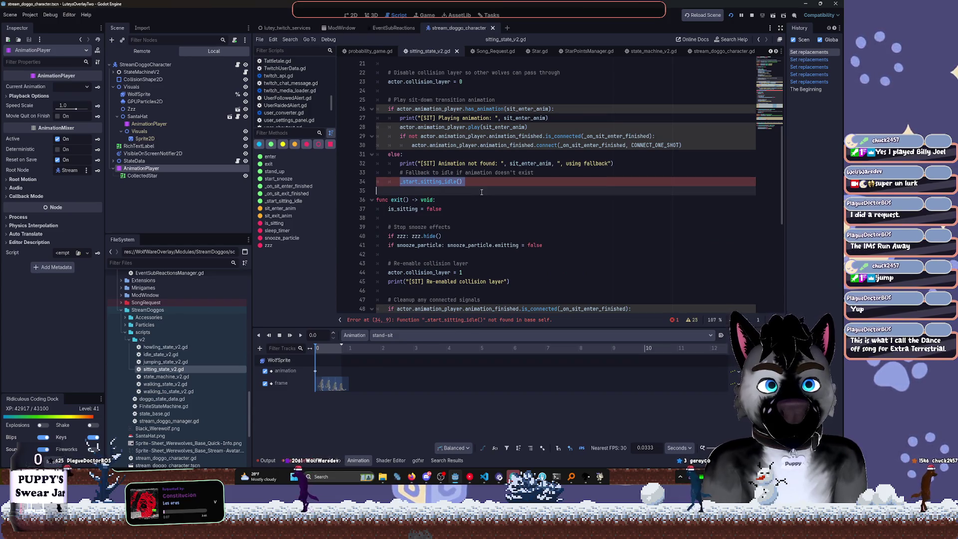
key("BackSpace")
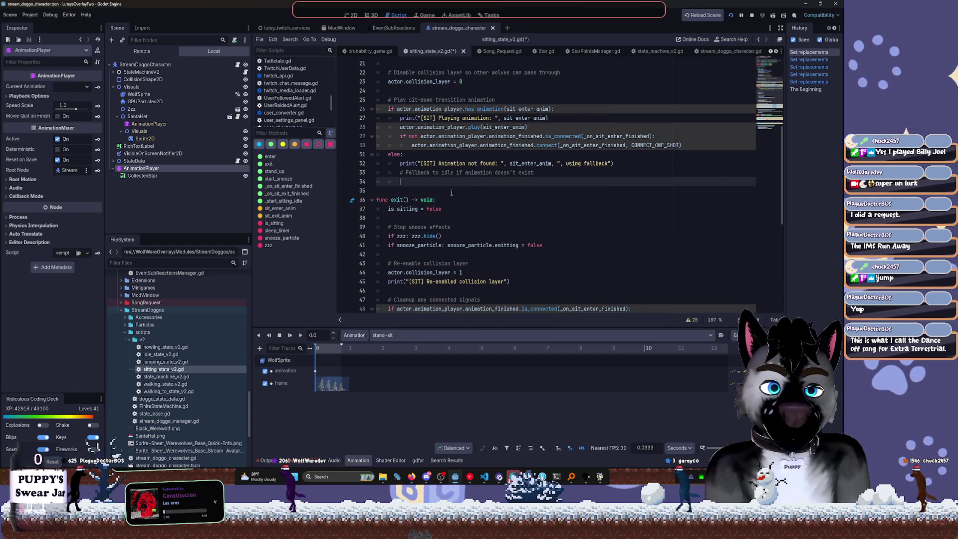
key("ctrl+s")
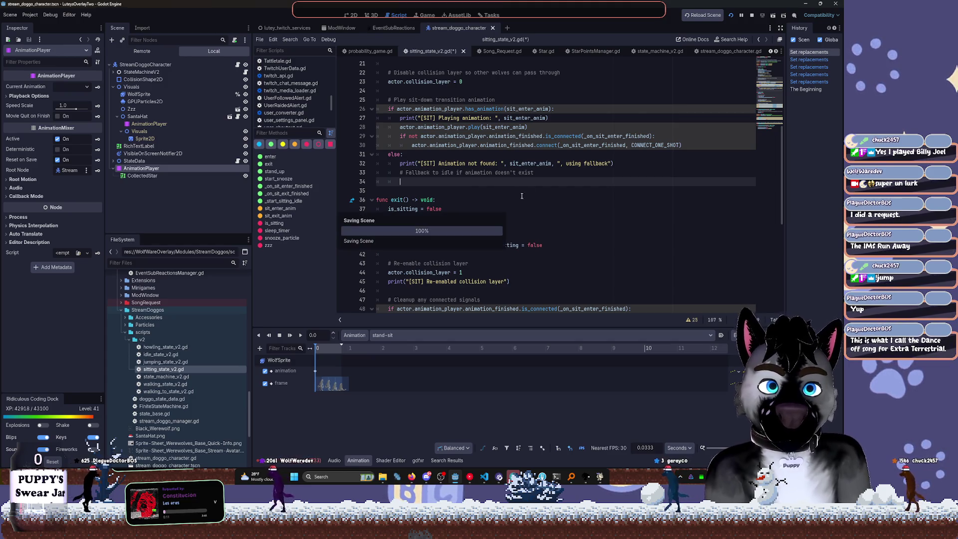
left_click(702, 15)
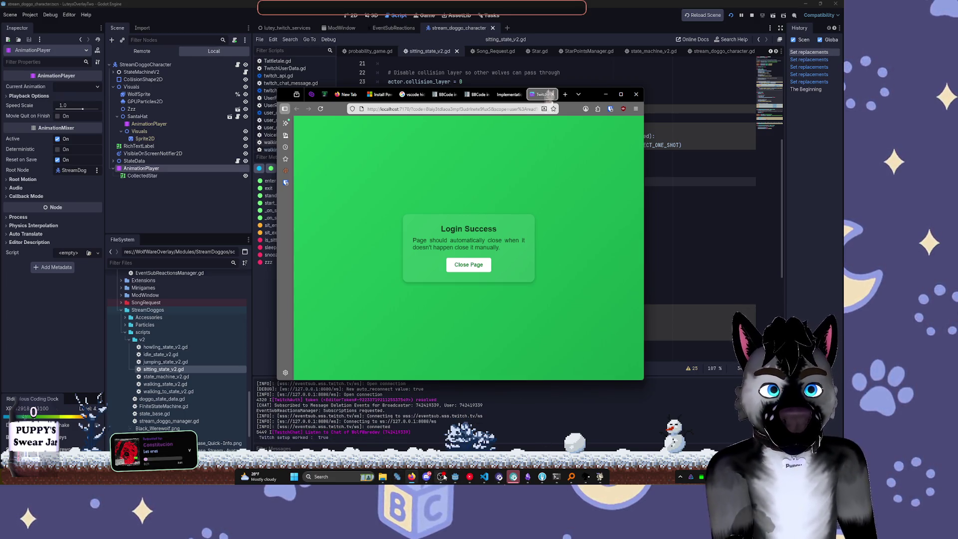
Bring the YouTube Music 'extreme g3 soundtrack' results to the front
left_click(470, 476)
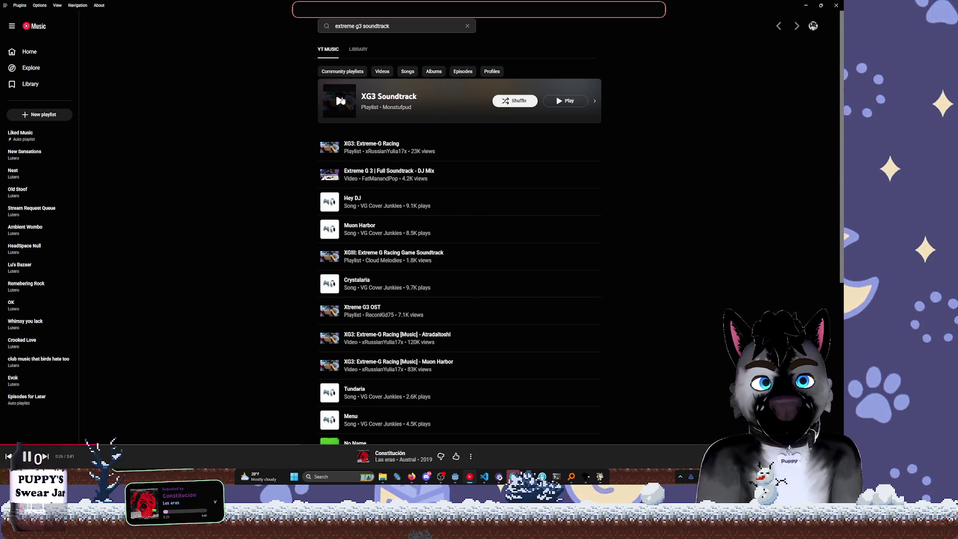
Play 'Menu' from the XG3 Soundtrack playlist, then minimize YouTube Music and the Log.gd docs window
left_click(414, 102)
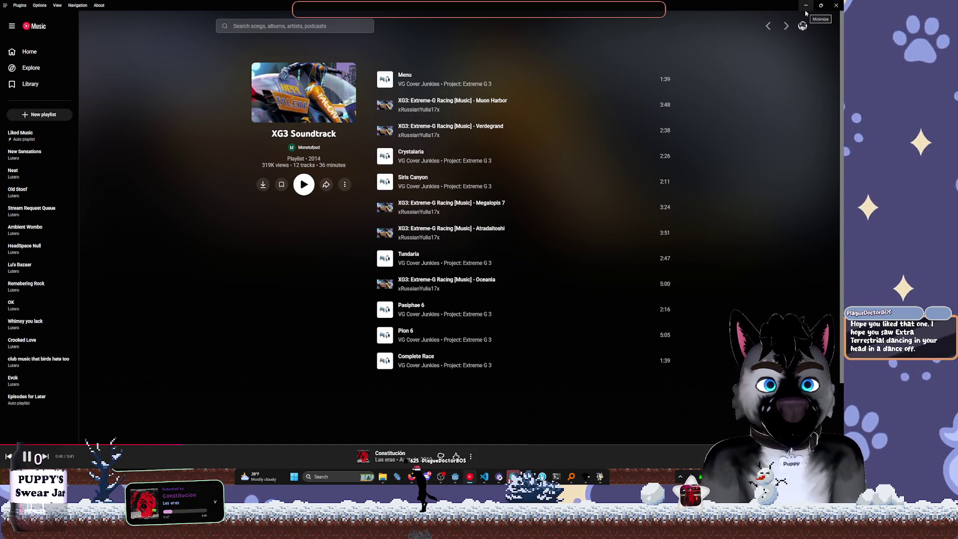
left_click(393, 80)
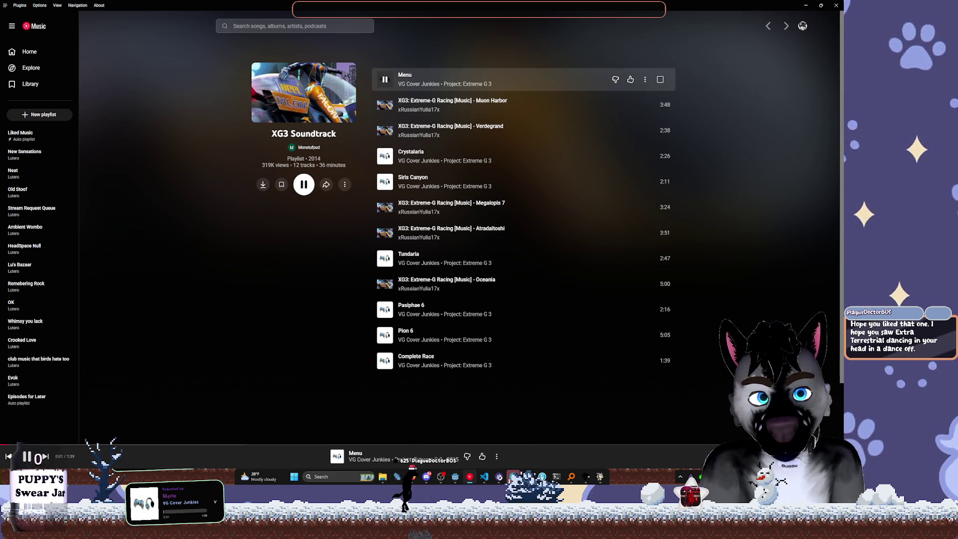
left_click(798, 477)
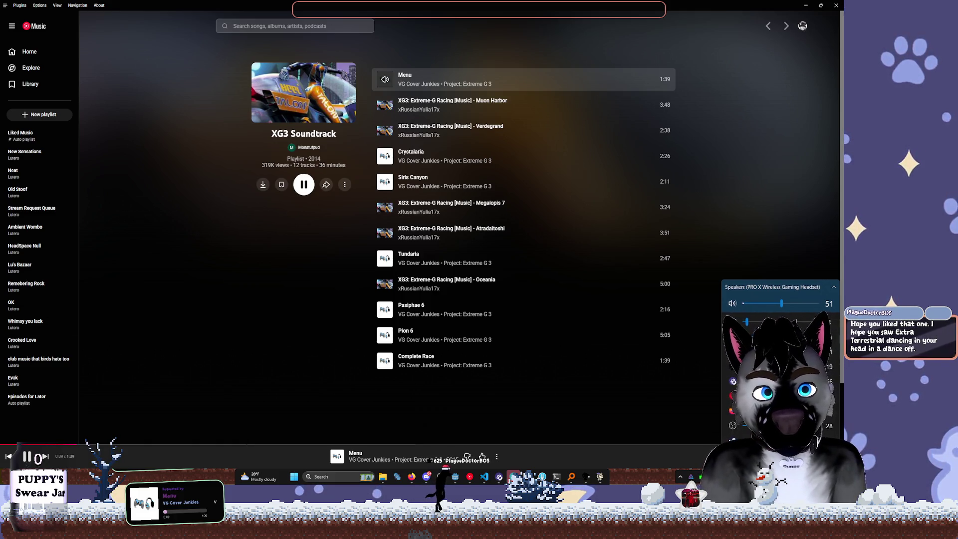
left_click(807, 5)
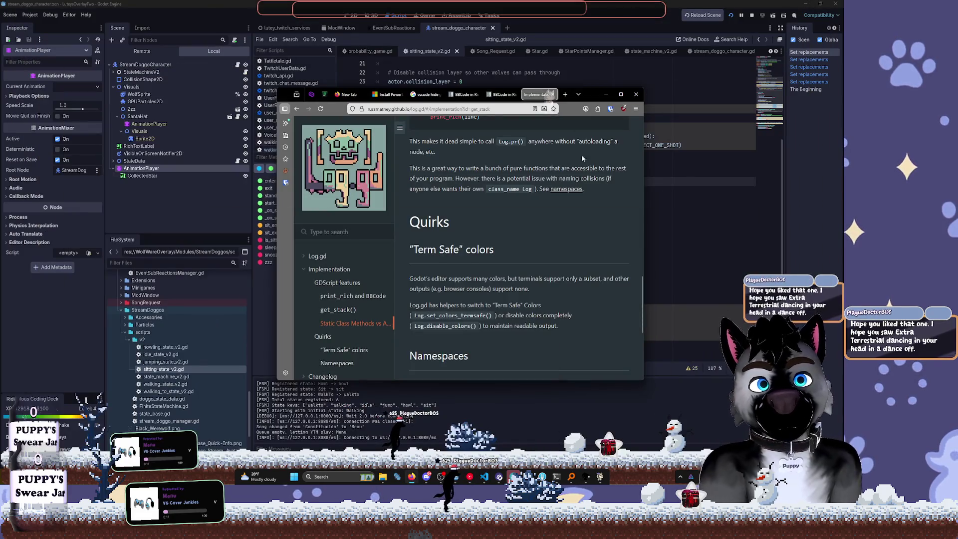
left_click(605, 94)
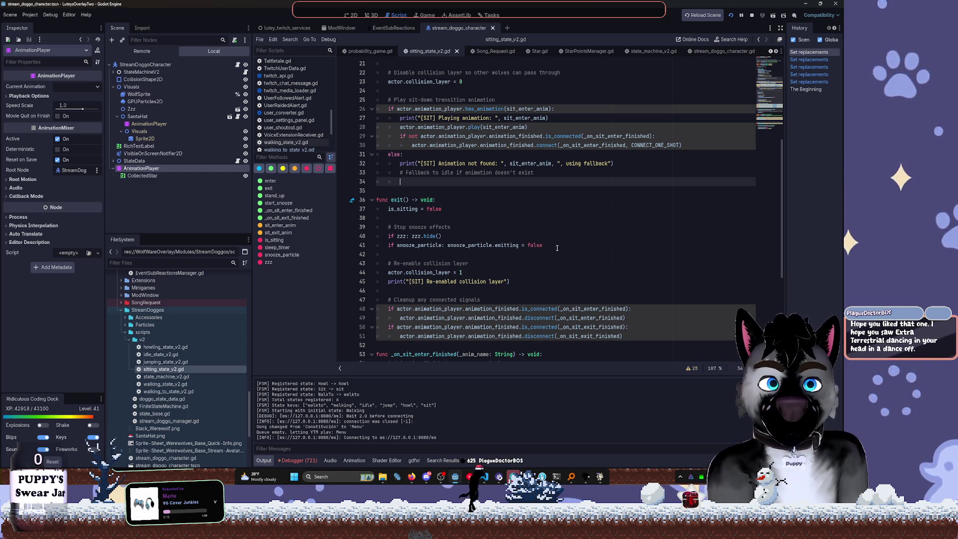
Scroll further down sitting_state_v2.gd, then move focus out of Godot to OBS
scroll(587, 206, "down", 3)
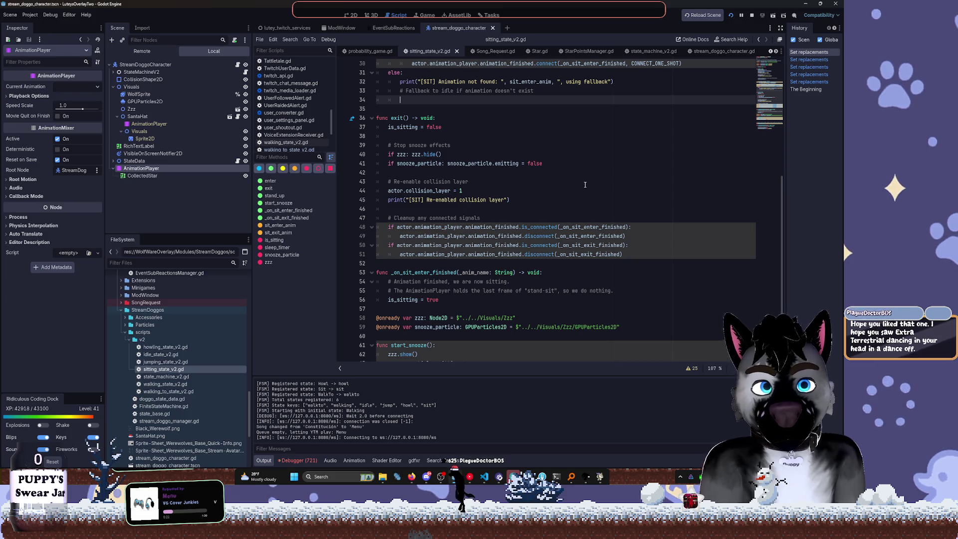
left_click(844, 250)
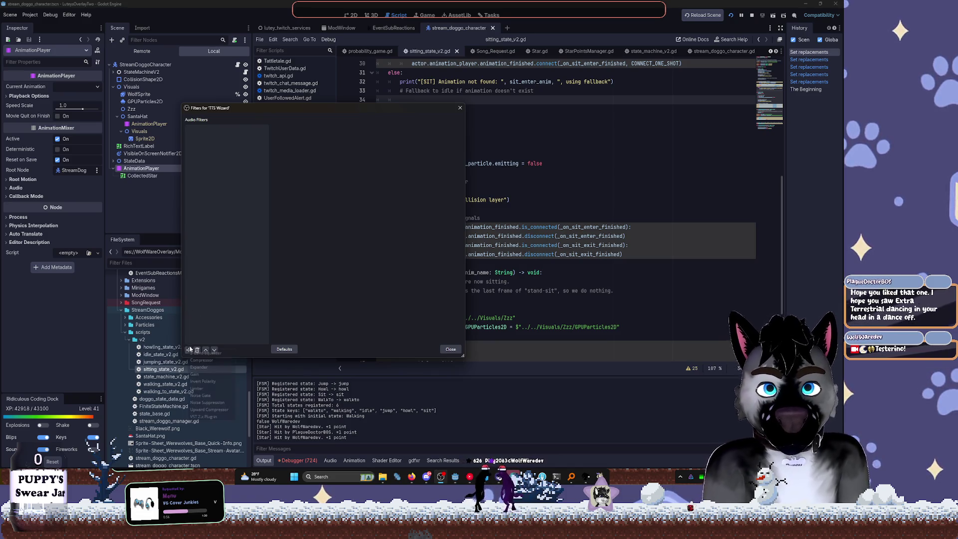
Add a Limiter filter to TTS Wizard with threshold -12.30 dB, then return to the script's cleanup code
right_click(215, 299)
mouse_move(226, 304)
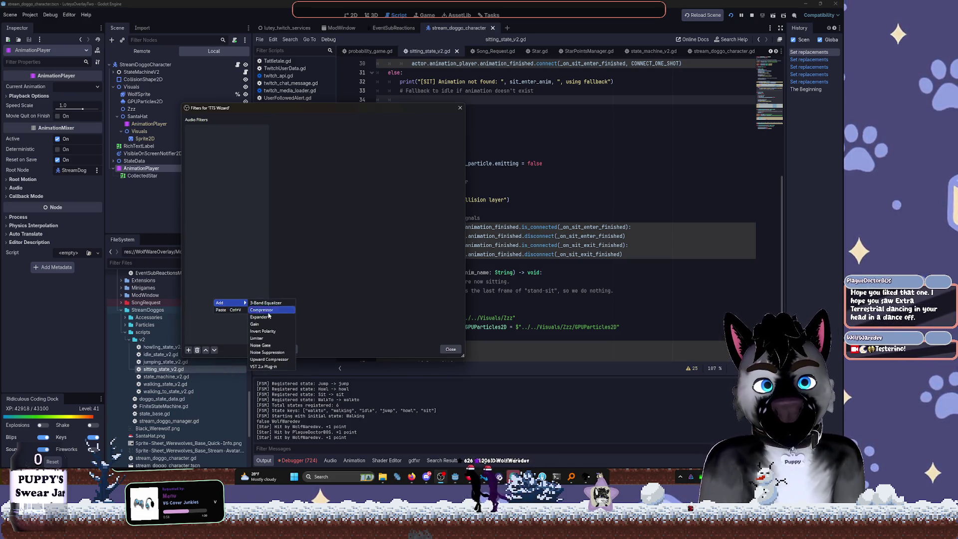
left_click(257, 338)
left_click(310, 246)
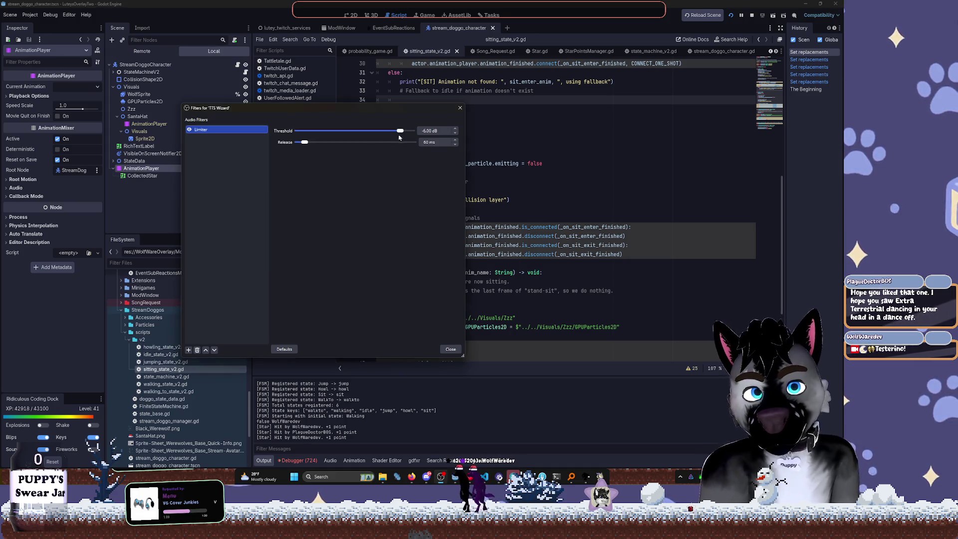
left_click_drag(400, 130, 388, 131)
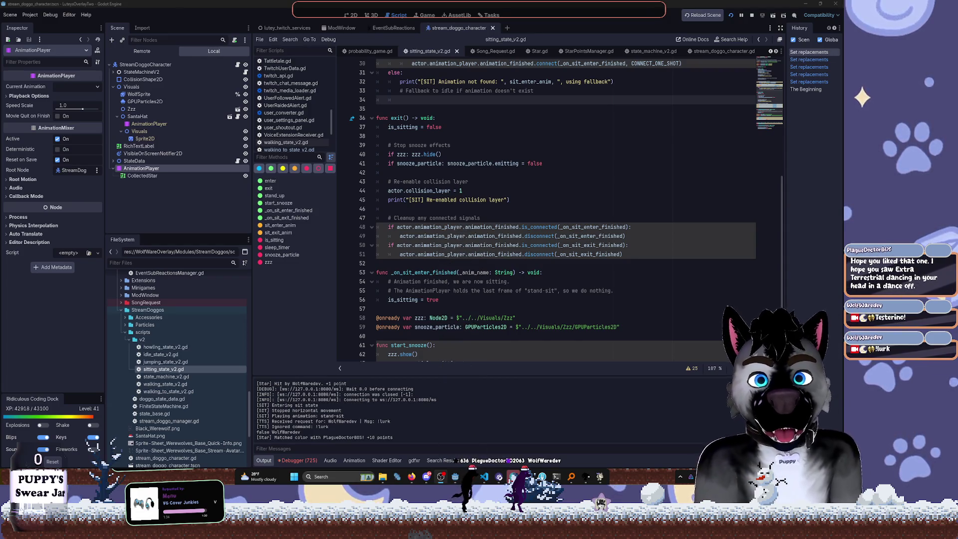
left_click(523, 266)
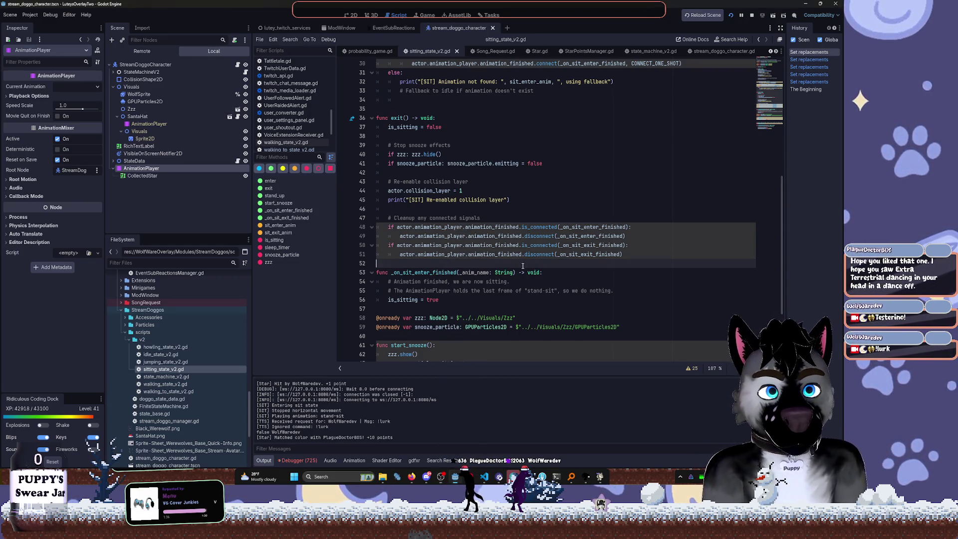
Scroll past the sit state's cleanup code and switch to YouTube Music
scroll(524, 260, "down", 3)
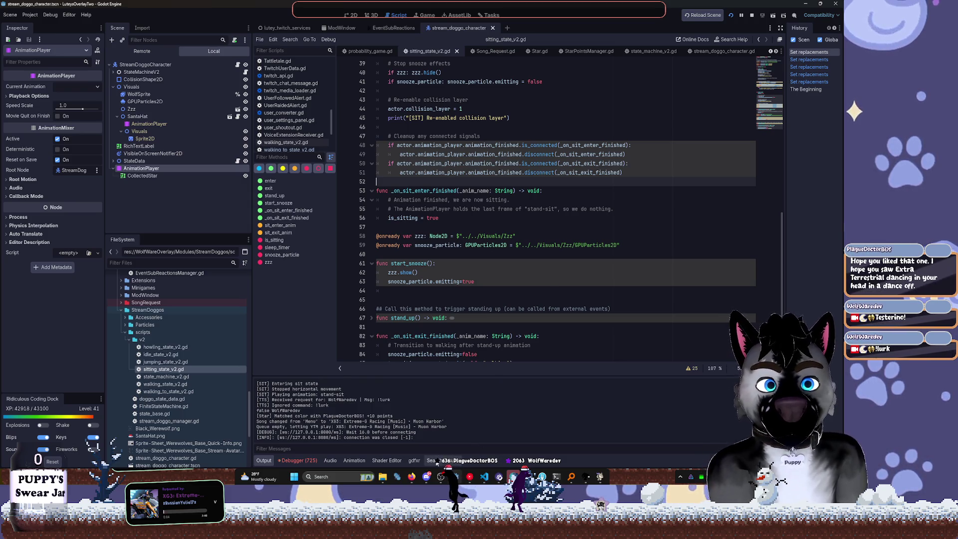
key("alt+Tab")
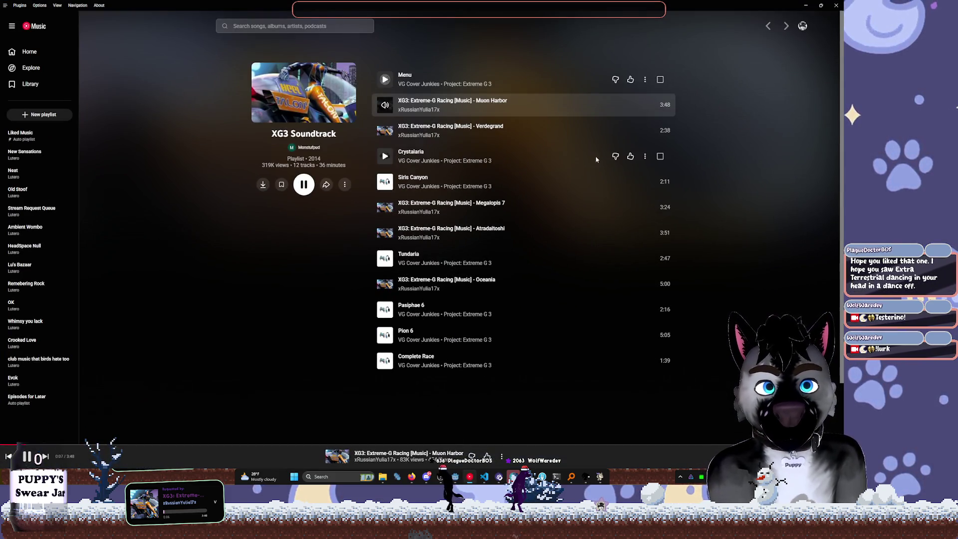
Restore the YouTube Music window to a smaller size and return to the Godot script editor
left_click(823, 6)
left_click(485, 146)
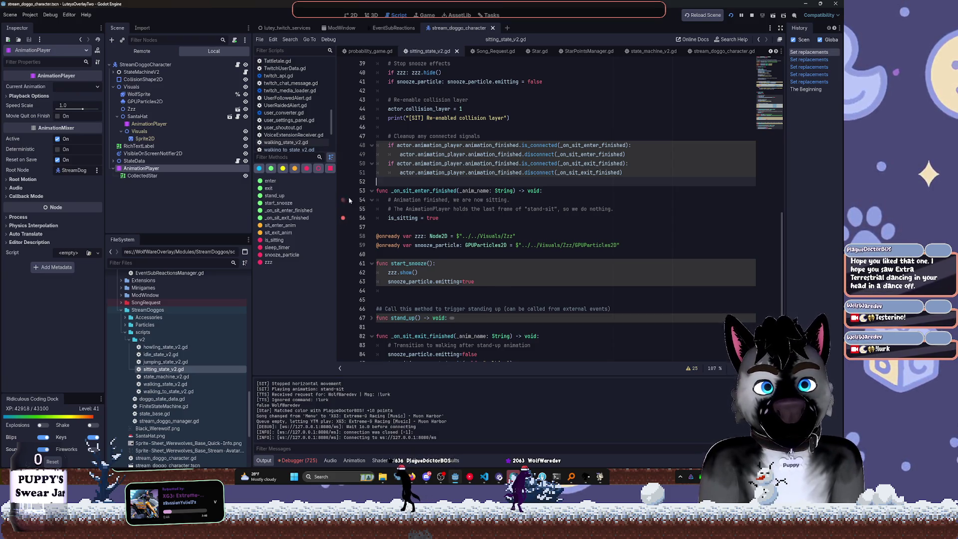
scroll(614, 223, "up", 2)
Inspect line 44 of exit() at the breakpoint, show the Output log, then switch to YouTube Music
scroll(496, 205, "up", 5)
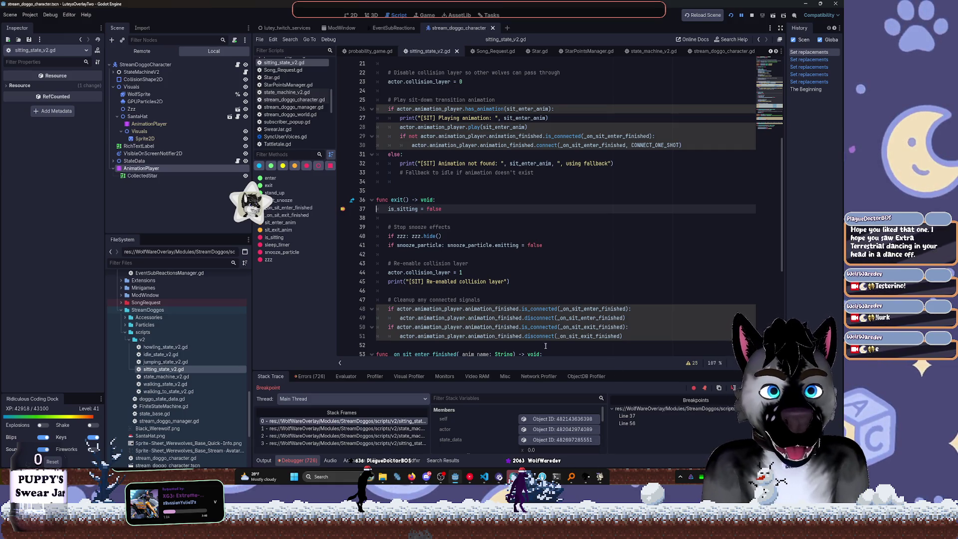
left_click(543, 275)
left_click(265, 460)
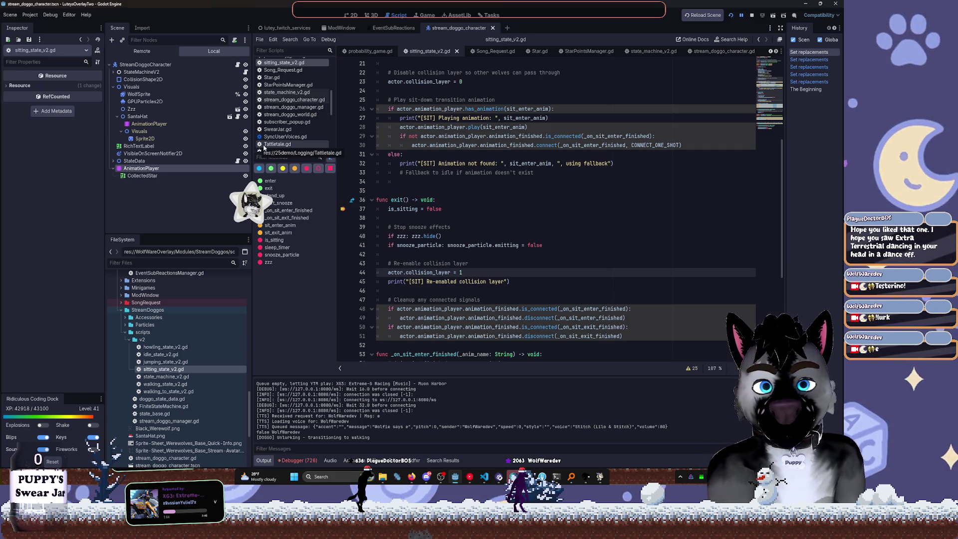
left_click(469, 478)
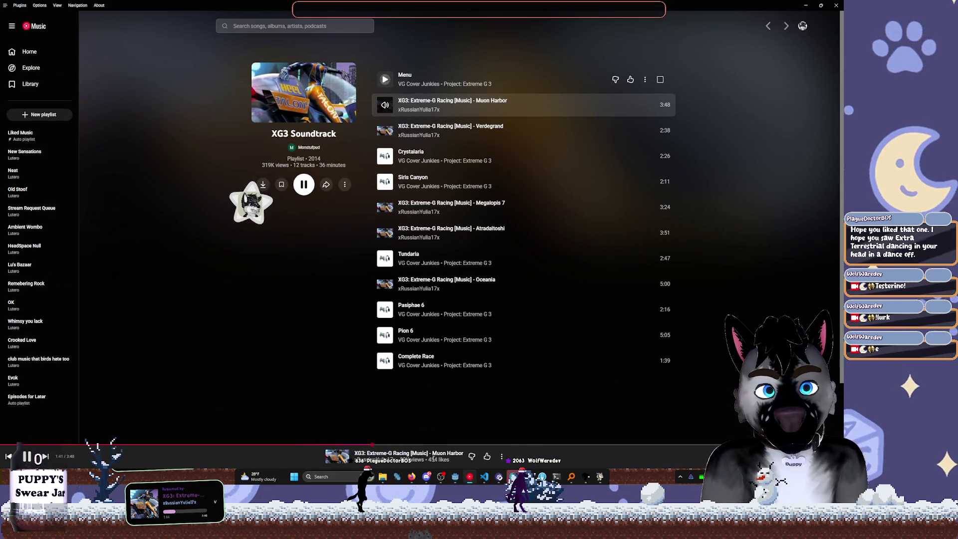
Open the full now-playing view, select 'Harbor' in the track title, and switch to the Log.gd docs
left_click(458, 105)
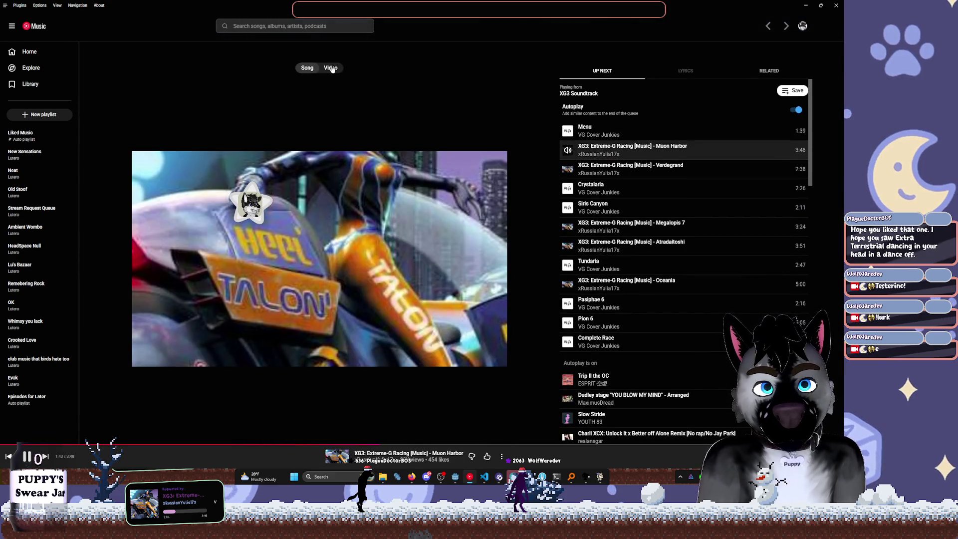
left_click(332, 68)
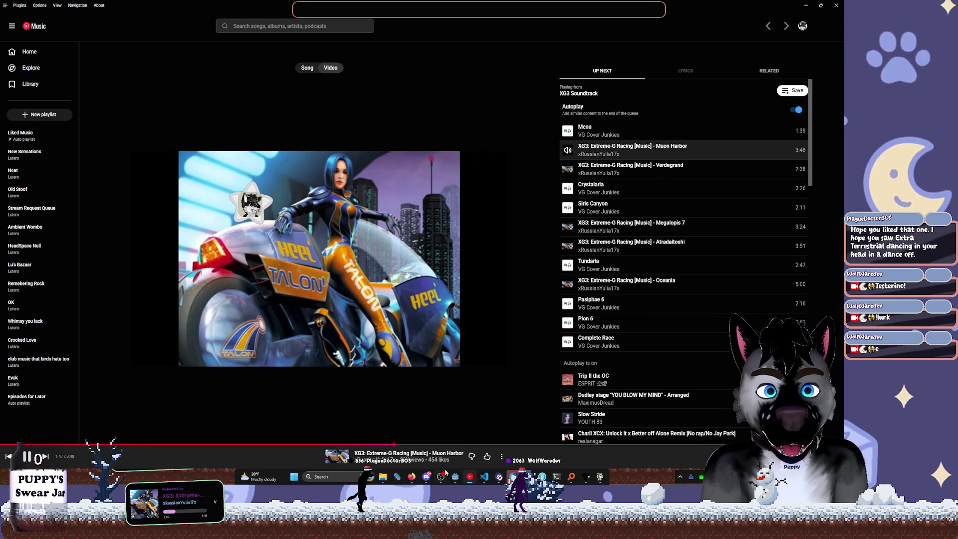
left_click_drag(464, 453, 352, 453)
key("ctrl+c")
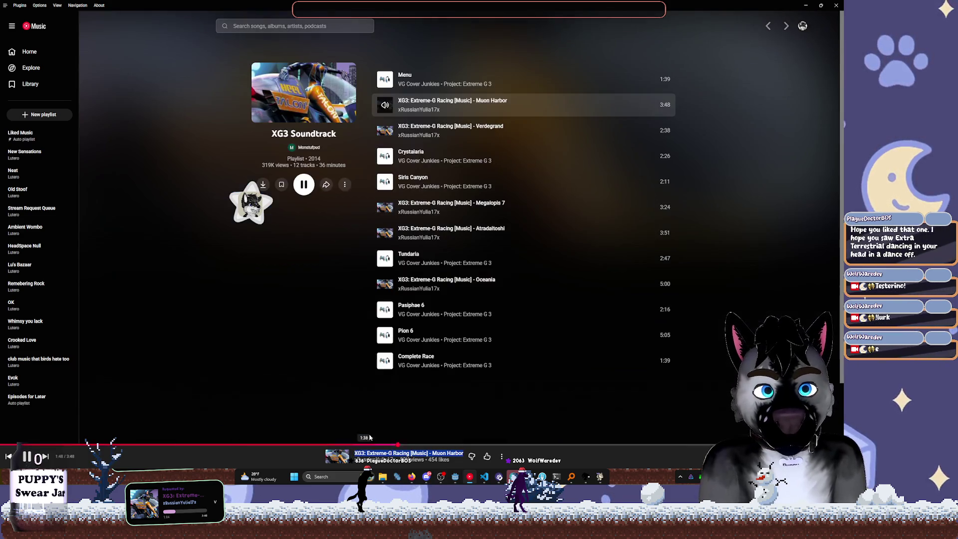
key("alt+Tab")
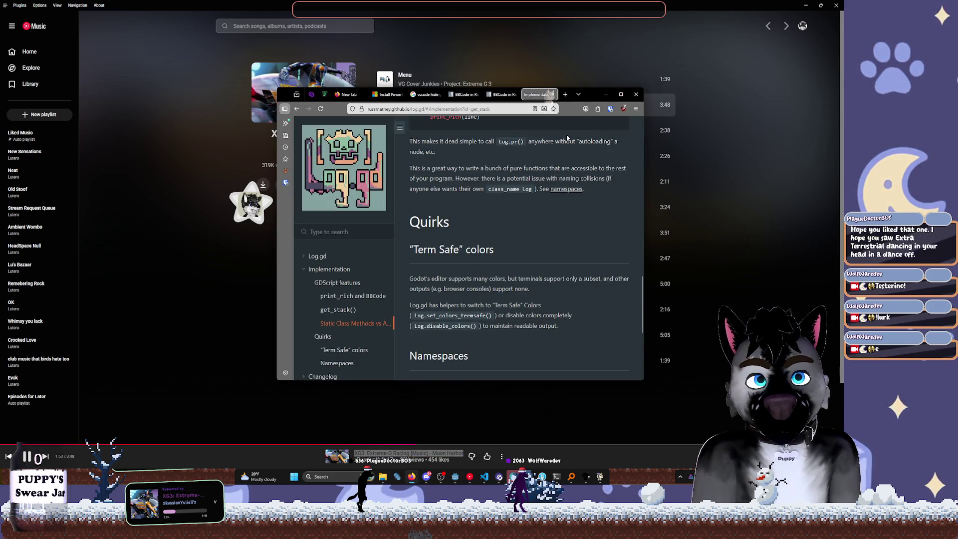
Search the copied track title in a private window, trimming ' [Music]' from the query
key("ctrl+shift+p")
key("ctrl+v")
key("Return")
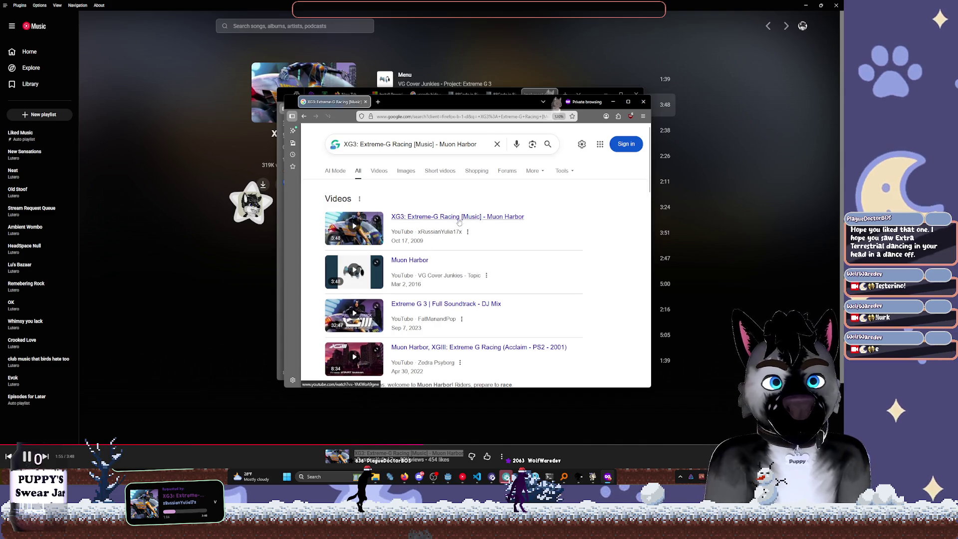
left_click(430, 144)
left_click_drag(412, 144, 436, 144)
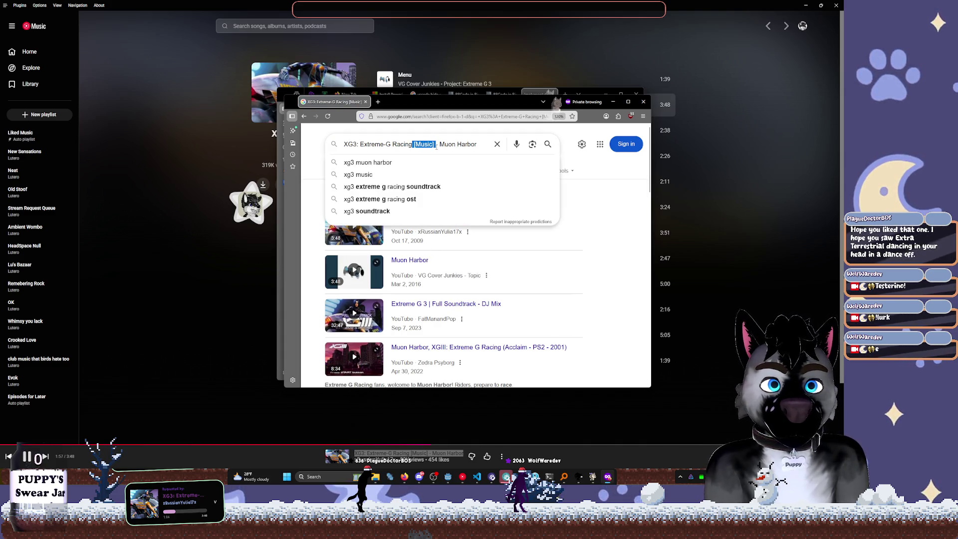
key("BackSpace")
key("Return")
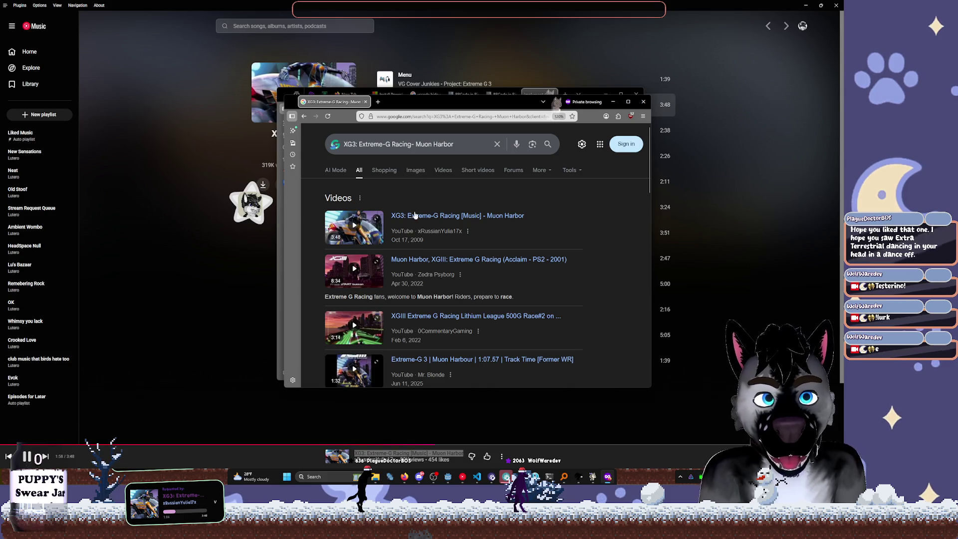
Open the top Muon Harbor video result, play it, and maximize the browser window
left_click(426, 217)
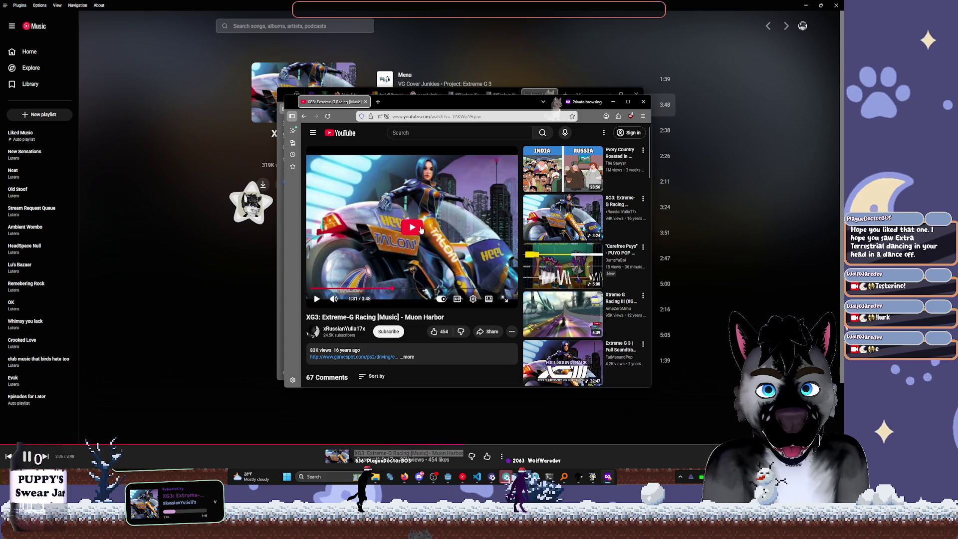
left_click(421, 230)
left_click(628, 101)
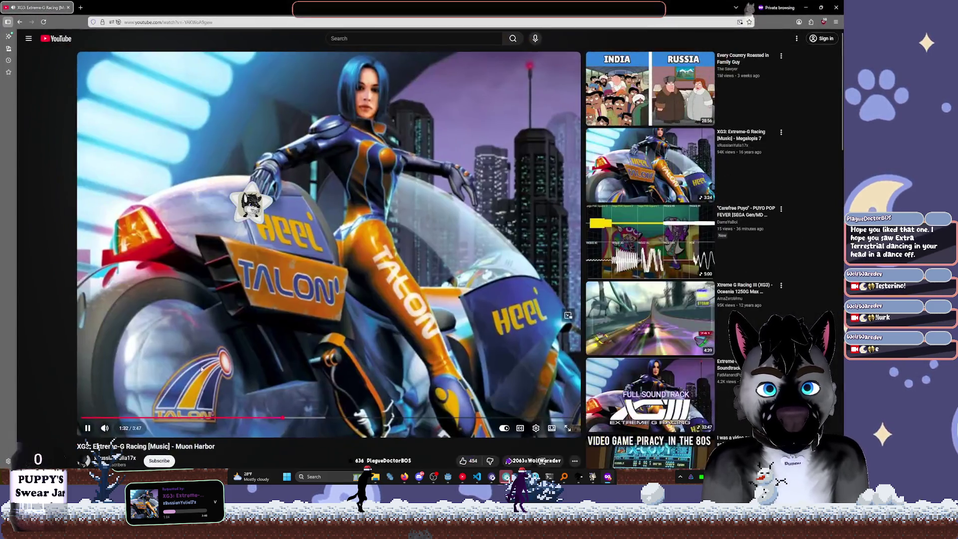
Mute the video and open the 1000G Lithium Cup Muon Harbor video via the 'harbor mi' suggestion
left_click(107, 428)
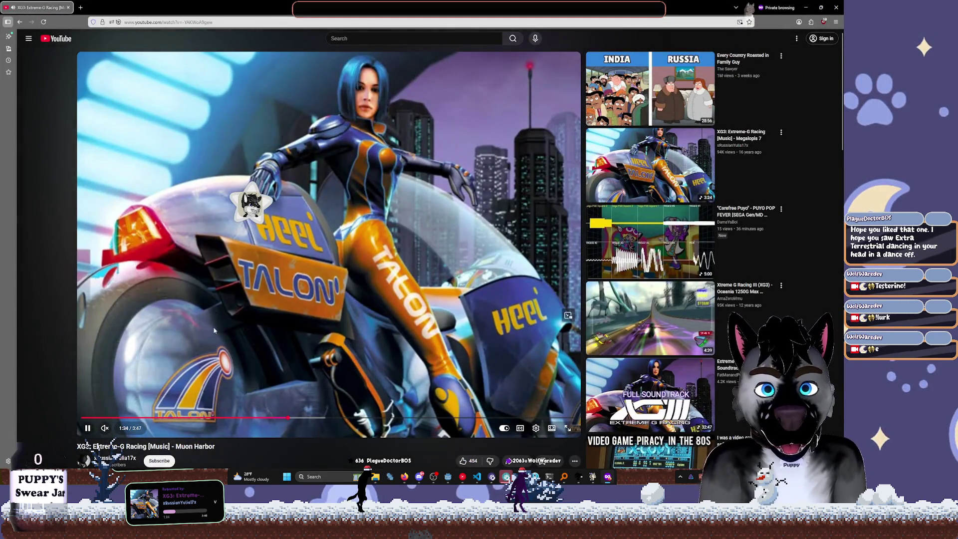
key("ctrl+l")
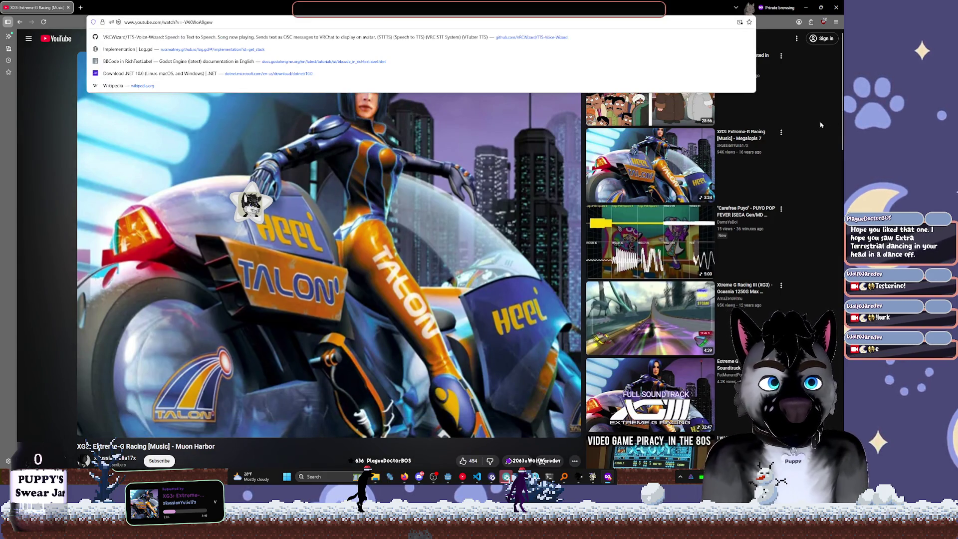
key("Escape")
left_click(398, 38)
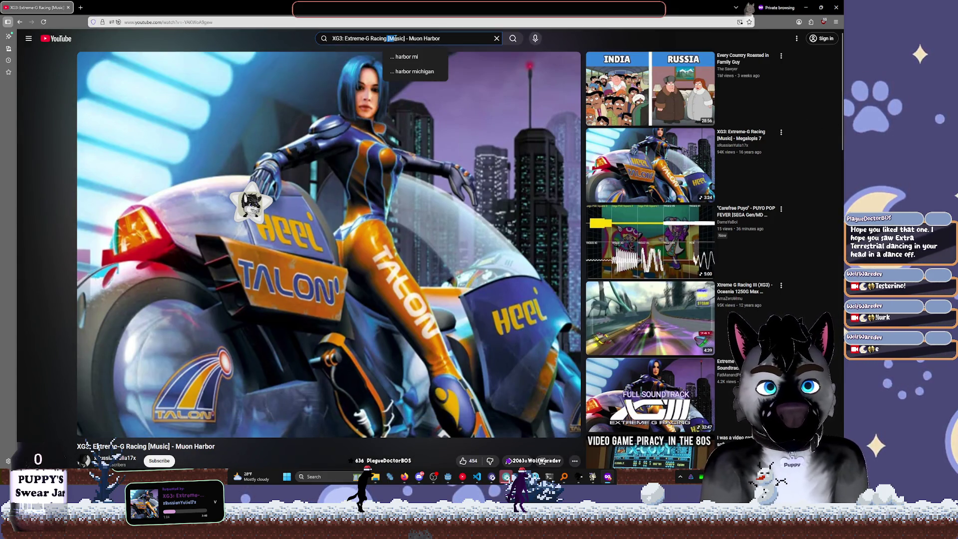
key("BackSpace")
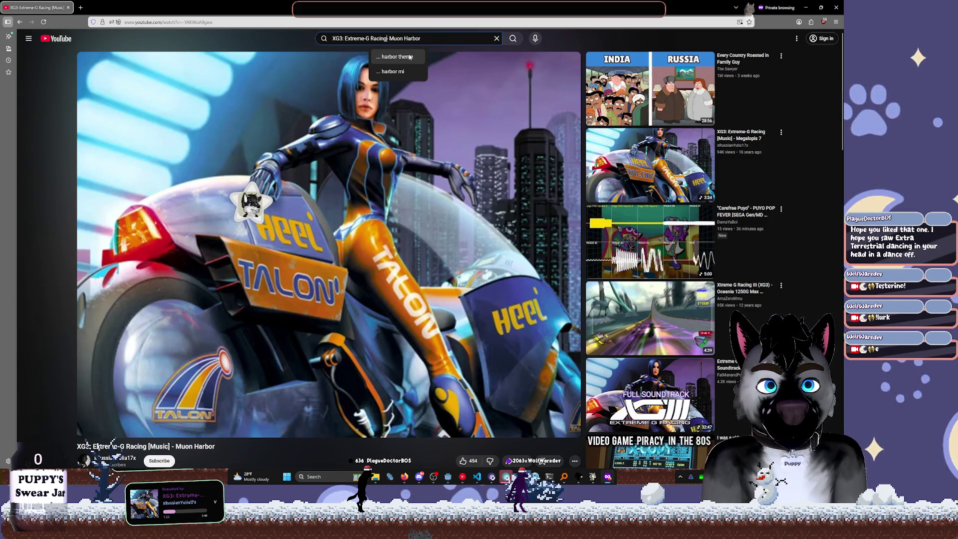
left_click(411, 73)
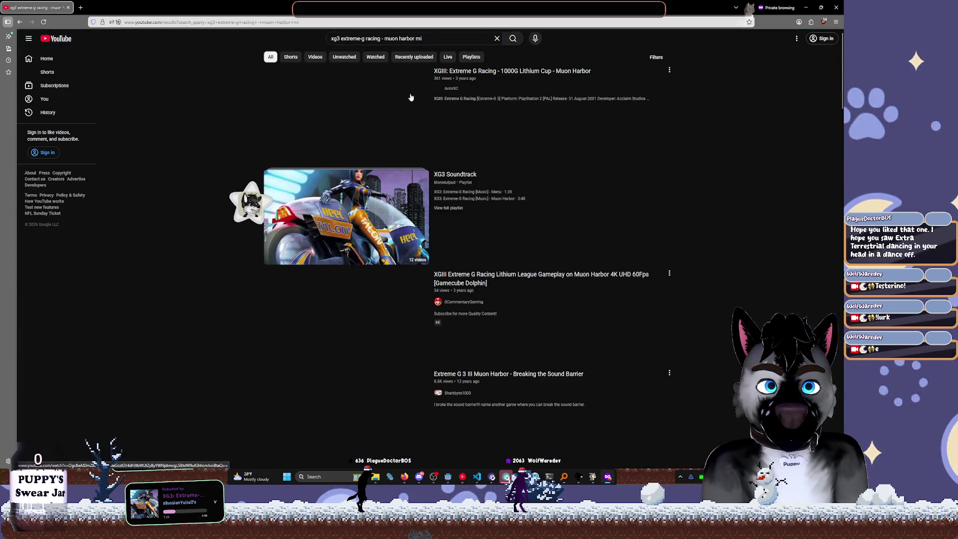
left_click(376, 103)
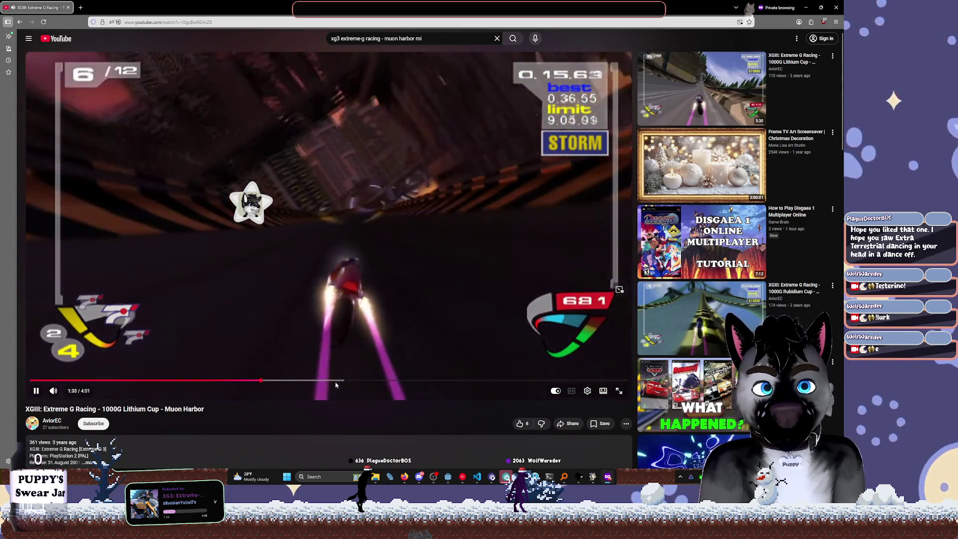
Skip the race ahead to about 2:03, 2:34 and near the end, then return to the XG3 playlist
left_click(337, 382)
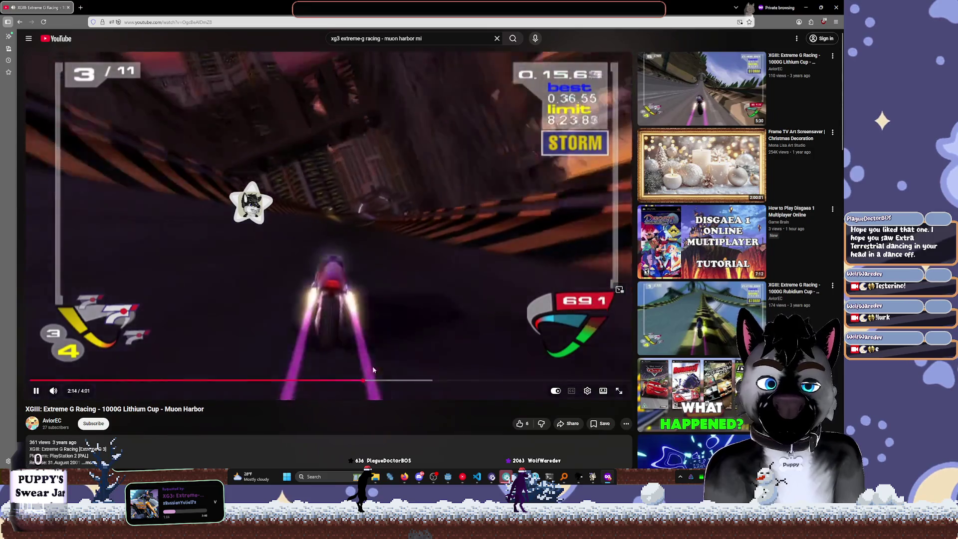
left_click(412, 381)
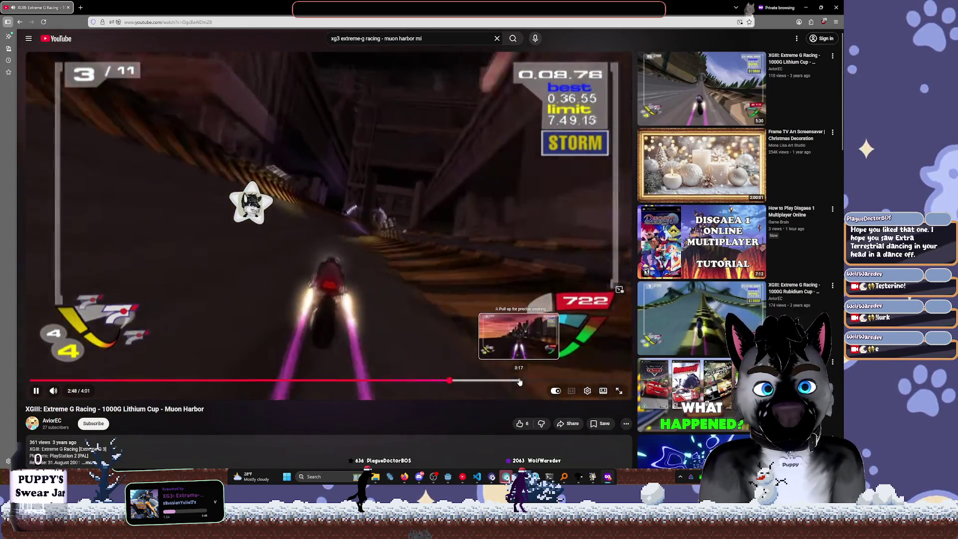
left_click(521, 382)
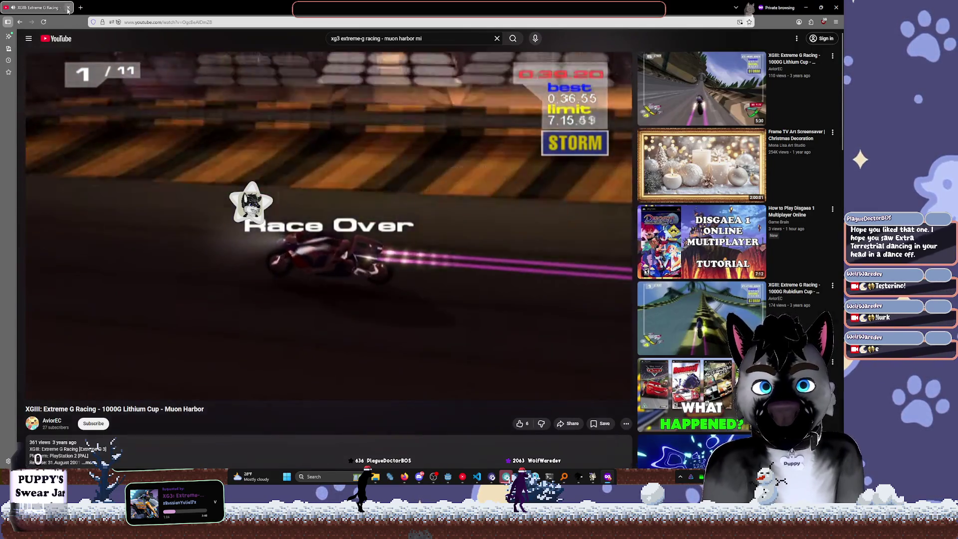
left_click(68, 8)
left_click(388, 27)
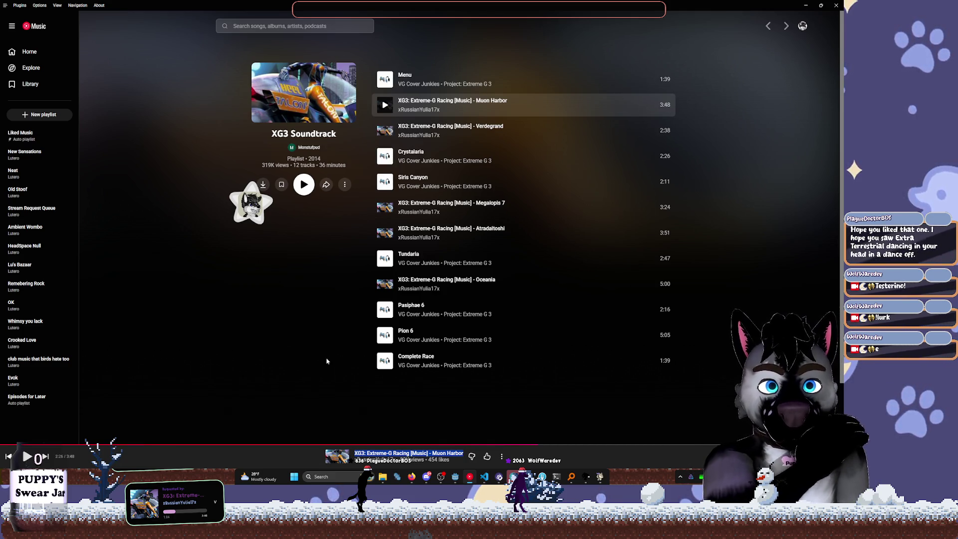
Resume the Muon Harbor track, minimize YouTube Music and the Log.gd docs, and scroll up in Godot
left_click(29, 459)
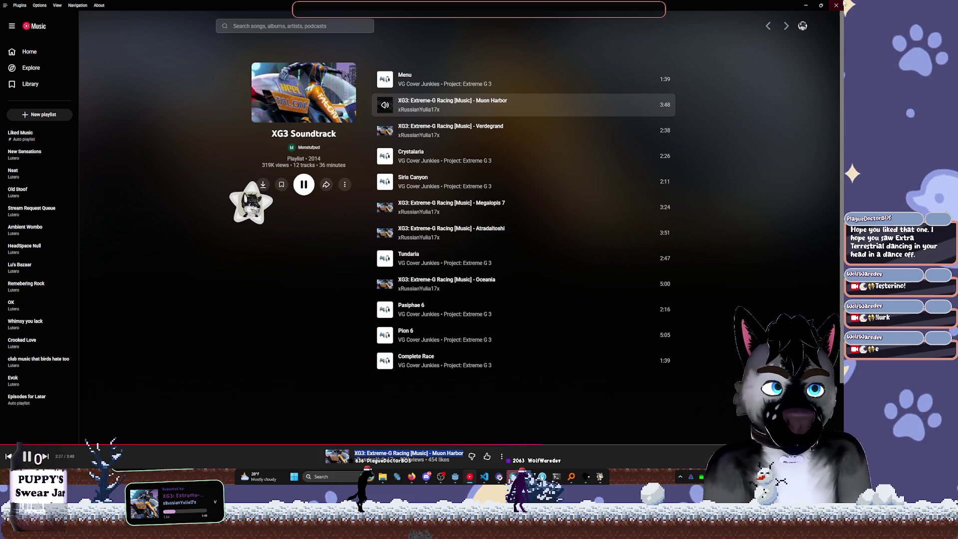
left_click(805, 5)
left_click(606, 94)
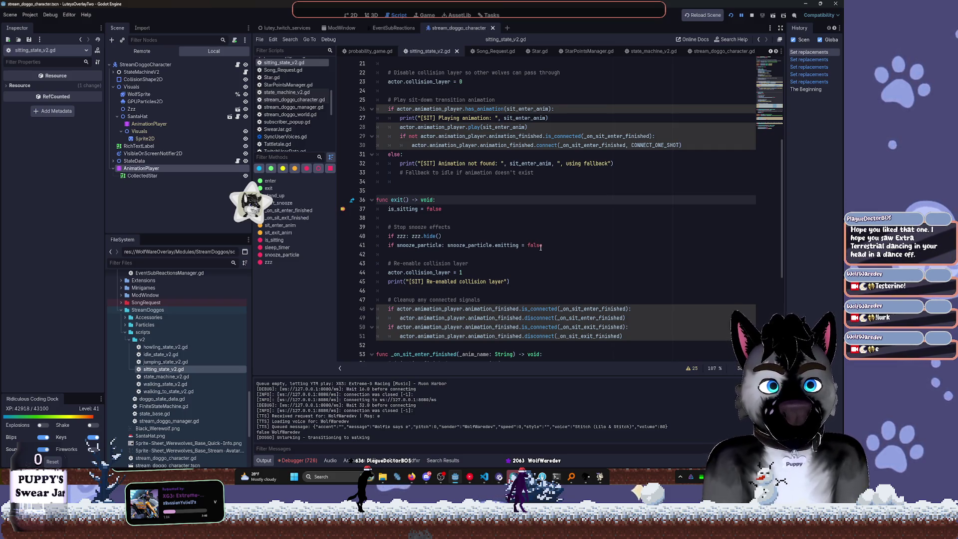
scroll(570, 203, "up", 5)
Review enter() in sitting_state_v2.gd, selecting sleep_timer on line 16, and scroll down toward exit()
left_click(582, 182)
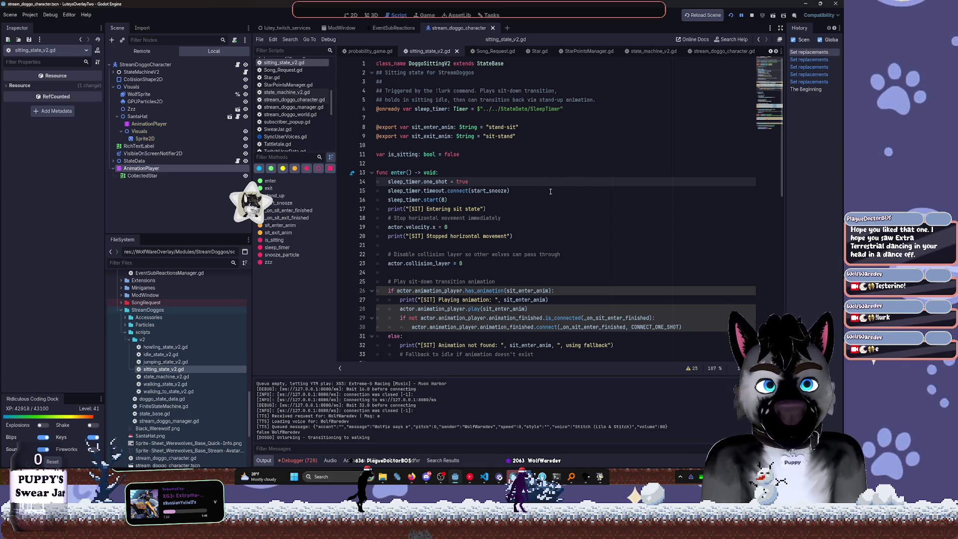
scroll(552, 189, "down", 2)
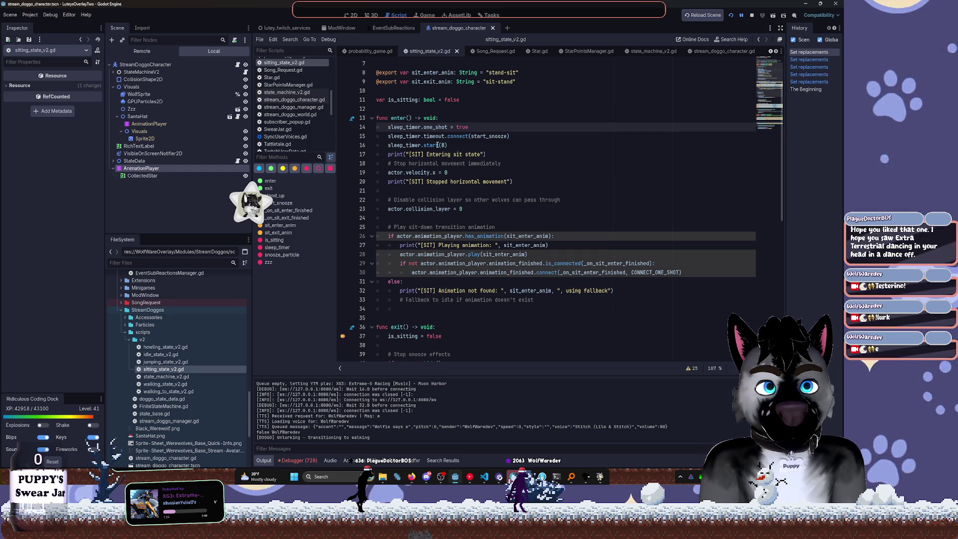
left_click(438, 145)
double_click(407, 145)
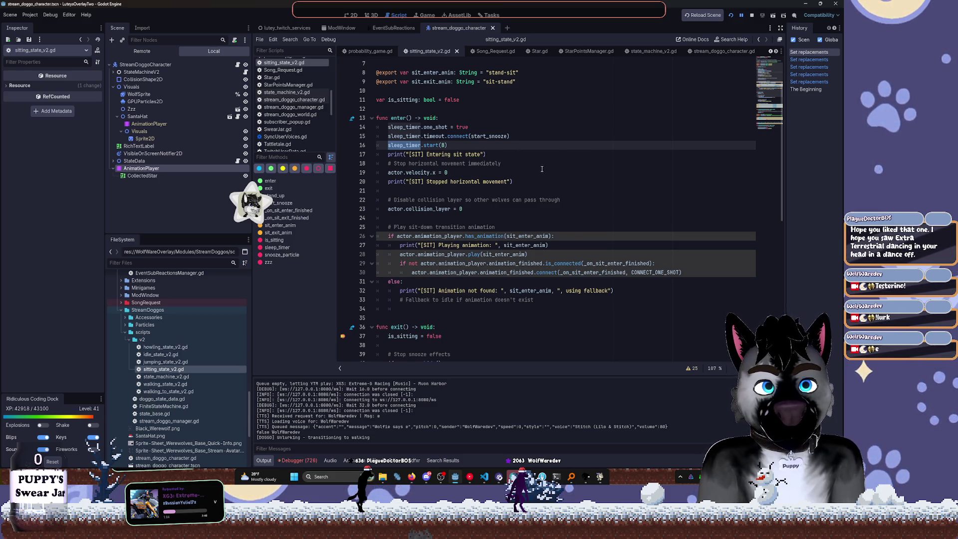
scroll(544, 167, "down", 1)
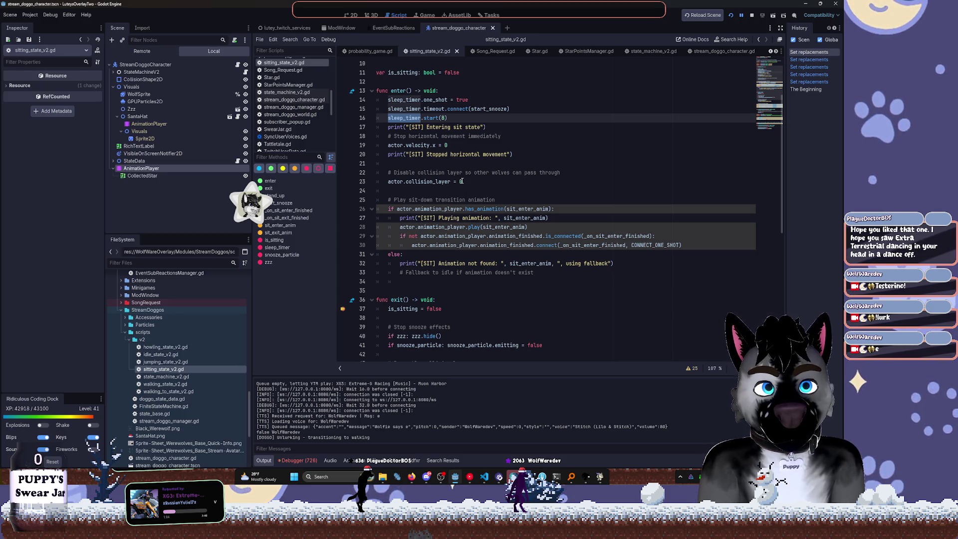
scroll(481, 176, "down", 3)
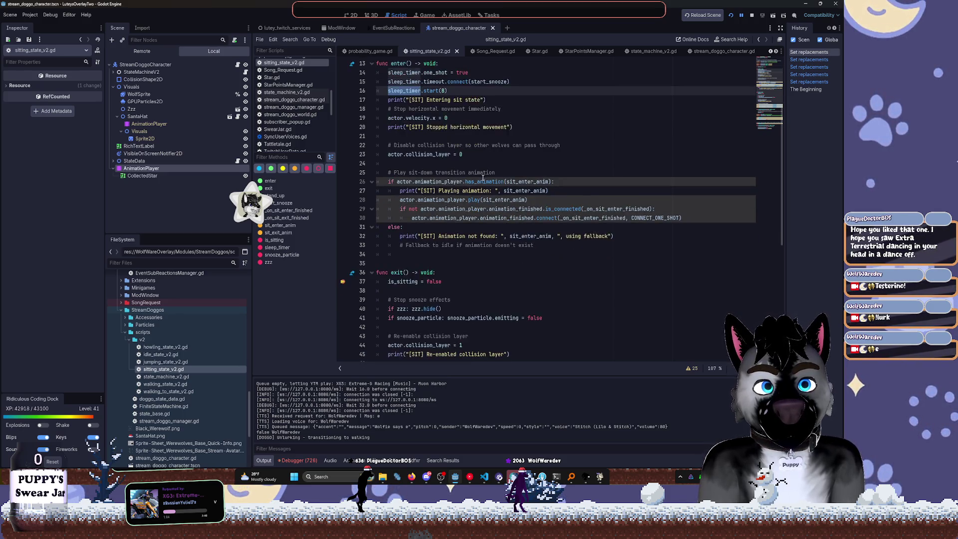
scroll(484, 177, "down", 1)
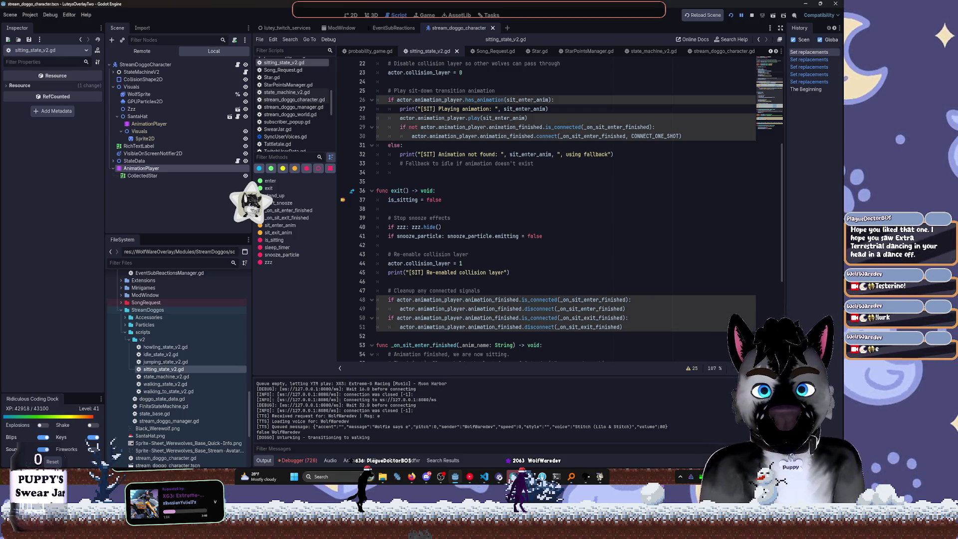
Place the caret after the re-enable collision comment, then bring up YouTube Music and the Log.gd docs
left_click(577, 256)
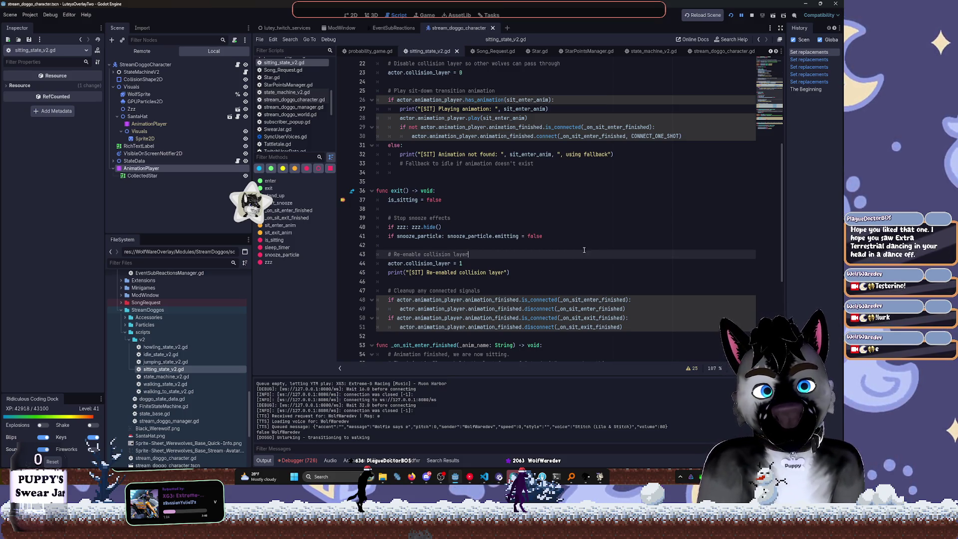
left_click(470, 477)
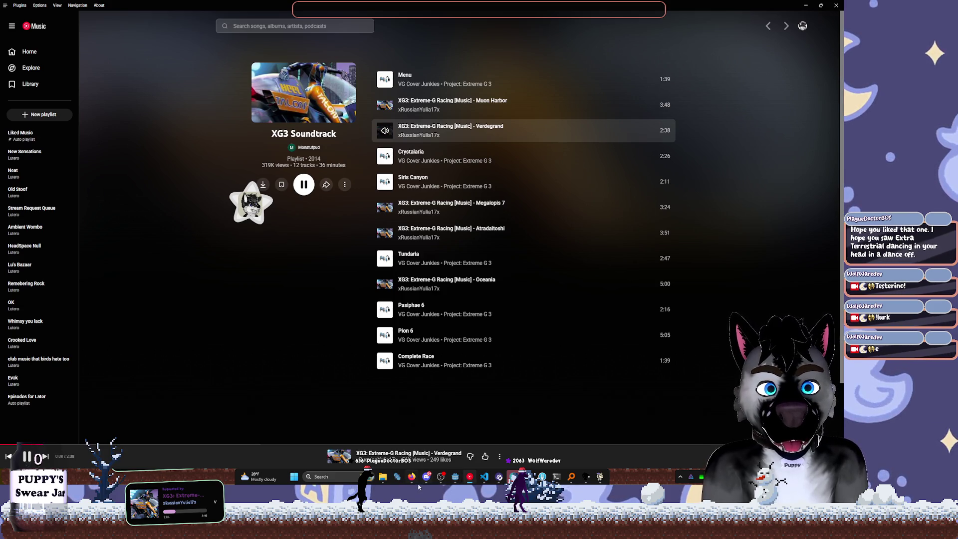
left_click(417, 482)
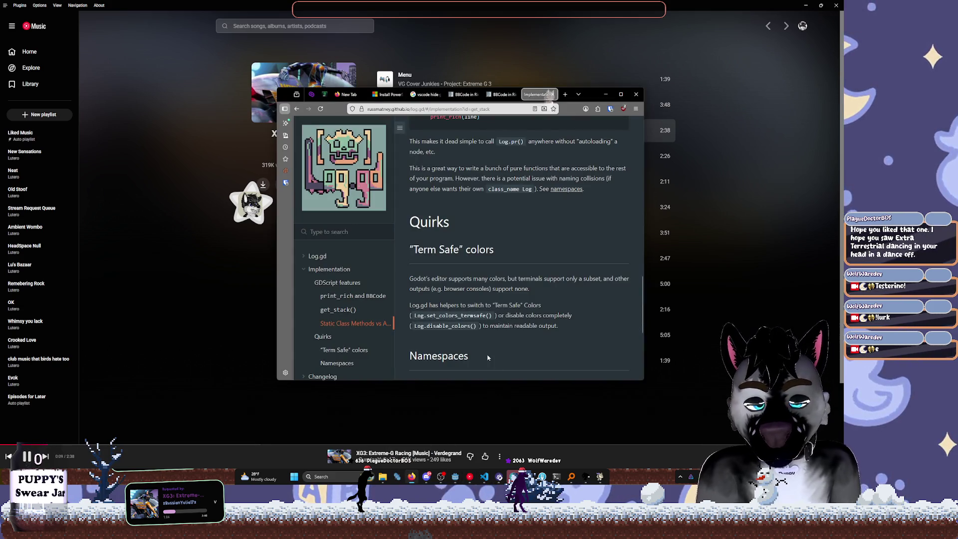
In a private Firefox window, search for 'XG3: Extreme-G Racing Verdegrand'
key("ctrl+shift+p")
type("XG3: Extreme-G Racing [")
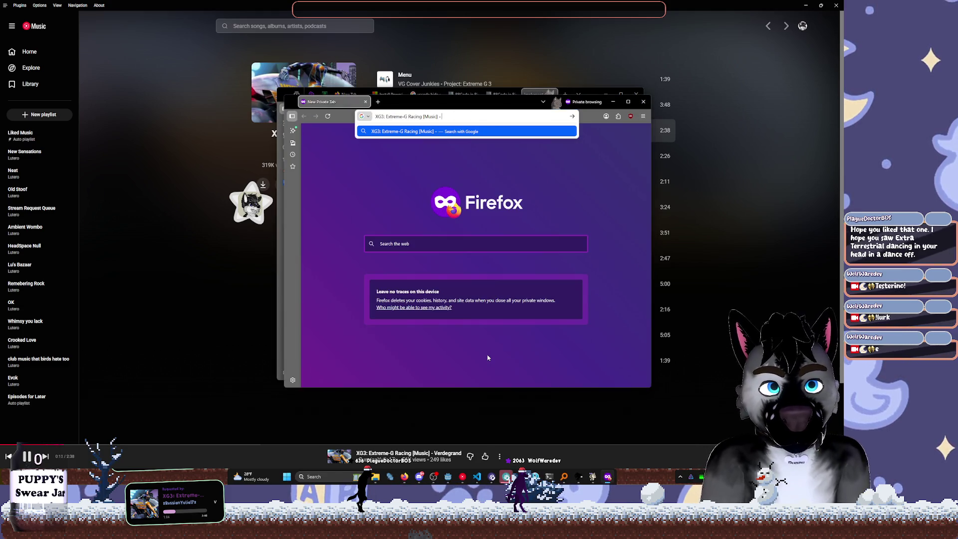
key("BackSpace")
type("verderag")
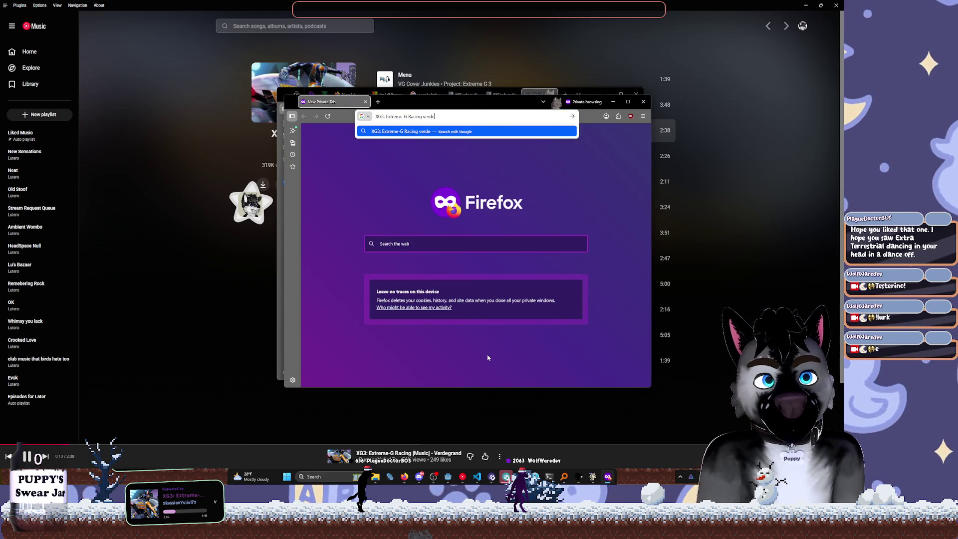
key("BackSpace")
key("BackSpace")
key("BackSpace")
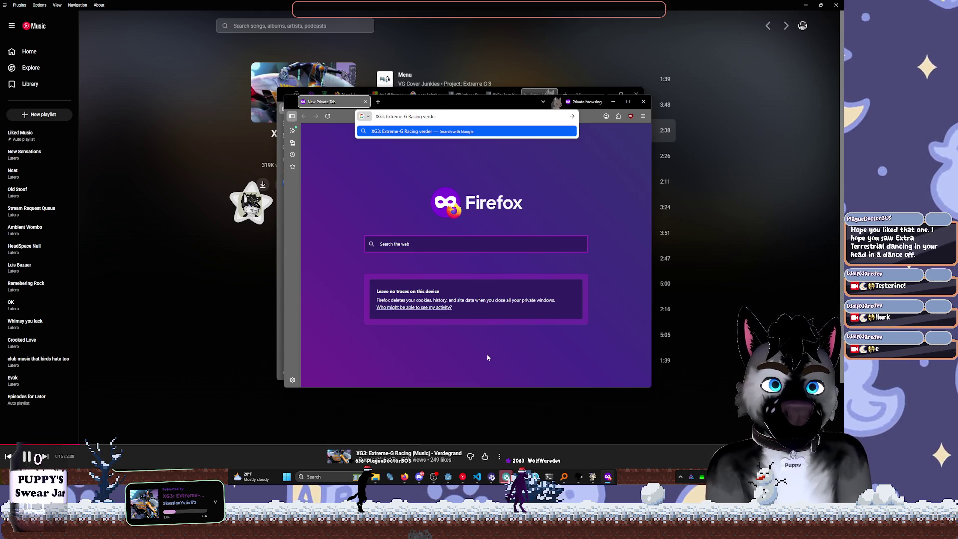
key("BackSpace")
type("gran")
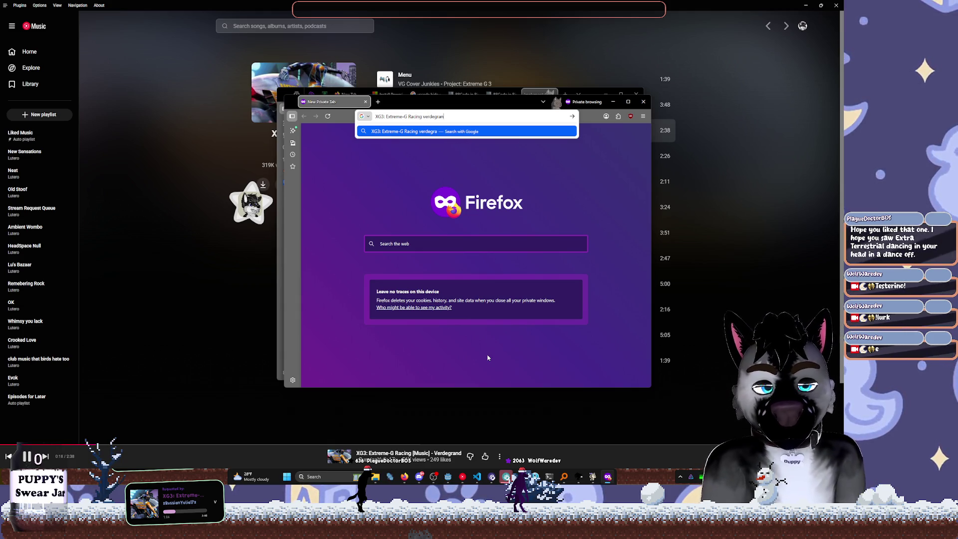
type("d")
key("Return")
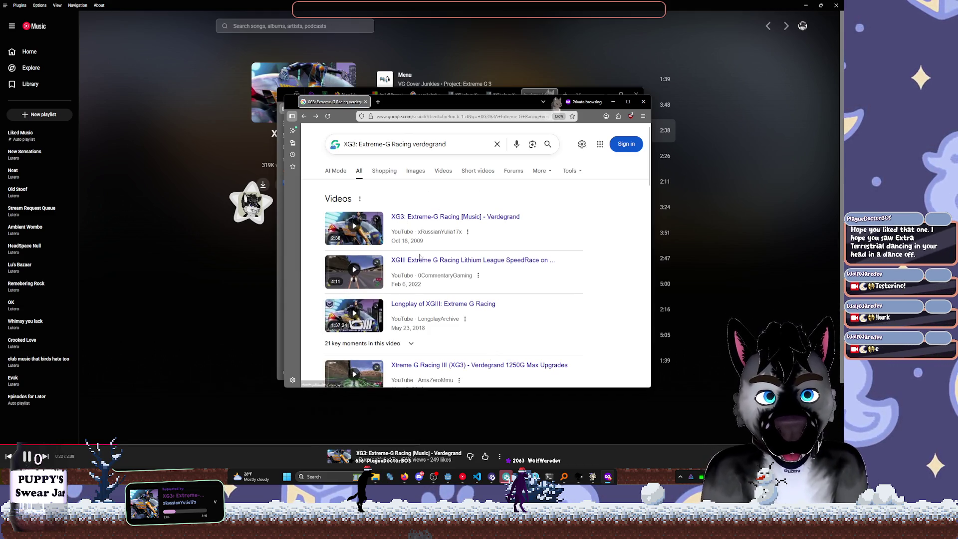
Play the XGIII Lithium League Verdegrand race video muted from about 1:56, then close the window
left_click(533, 256)
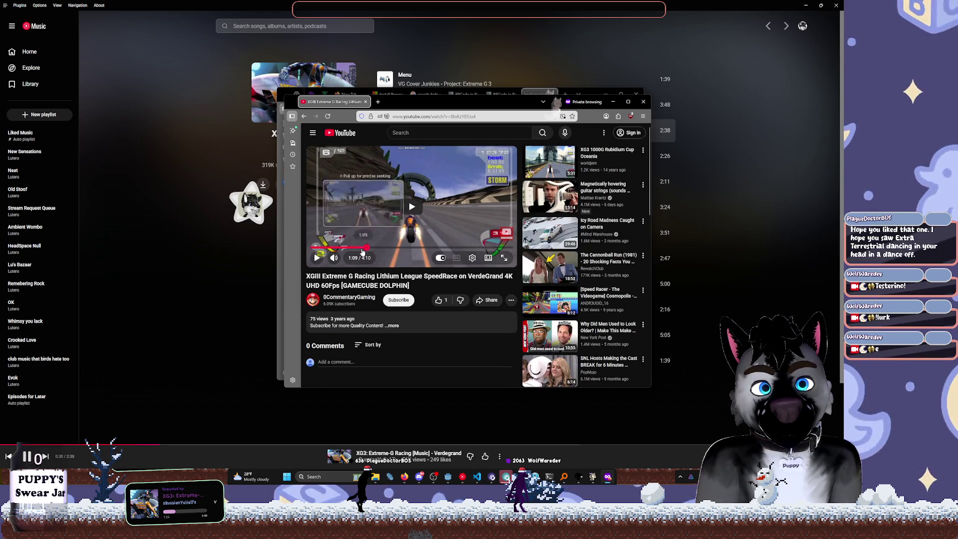
left_click(367, 248)
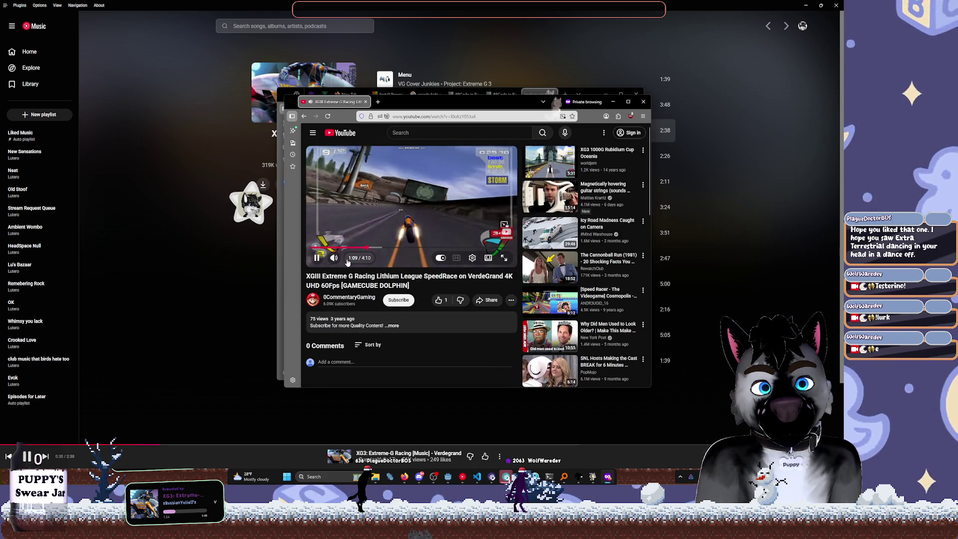
left_click(334, 259)
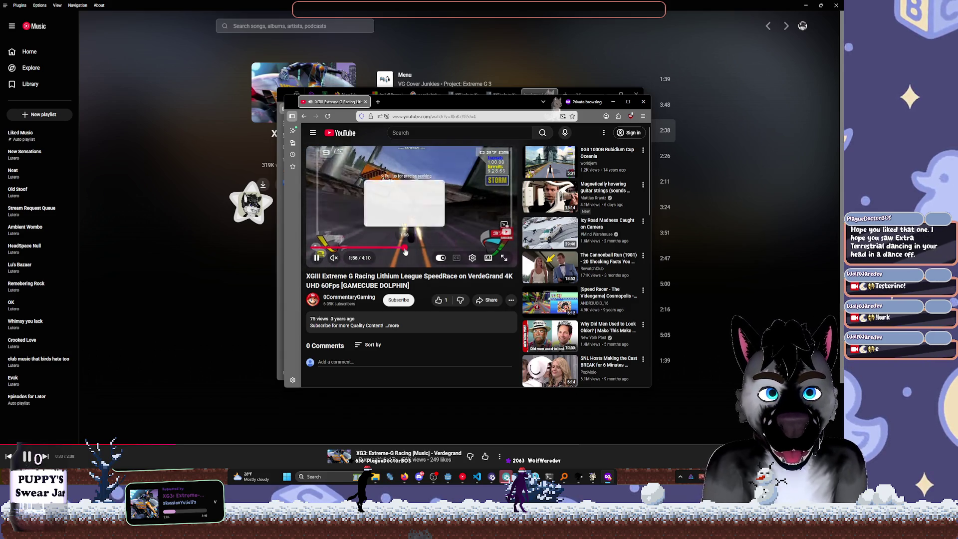
left_click(405, 248)
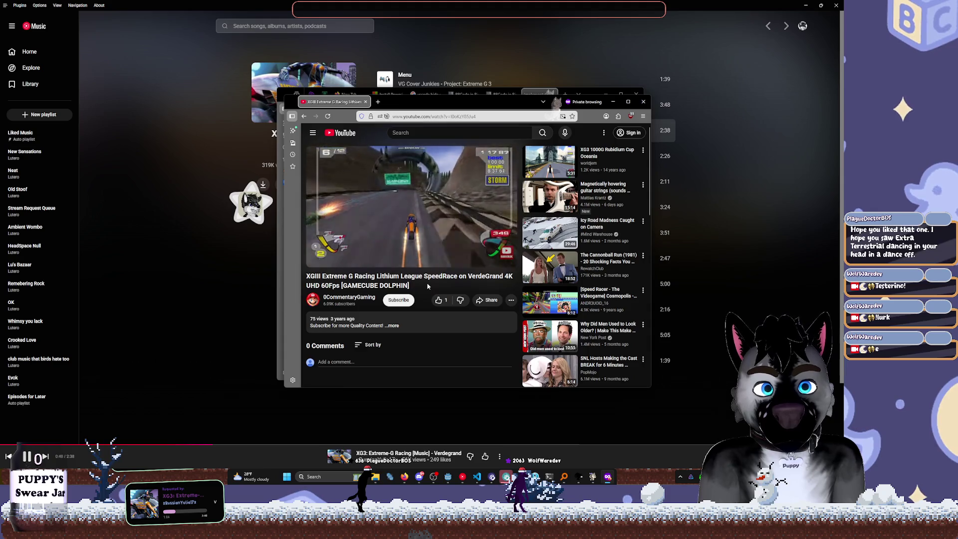
left_click(641, 104)
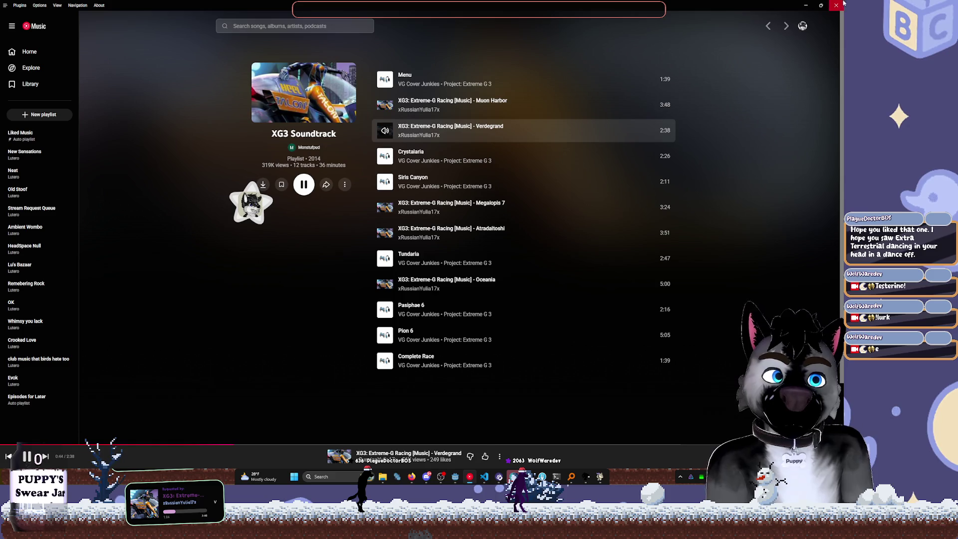
left_click(806, 5)
Bring the sitting_state_v2.gd script in front of the docs and go to exit()
left_click(666, 146)
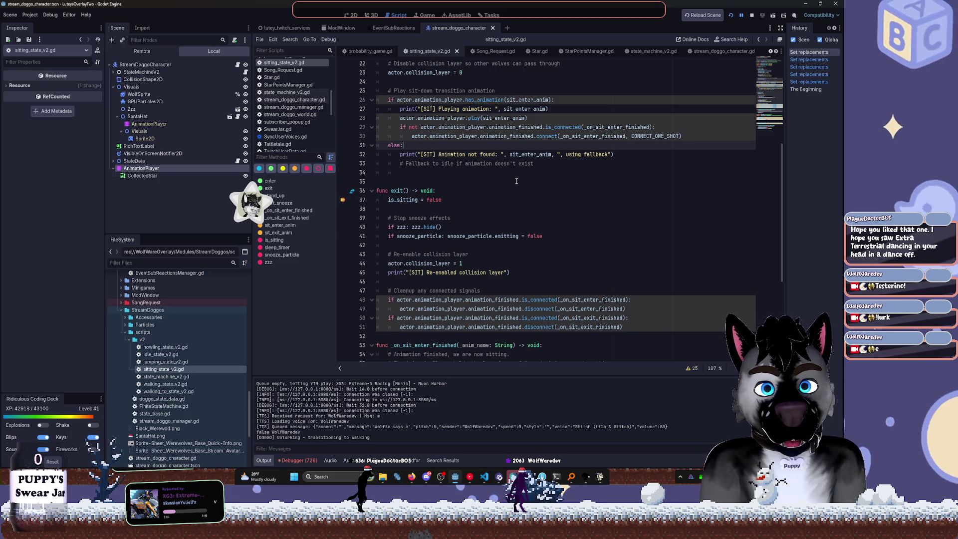
scroll(517, 182, "down", 1)
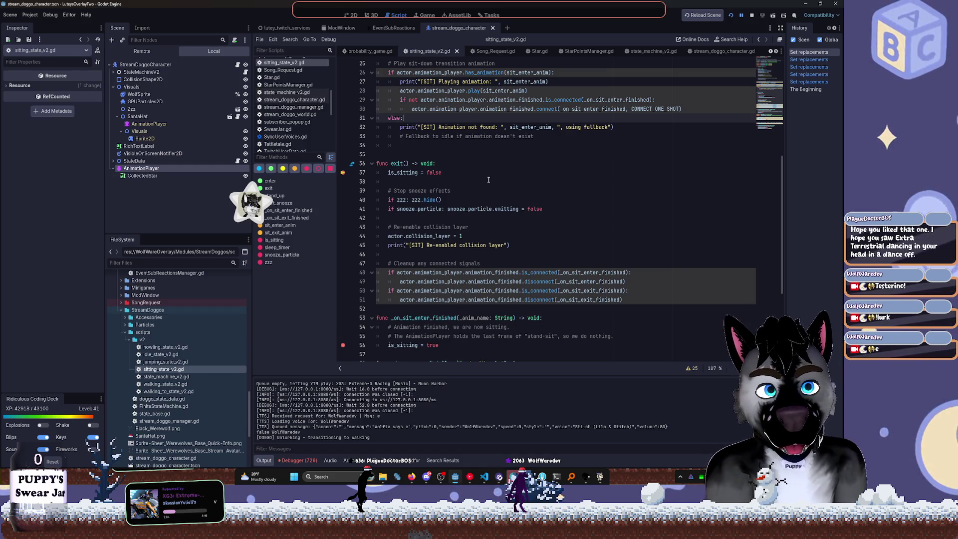
scroll(491, 178, "up", 1)
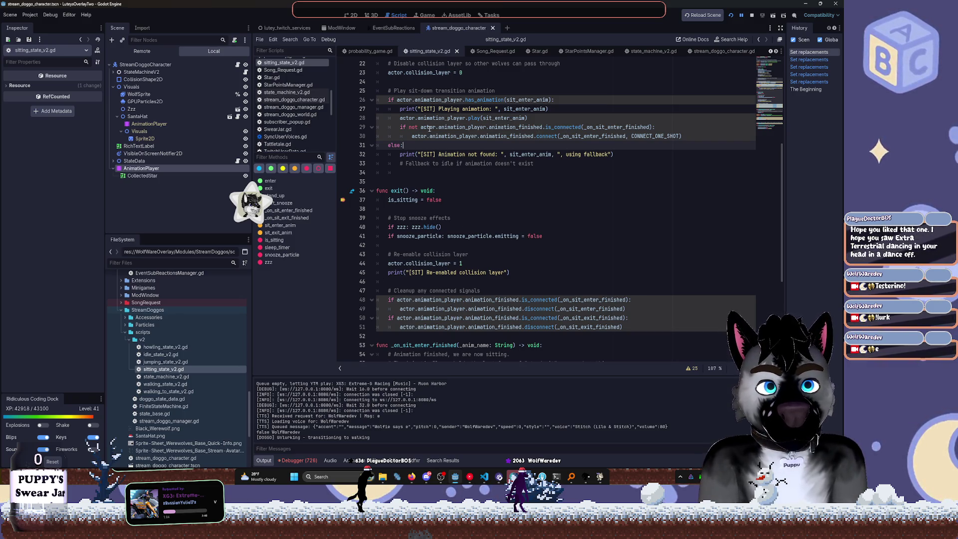
mouse_move(429, 129)
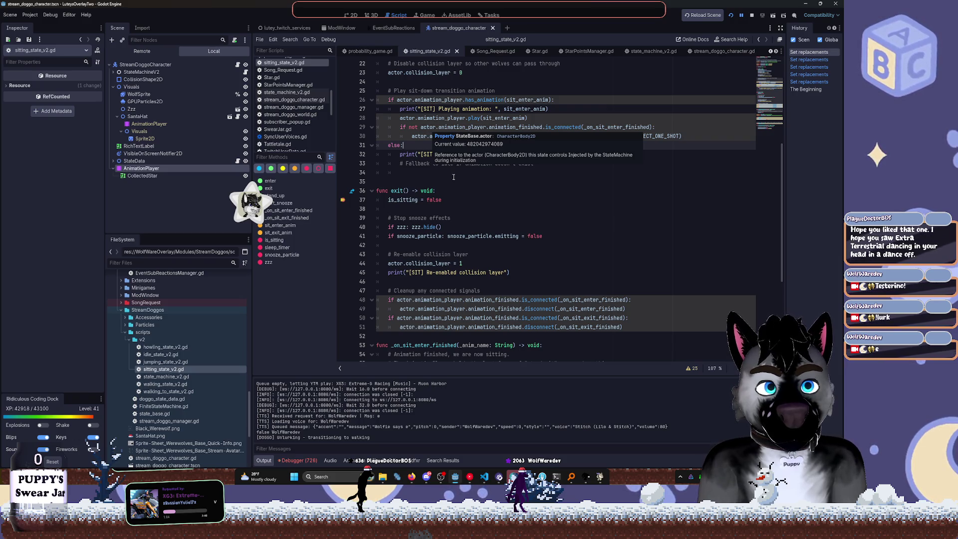
left_click(471, 198)
Review the _on_sit_enter_finished connection and its handler on line 29
left_click(592, 138)
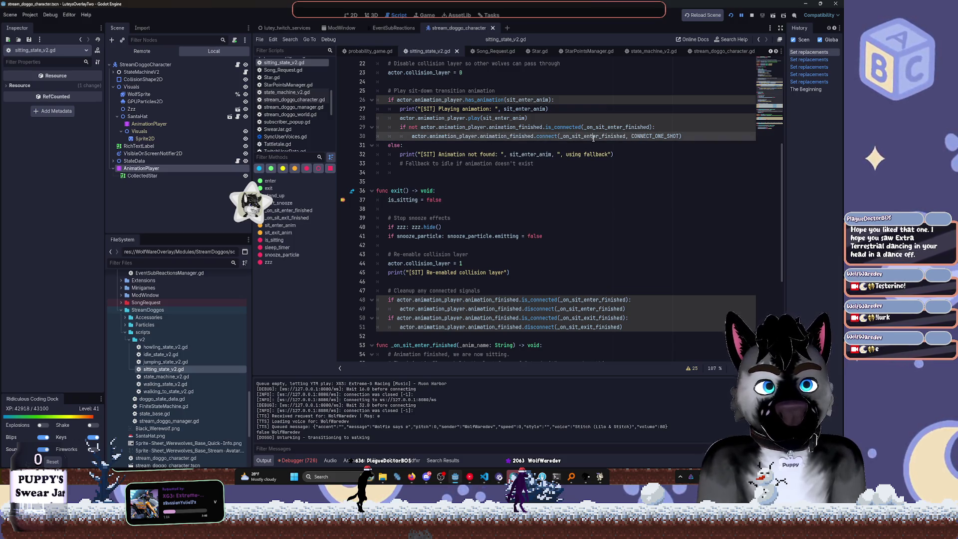
mouse_move(592, 138)
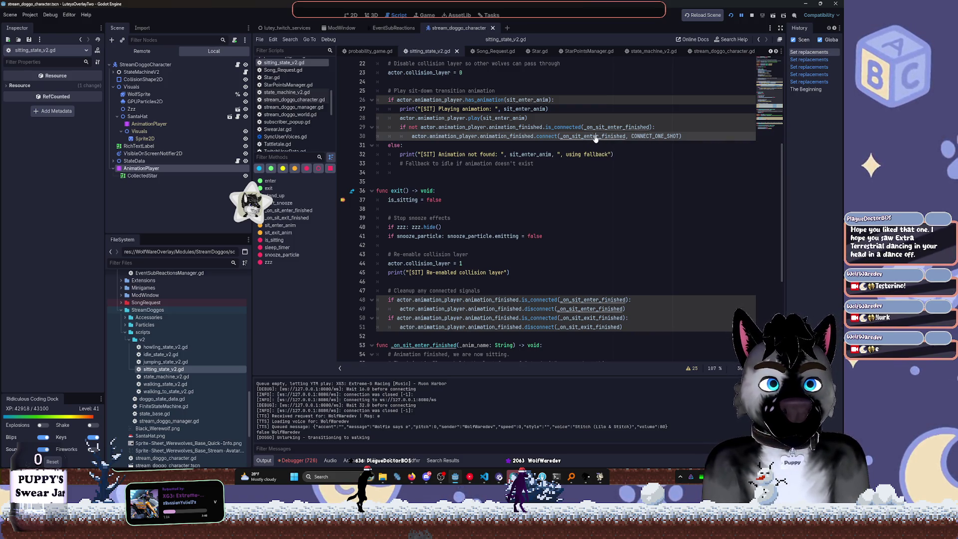
scroll(577, 148, "down", 5)
scroll(525, 153, "up", 5)
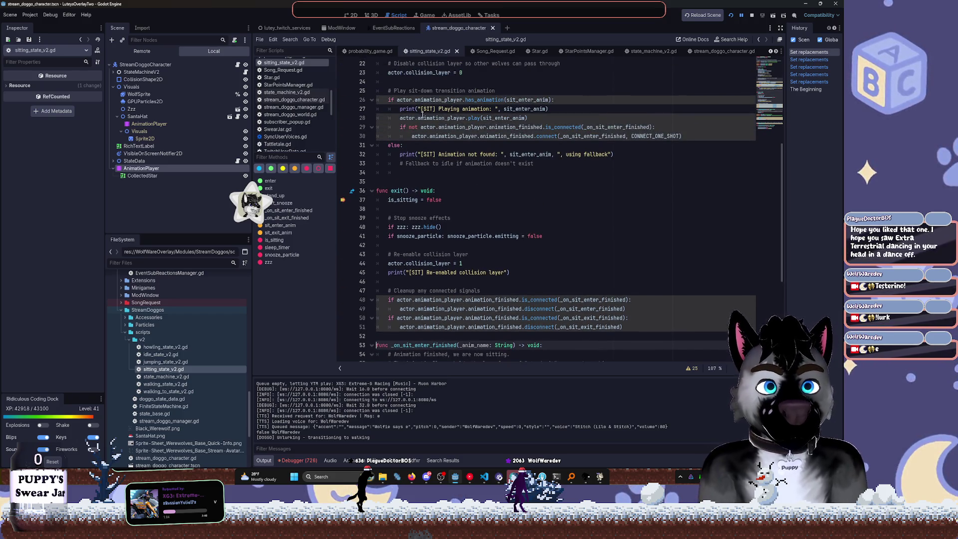
scroll(407, 164, "up", 2)
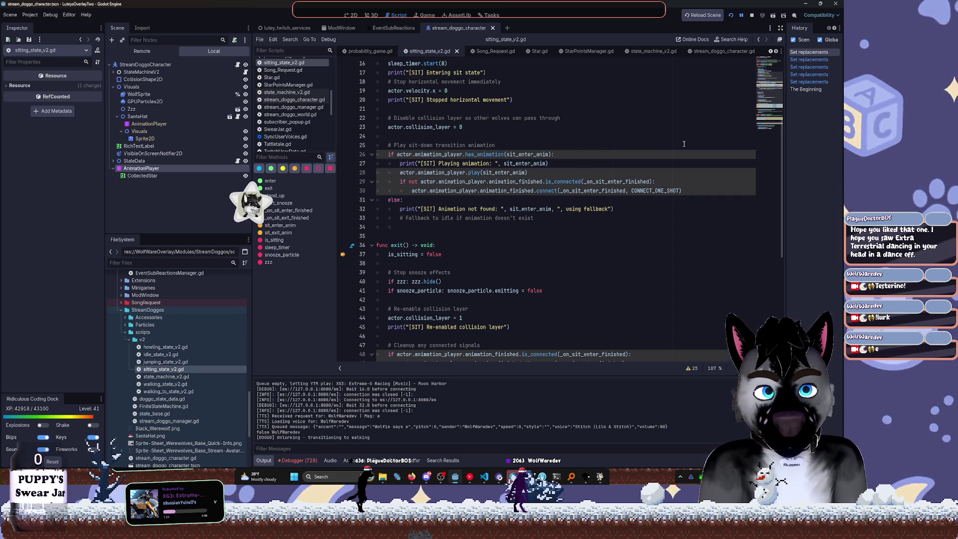
scroll(632, 156, "down", 1)
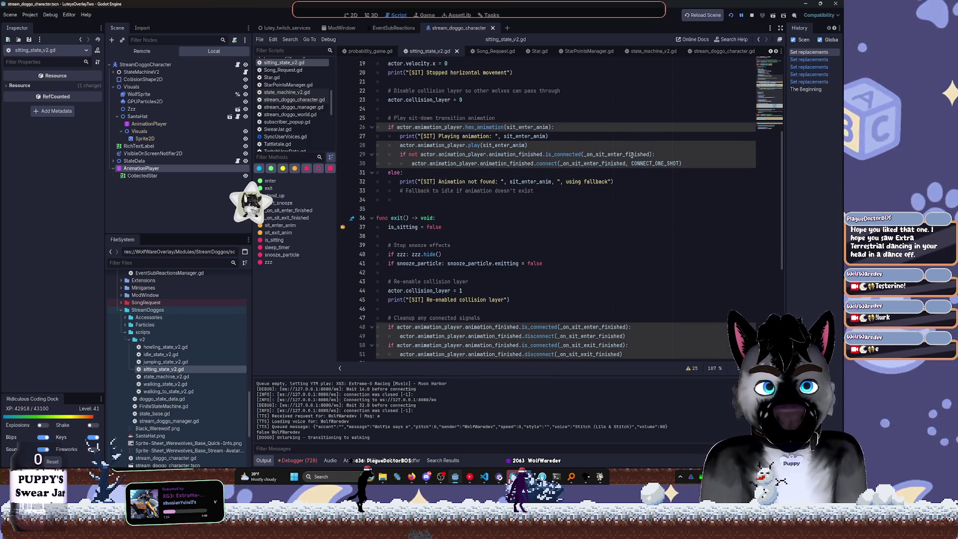
scroll(570, 163, "down", 2)
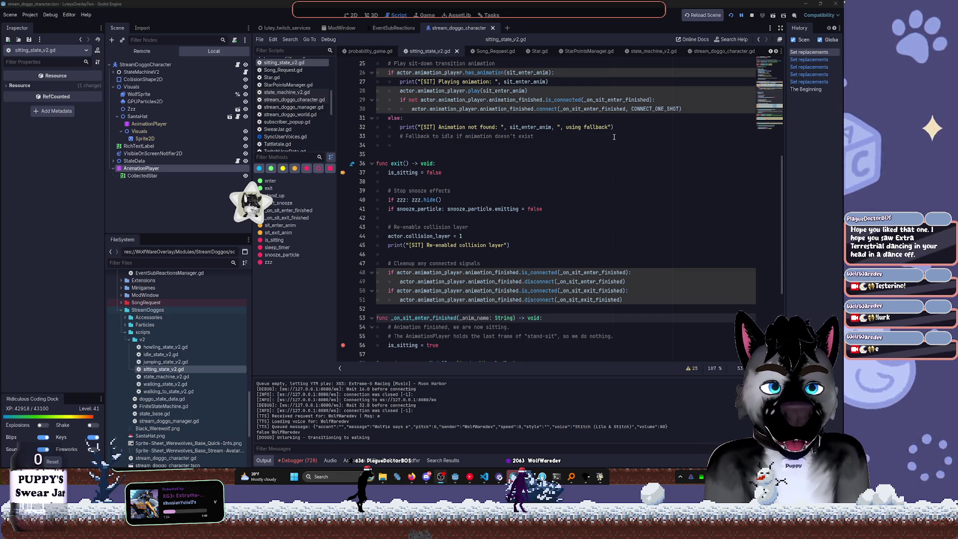
double_click(607, 100)
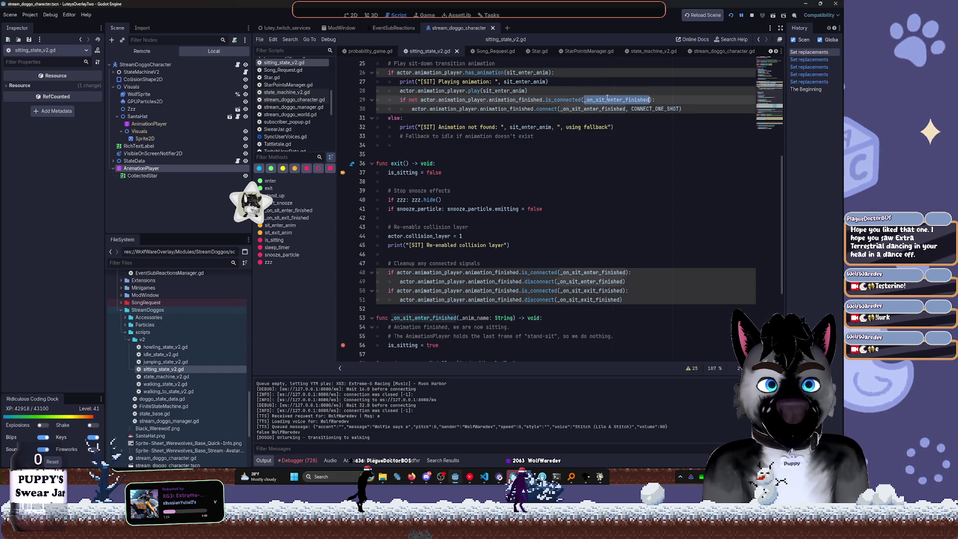
scroll(554, 180, "down", 1)
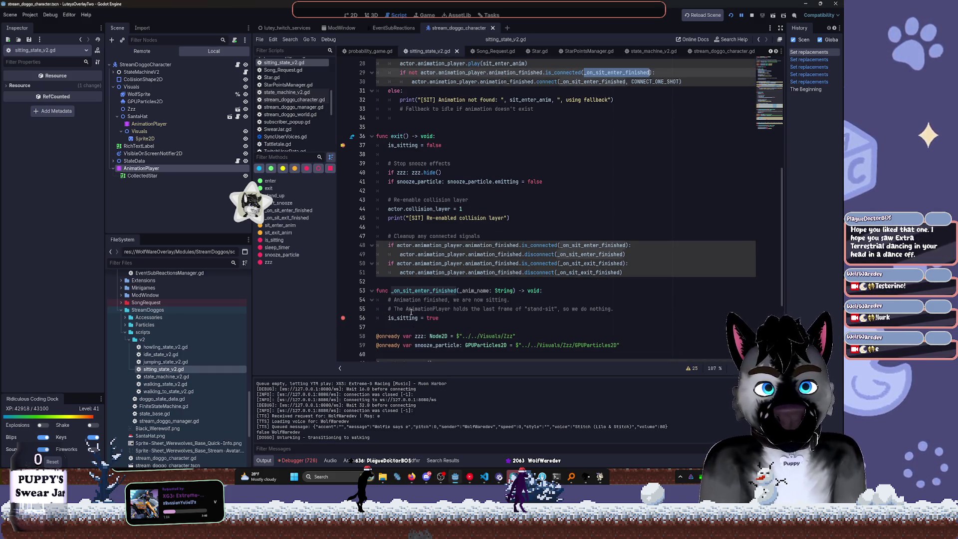
scroll(424, 312, "down", 2)
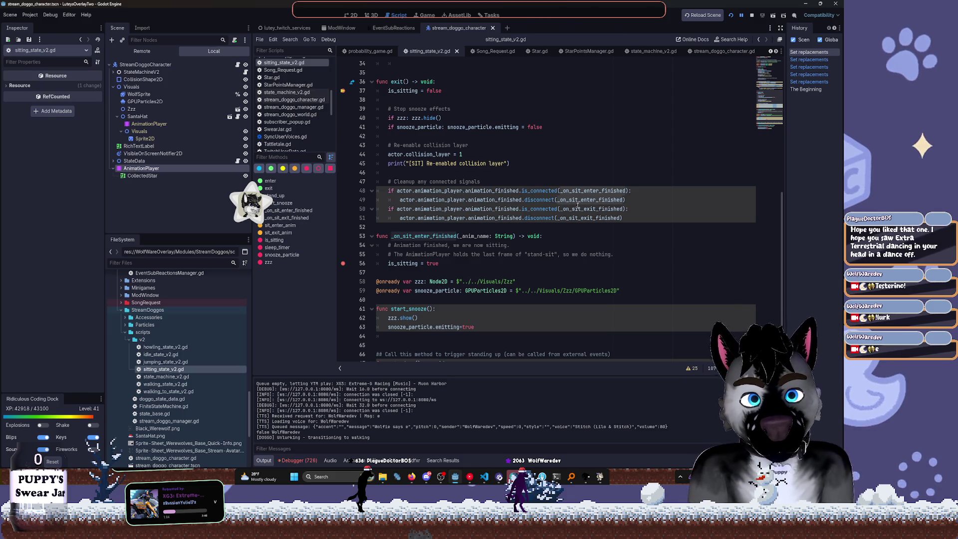
Continue the paused overlay past the exit() breakpoint with F12 and return to the editor
left_click(671, 138)
key("F12")
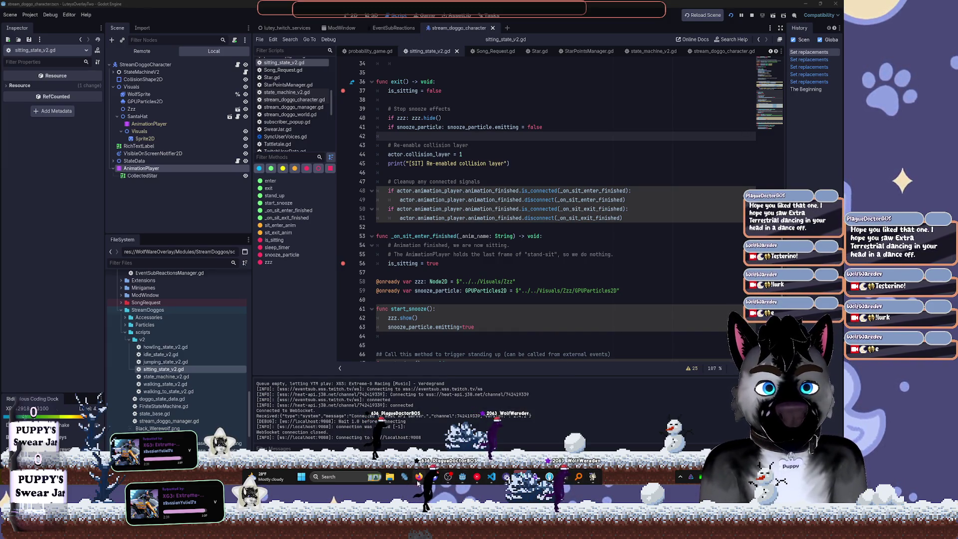
mouse_move(419, 475)
left_click(462, 476)
Insert a blank line after line 49, between exit()'s two signal-disconnect checks
left_click(499, 300)
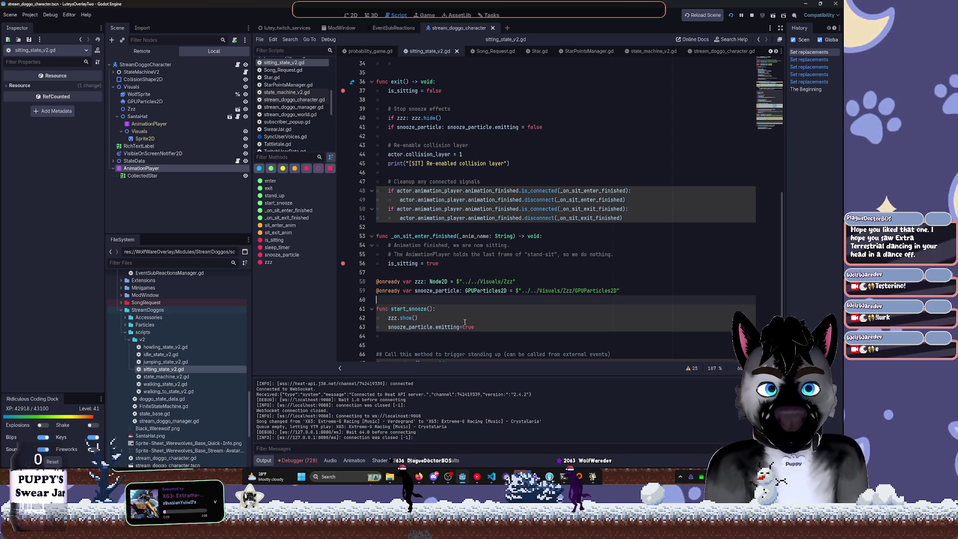
scroll(465, 322, "down", 3)
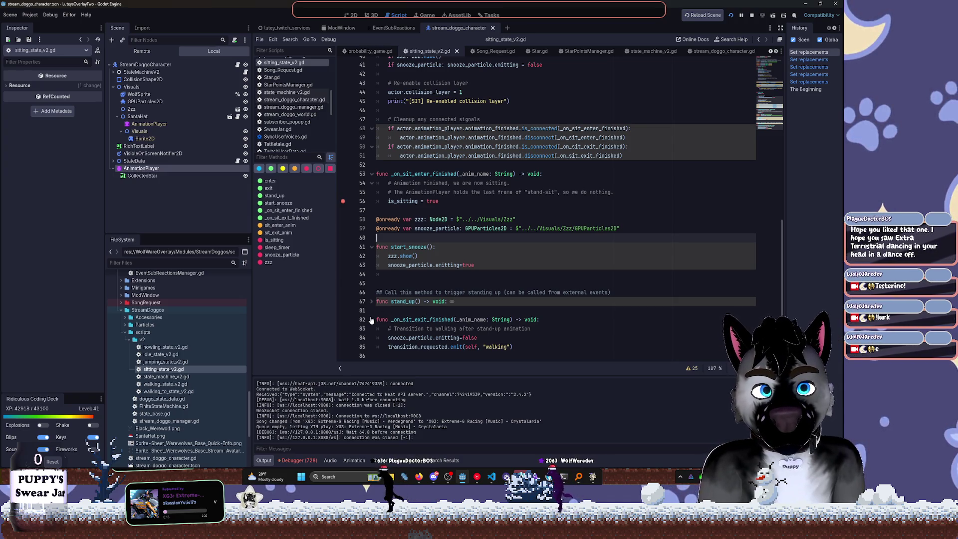
scroll(375, 313, "up", 5)
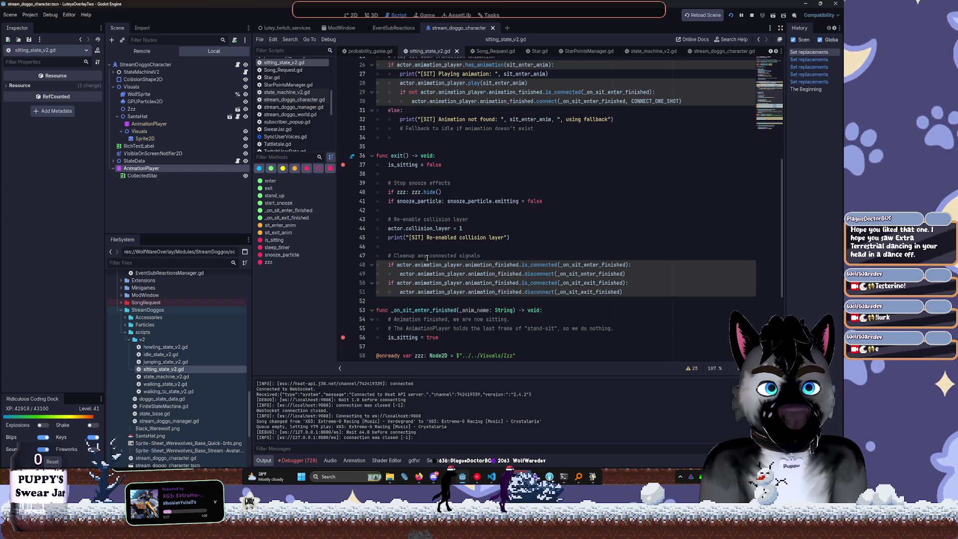
left_click(639, 275)
key("Return")
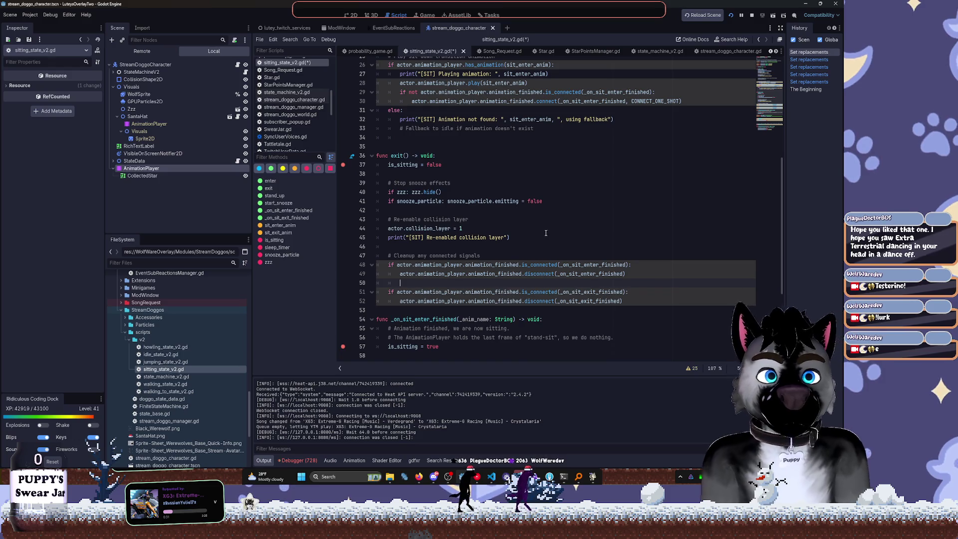
Move is_sitting = false below exit()'s snooze effects and signal disconnects, then save the script
double_click(591, 292)
scroll(555, 215, "up", 2)
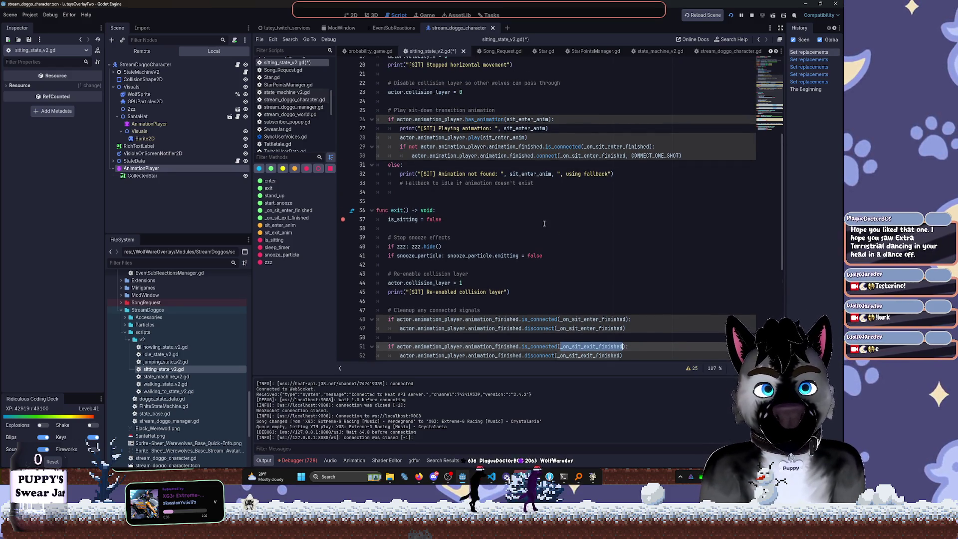
scroll(539, 225, "up", 1)
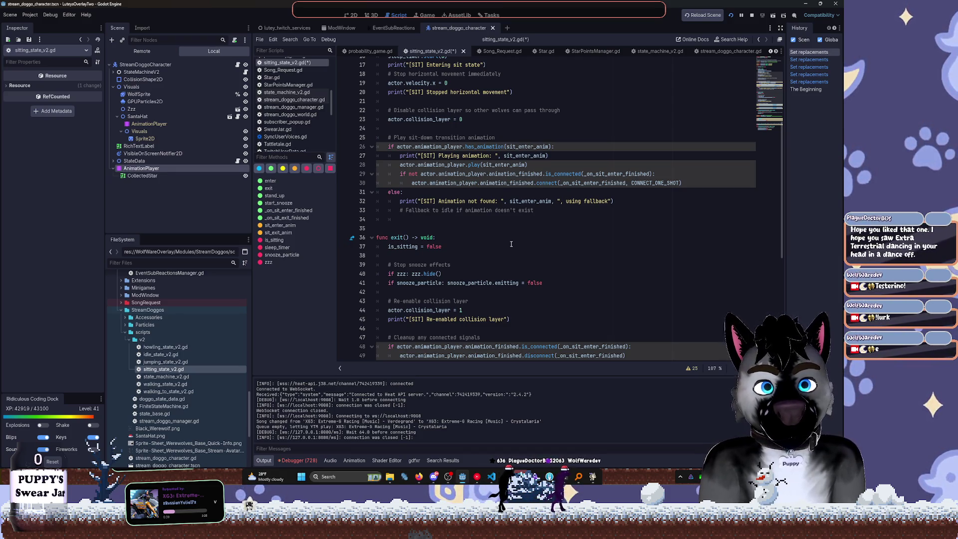
scroll(517, 240, "up", 5)
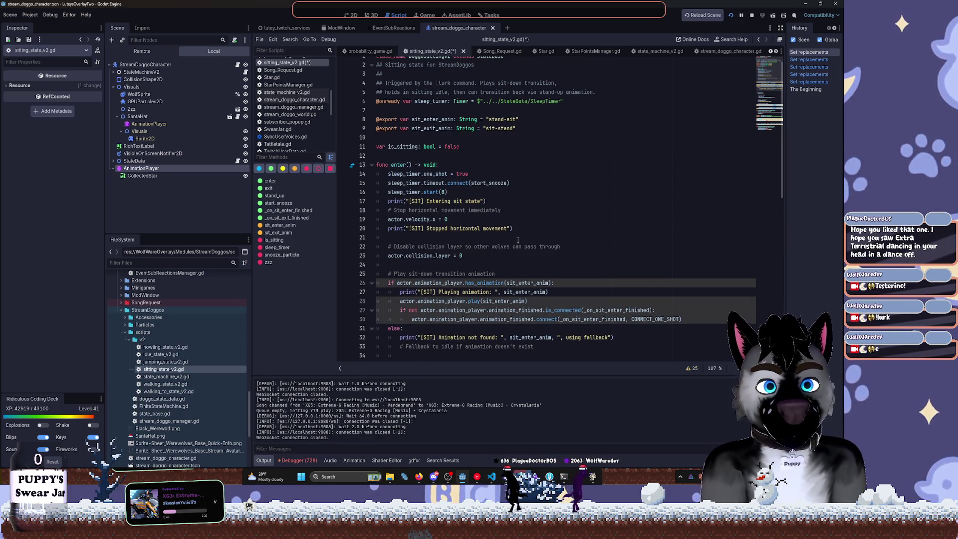
scroll(517, 240, "down", 4)
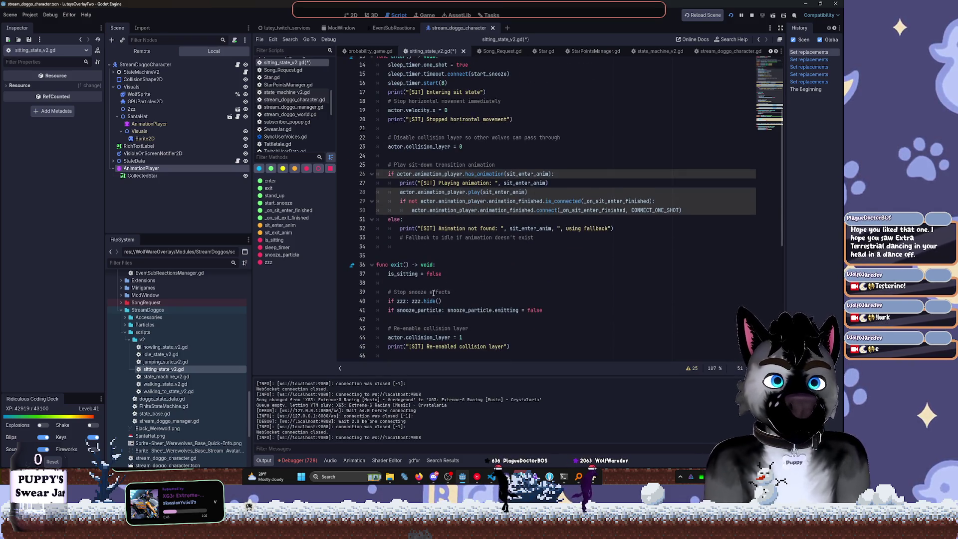
left_click(389, 274)
mouse_move(399, 266)
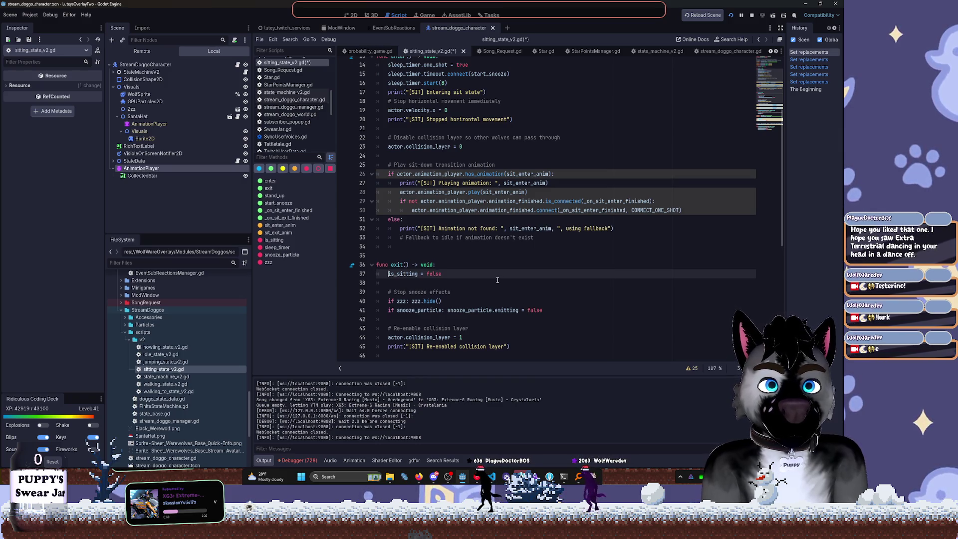
key("alt+Down")
key("alt+Down")
key("alt+Down")
scroll(505, 278, "down", 4)
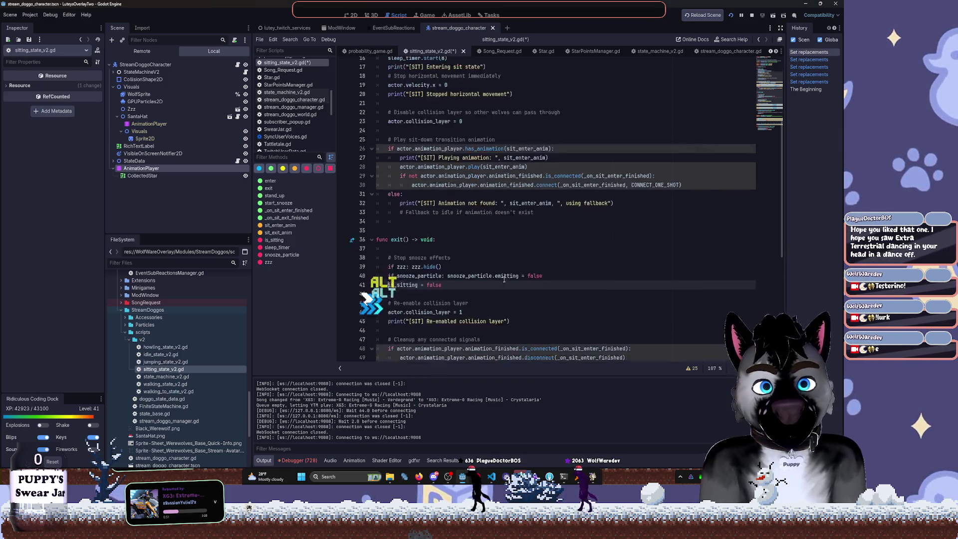
key("alt+Down")
key("alt+Down")
key("alt+Down")
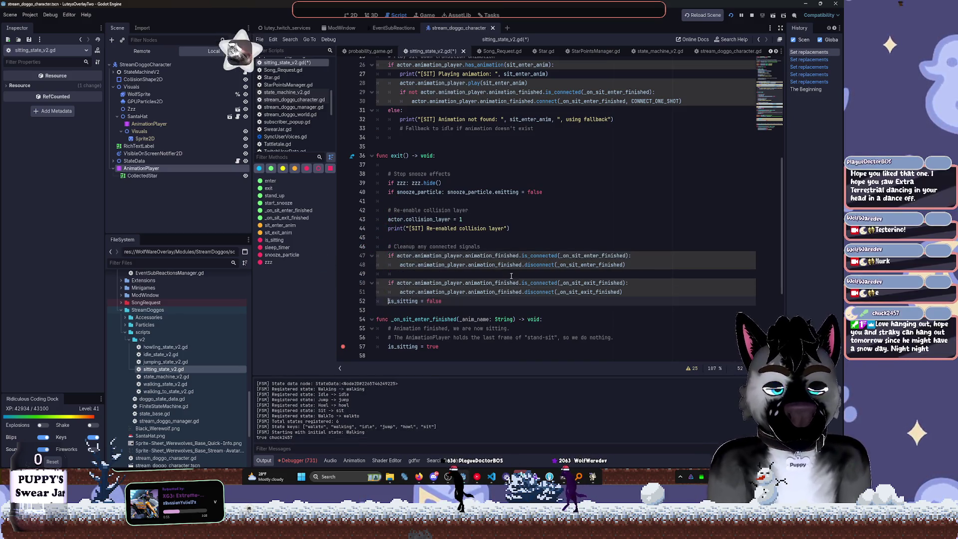
key("ctrl+s")
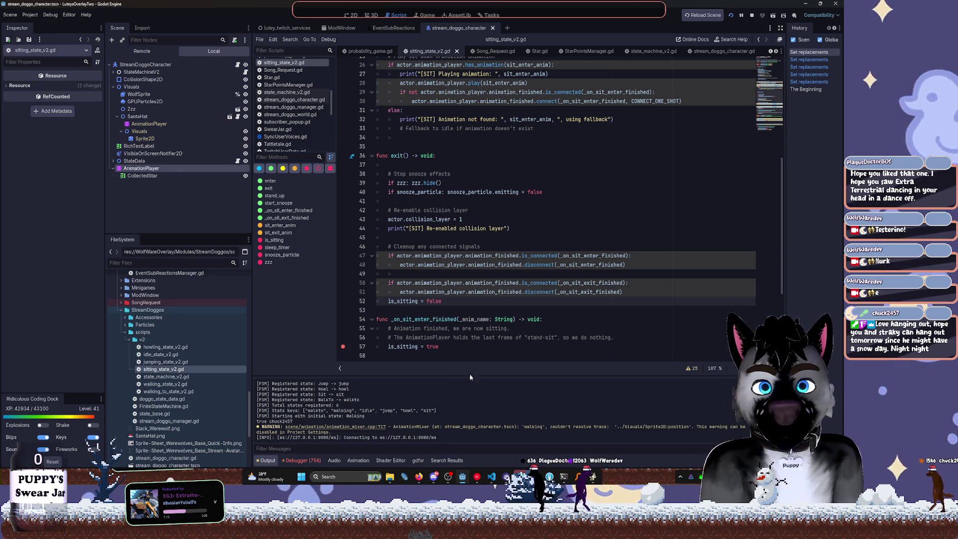
Search YouTube Music for 'statue park' and play Statue Park (From "Goldeneye 007")
left_click(478, 477)
left_click(319, 26)
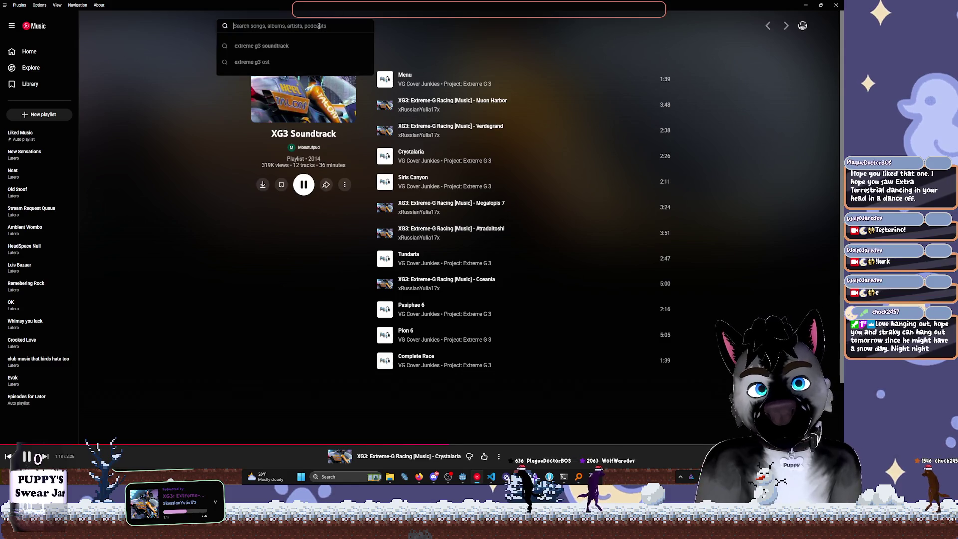
left_click(321, 289)
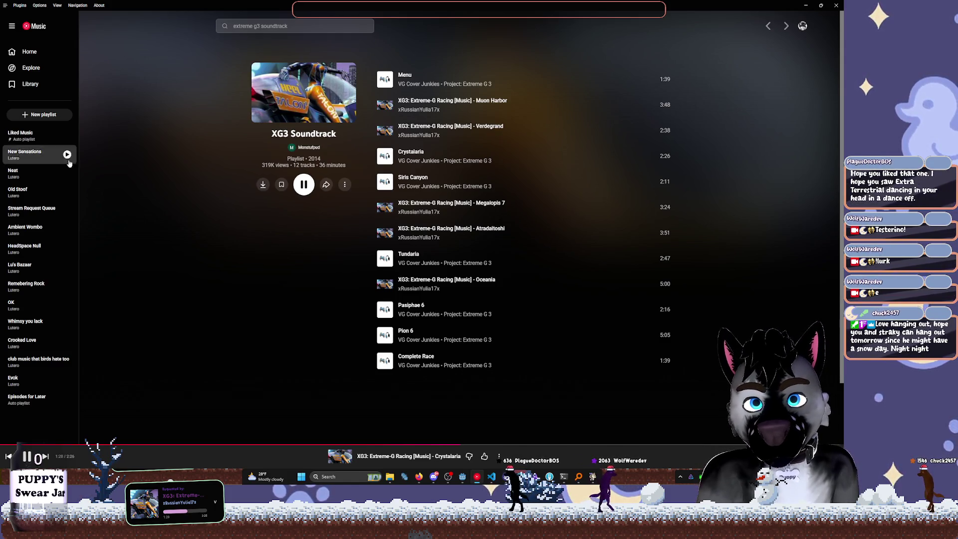
left_click(319, 26)
key("ctrl+a")
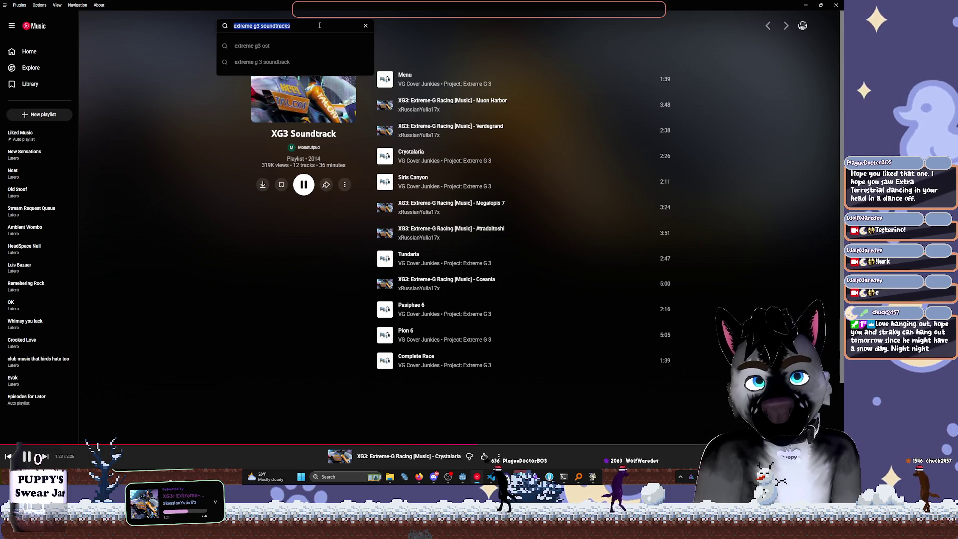
type("statue park")
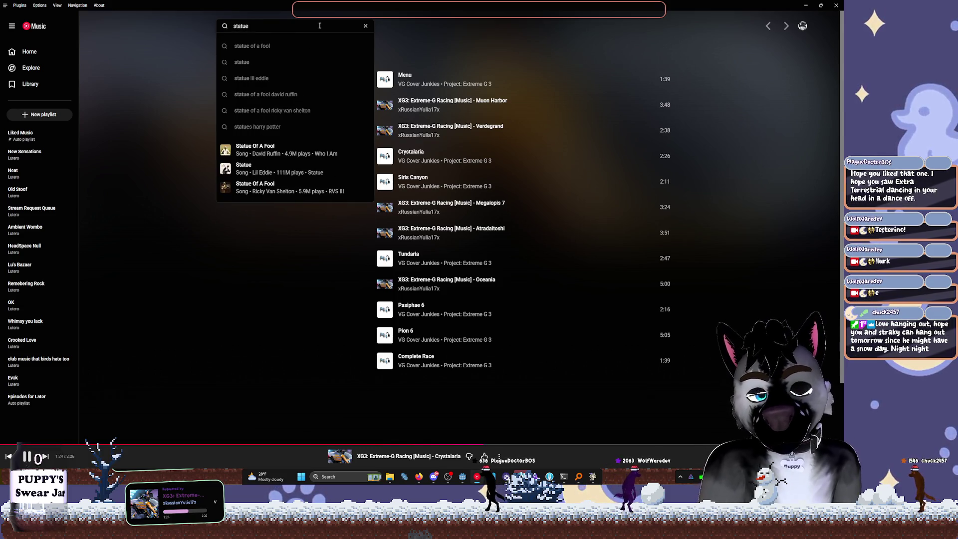
key("Return")
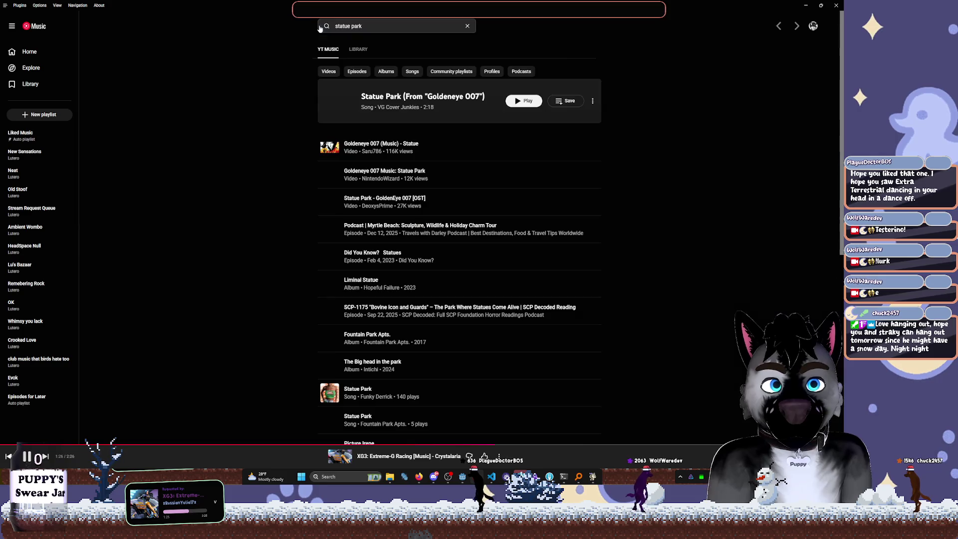
left_click(402, 105)
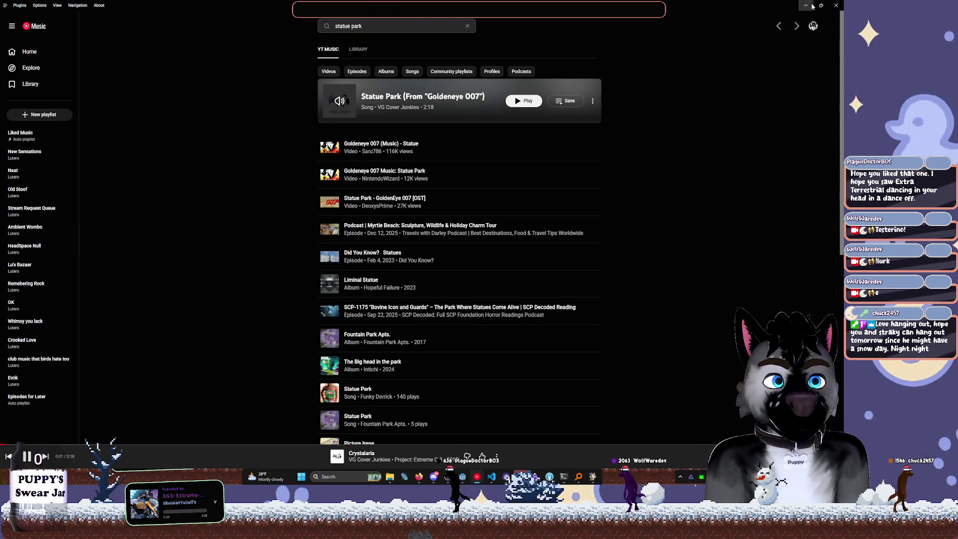
key("alt+Tab")
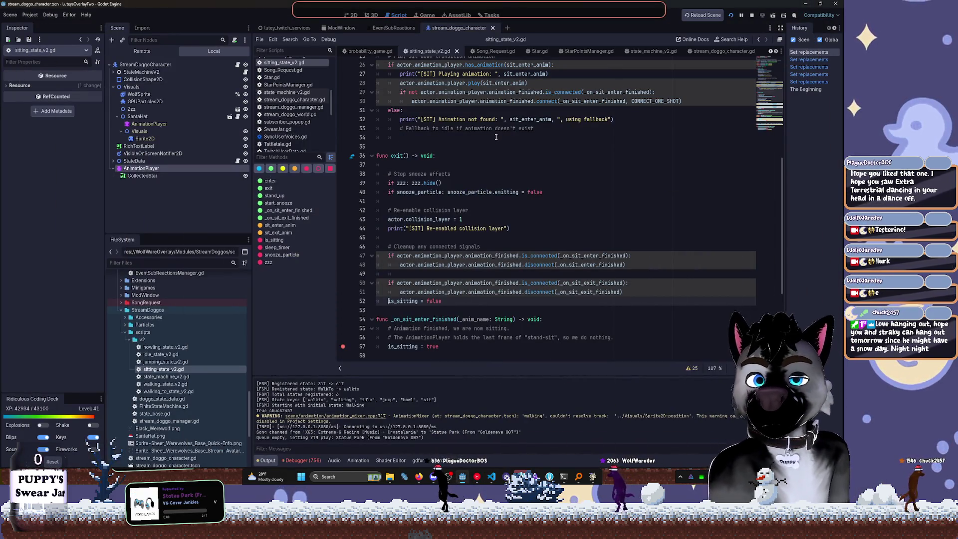
Fold _on_sit_exit_finished and unfold the stand_up() function
scroll(504, 172, "down", 3)
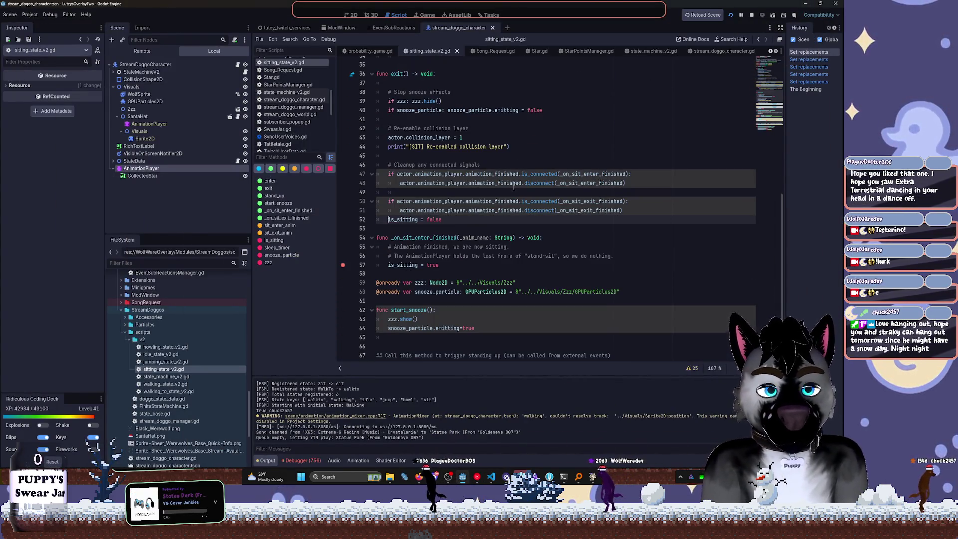
scroll(523, 181, "down", 2)
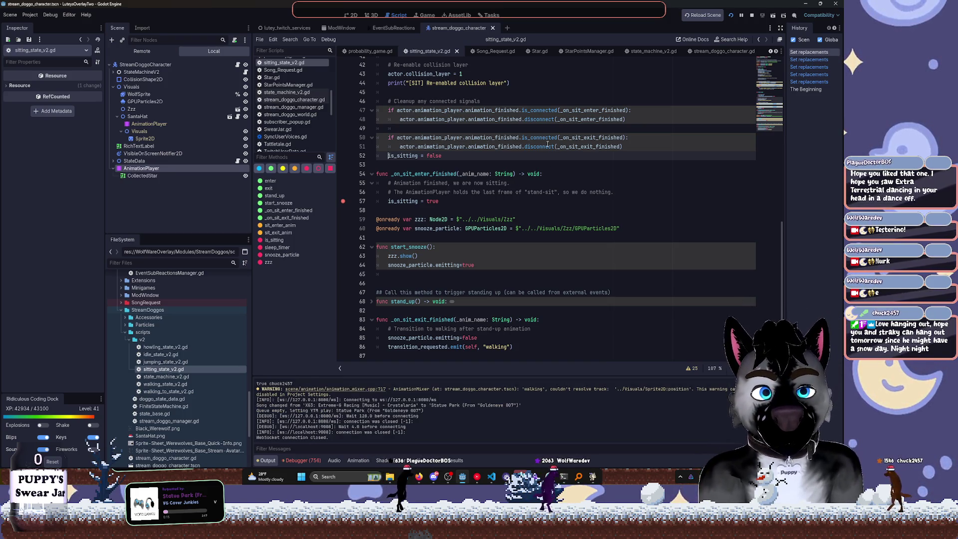
double_click(422, 320)
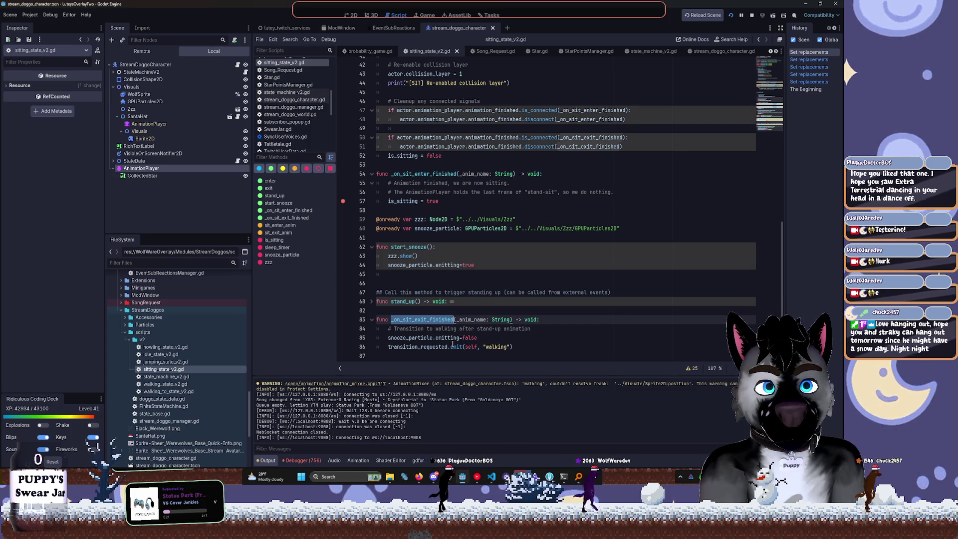
left_click(460, 274)
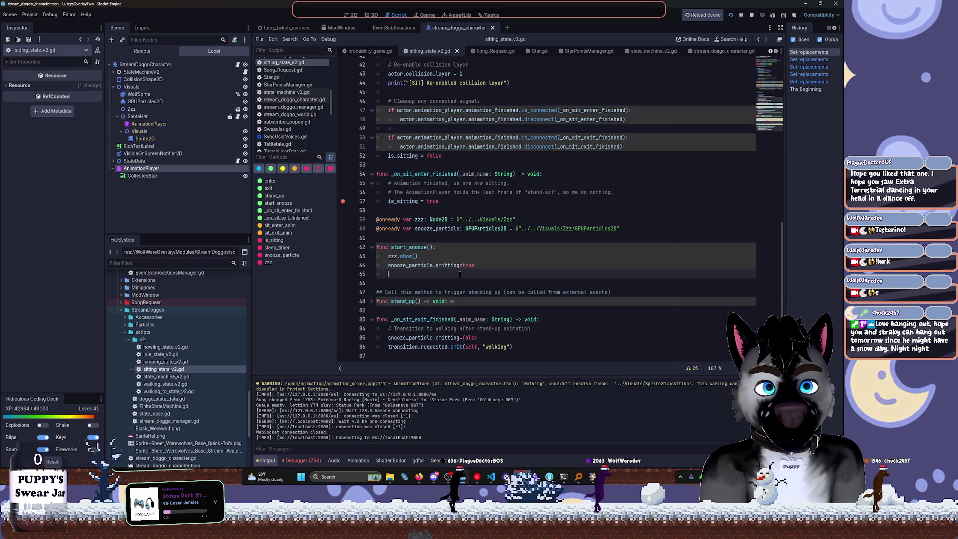
left_click(420, 320)
key("alt+f")
left_click(372, 302)
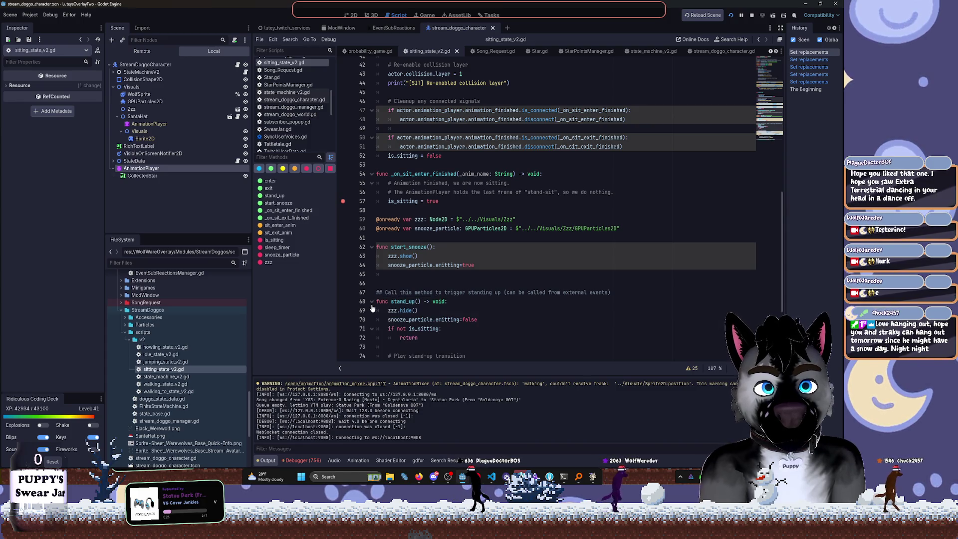
scroll(376, 308, "down", 3)
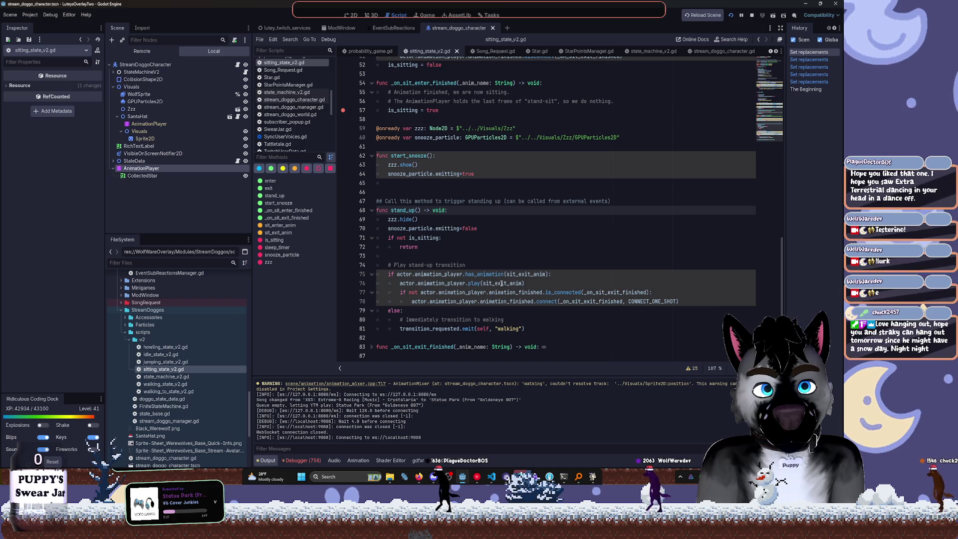
Delete stand_up()'s has_animation(sit_exit_anim) check and dedent the play, is_connected and connect lines
mouse_move(501, 283)
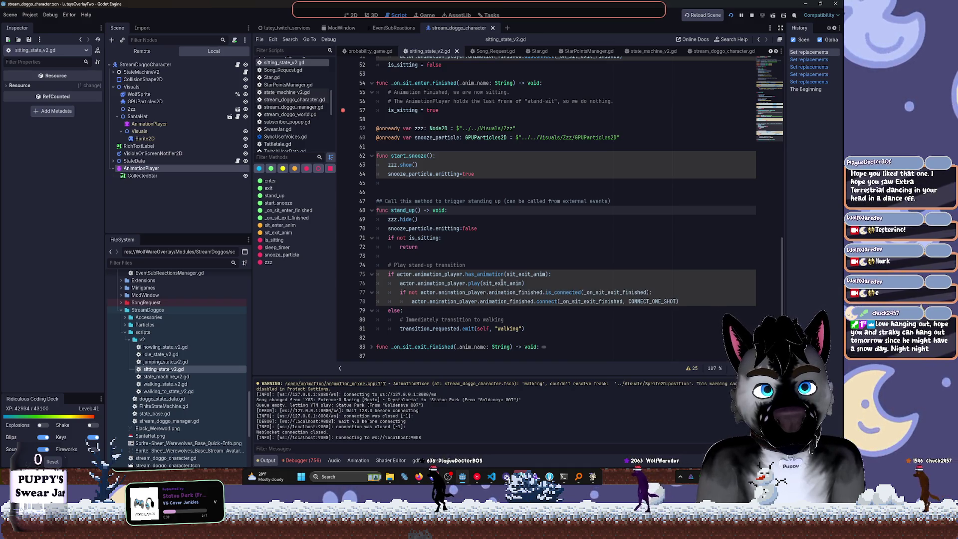
left_click_drag(388, 275, 550, 274)
key("BackSpace")
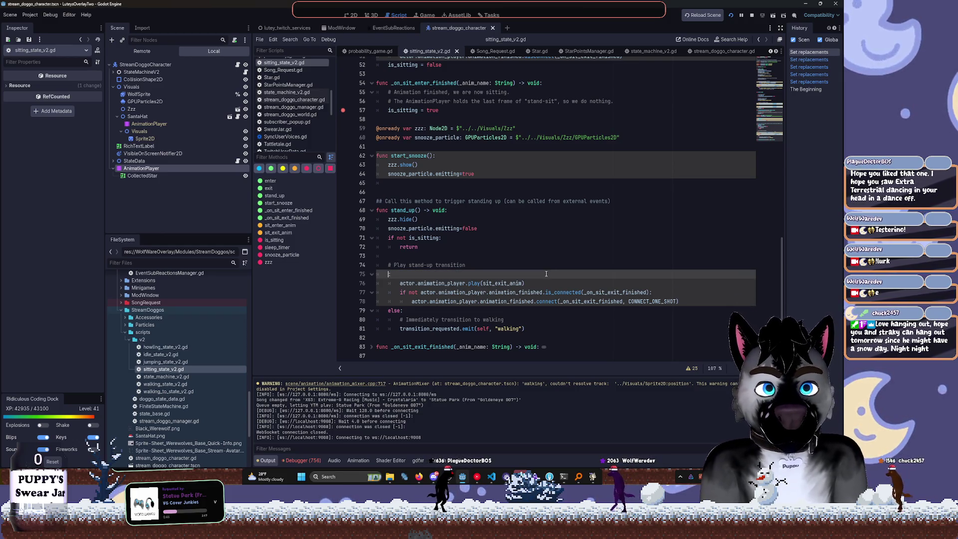
key("ctrl+shift+k")
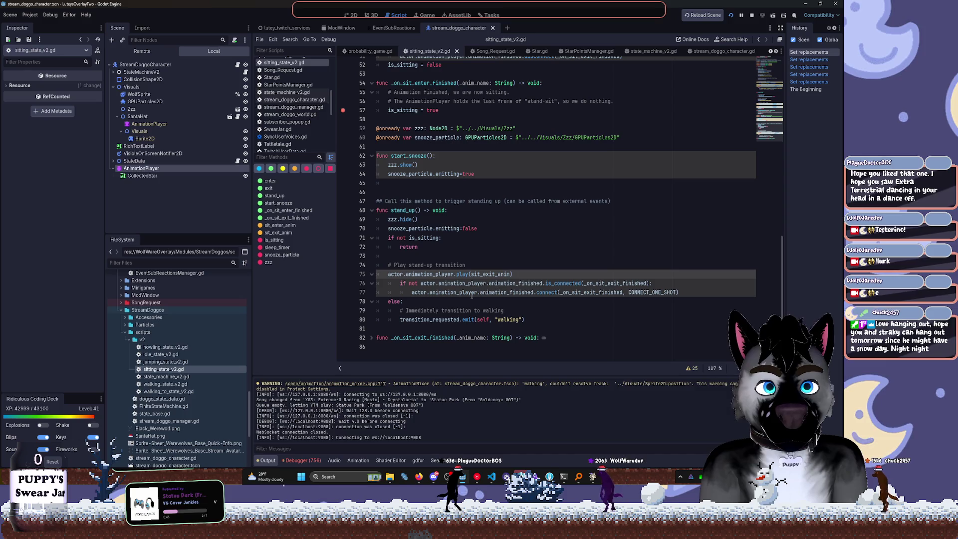
key("ctrl+v")
left_click(399, 284)
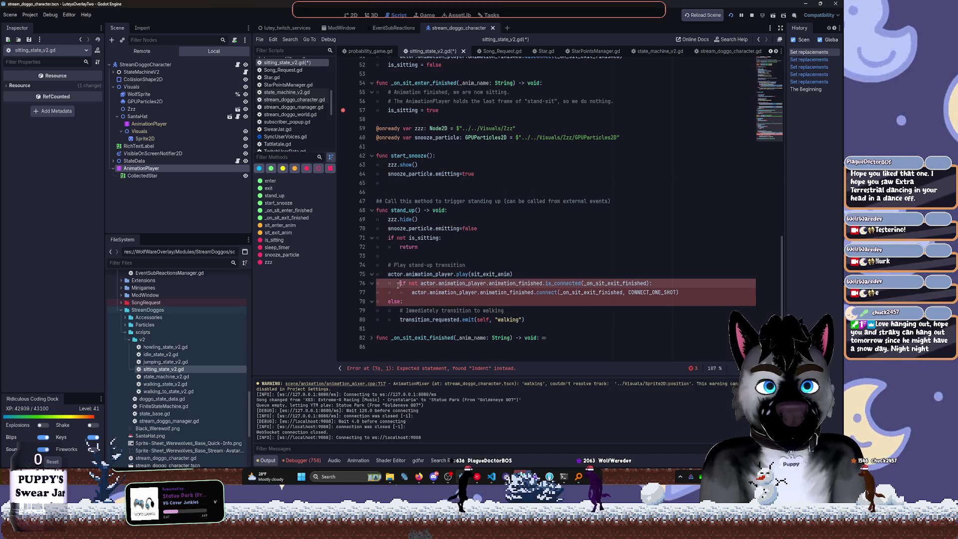
key("BackSpace")
left_click(408, 293)
key("BackSpace")
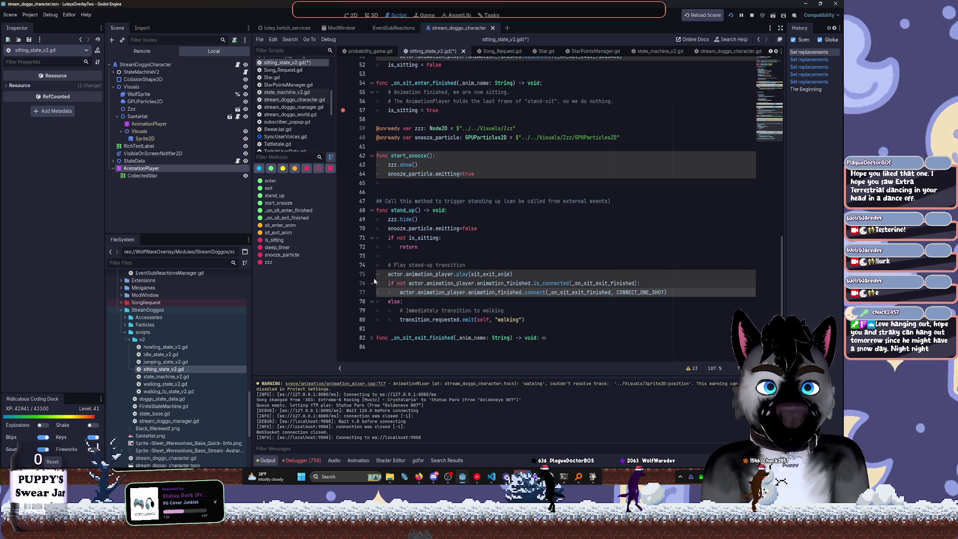
left_click(372, 338)
Change every print call in enter() and exit() to print_rich using multiple carets
scroll(419, 309, "down", 1)
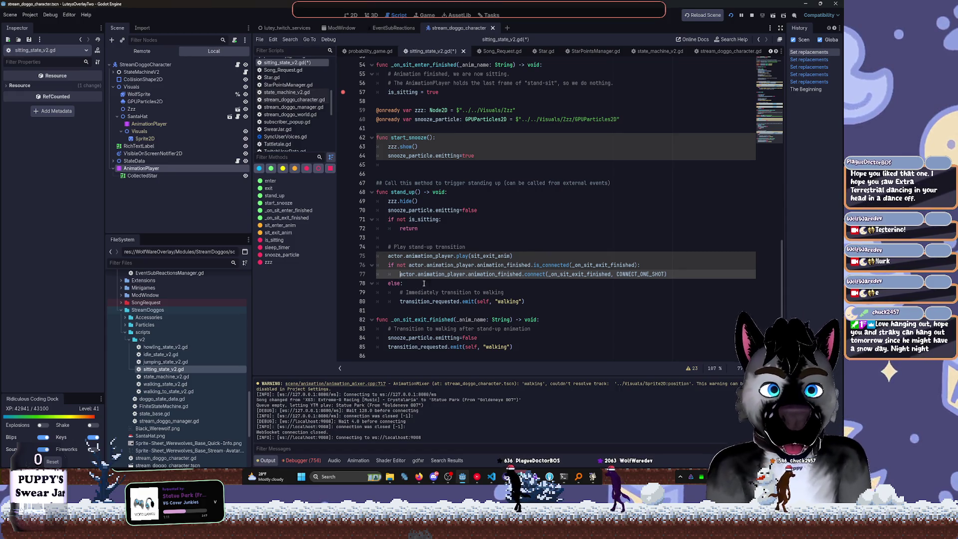
scroll(398, 293, "up", 2)
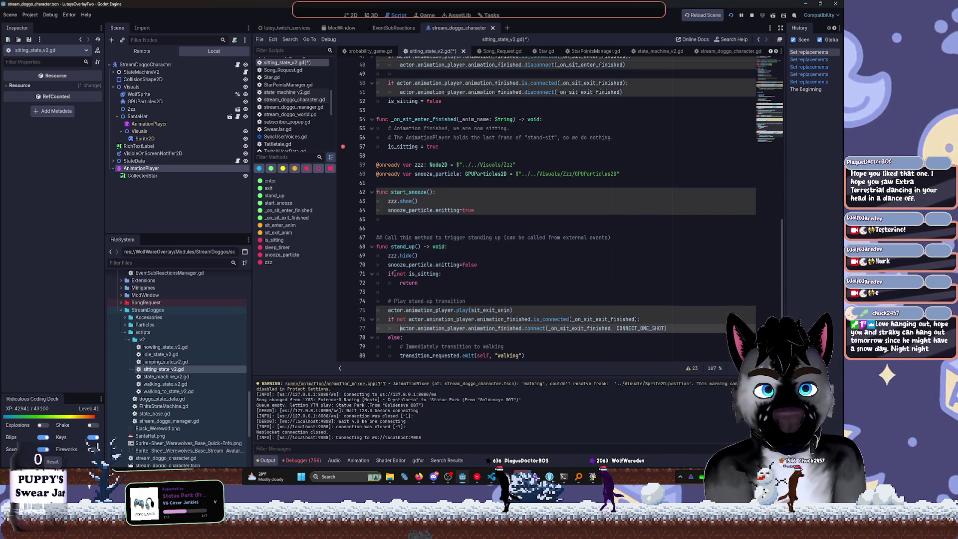
scroll(394, 273, "up", 7)
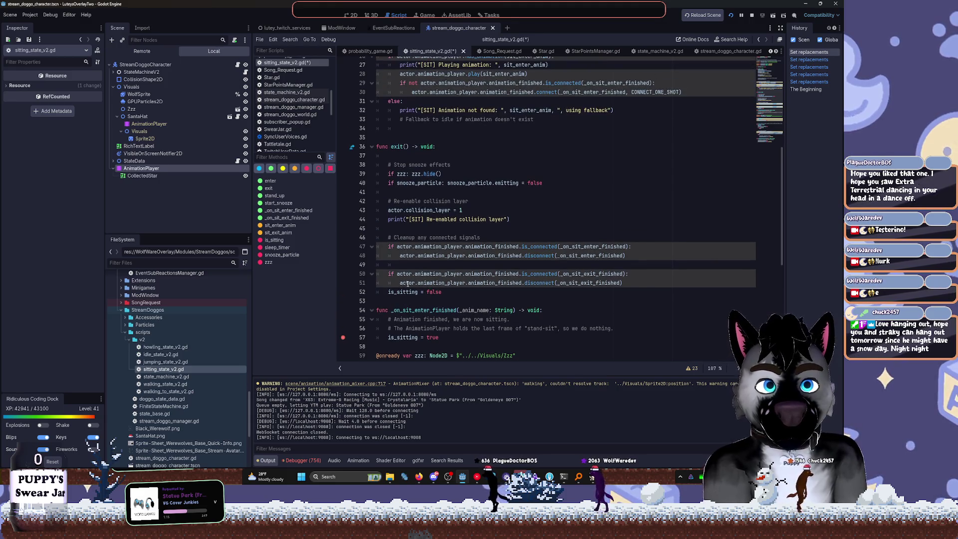
scroll(436, 255, "up", 7)
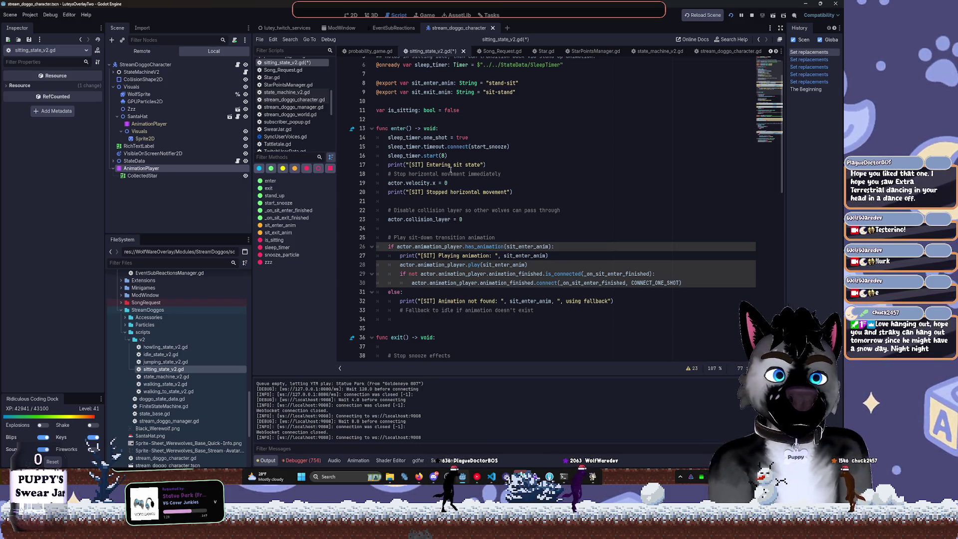
double_click(396, 167)
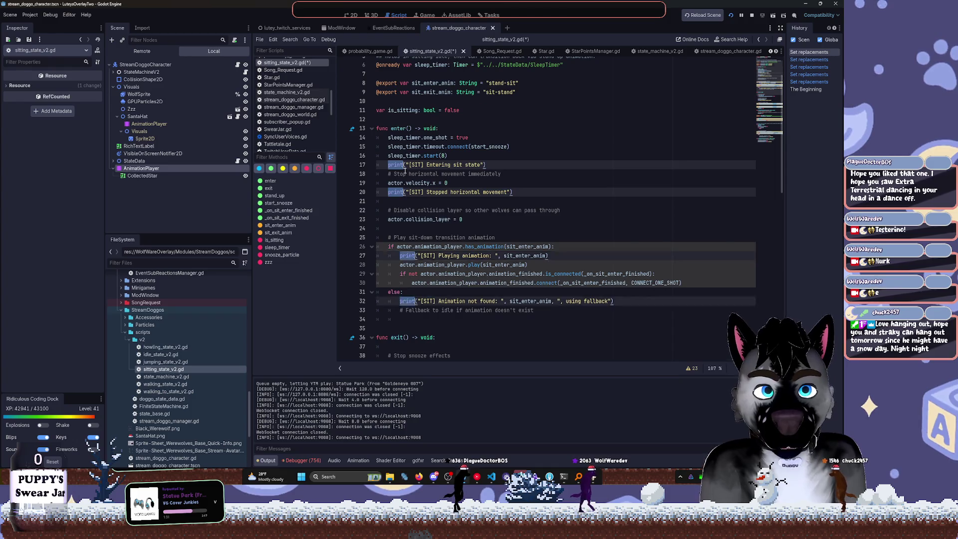
scroll(402, 170, "down", 2)
key("Right")
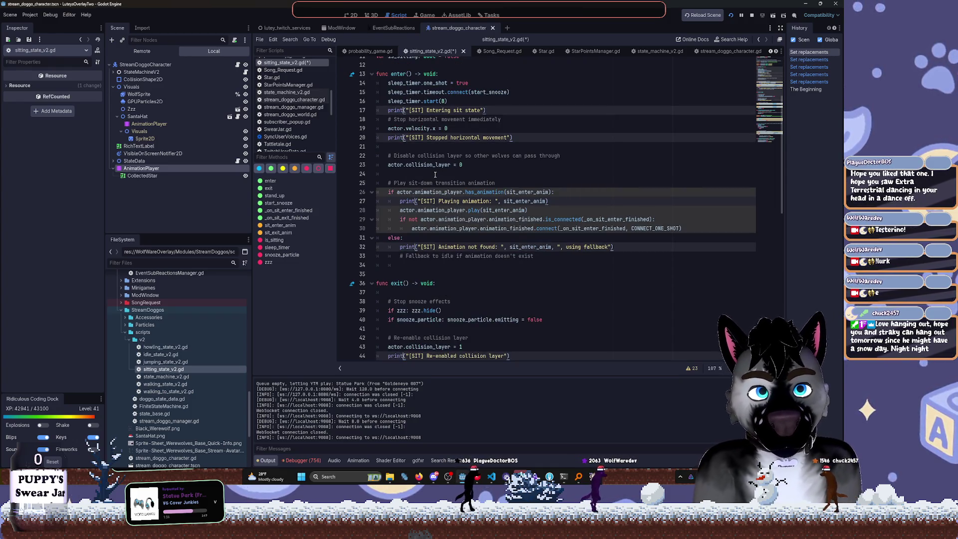
type("_rich")
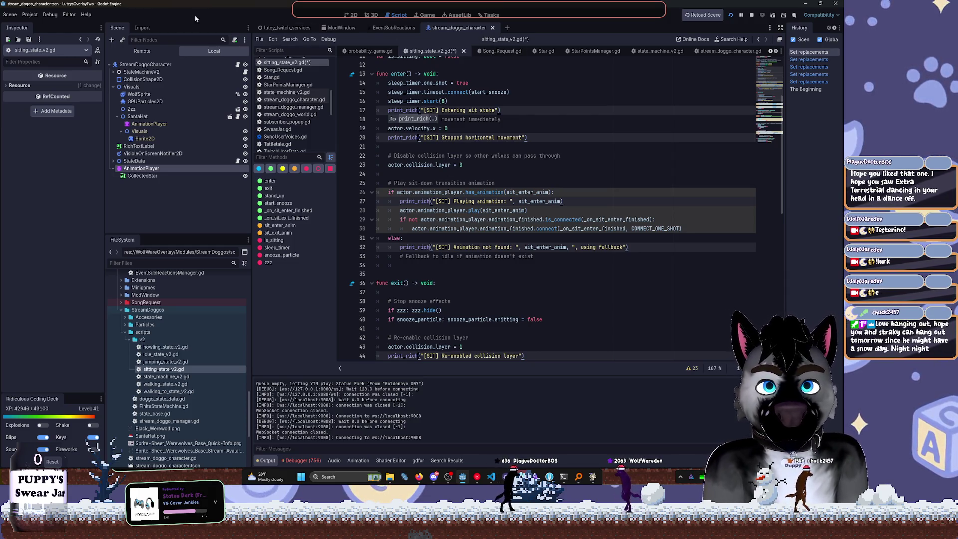
Check the installed plugins in Project Settings, then bring up the Log.gd docs in Firefox
left_click(30, 14)
left_click(47, 29)
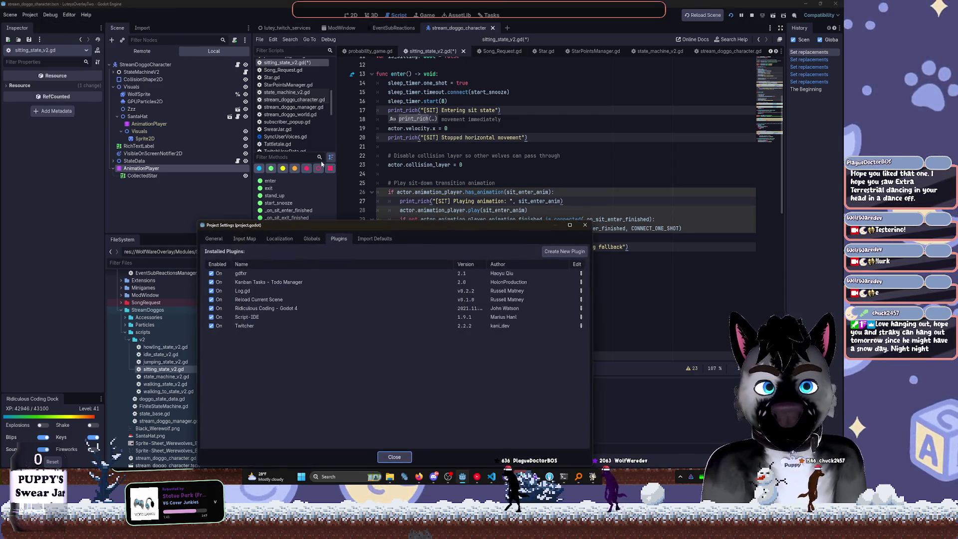
left_click(585, 225)
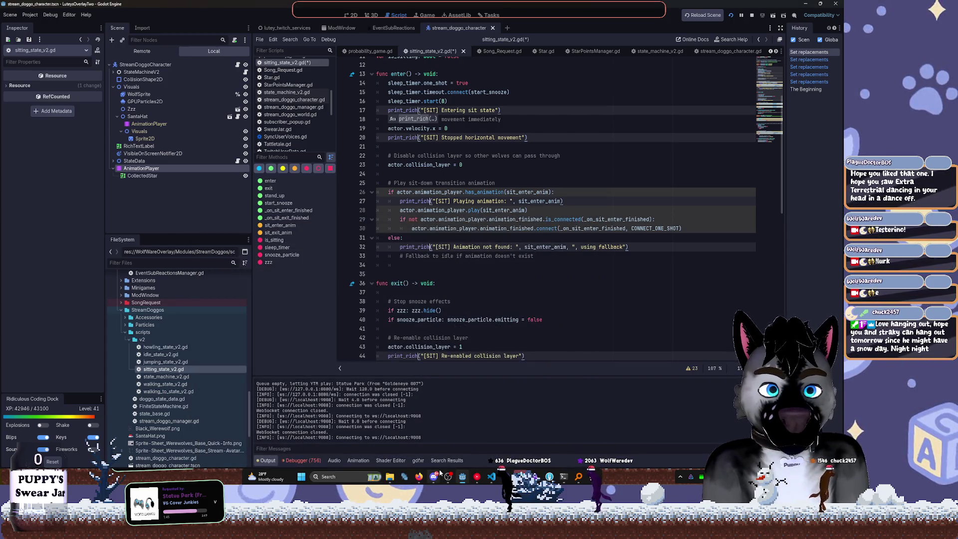
left_click(419, 477)
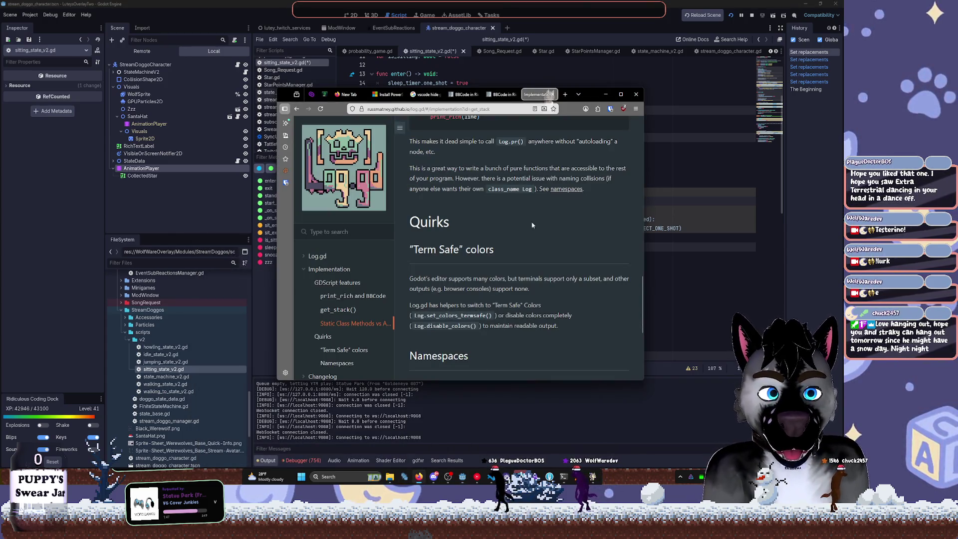
Go back to the log.gd README, open its documentation site's TLDR, then return to Godot
scroll(519, 226, "up", 5)
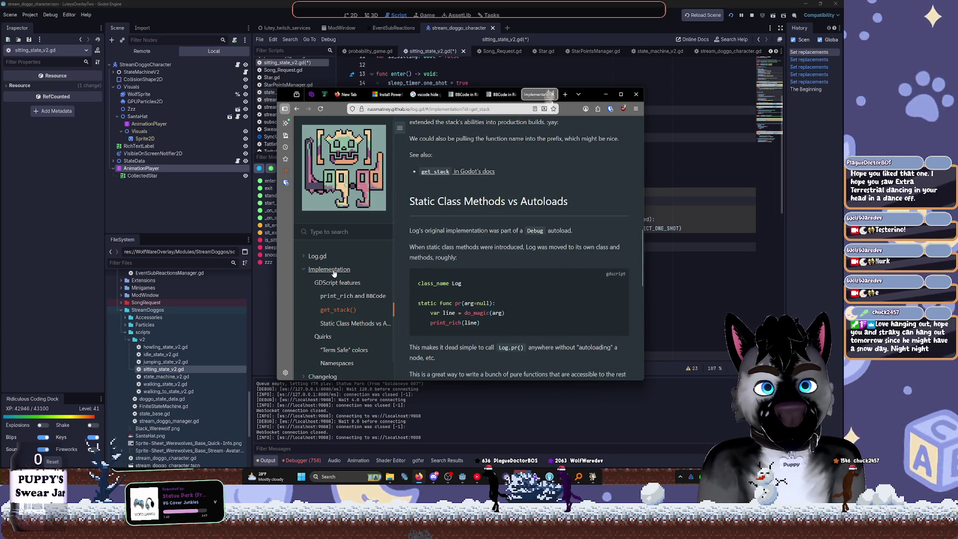
key("alt+Left")
key("alt+Left")
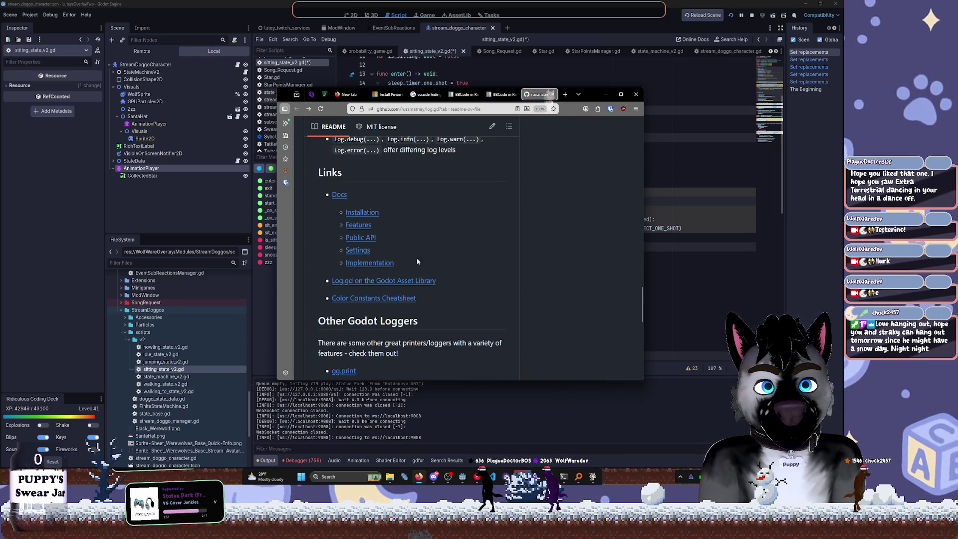
scroll(373, 256, "down", 3)
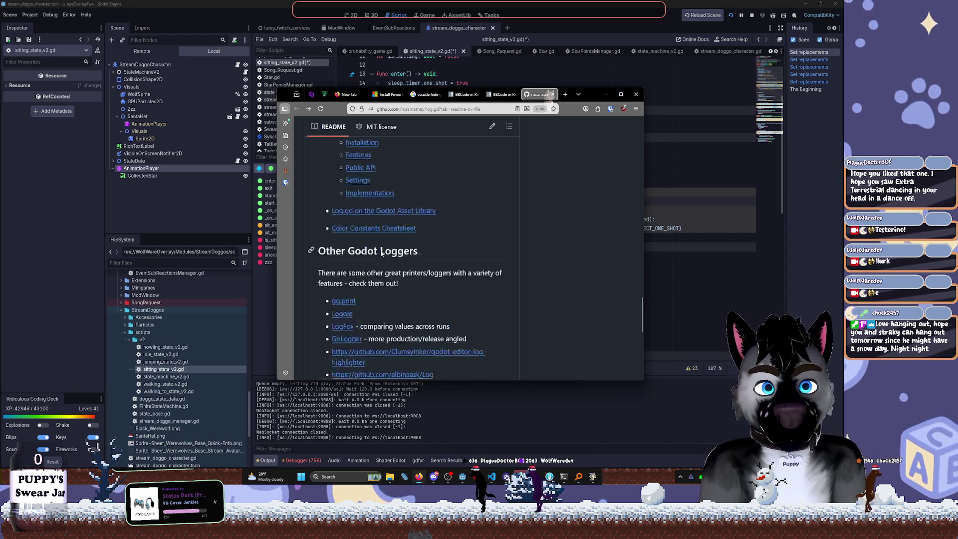
scroll(455, 246, "up", 5)
left_click(339, 292)
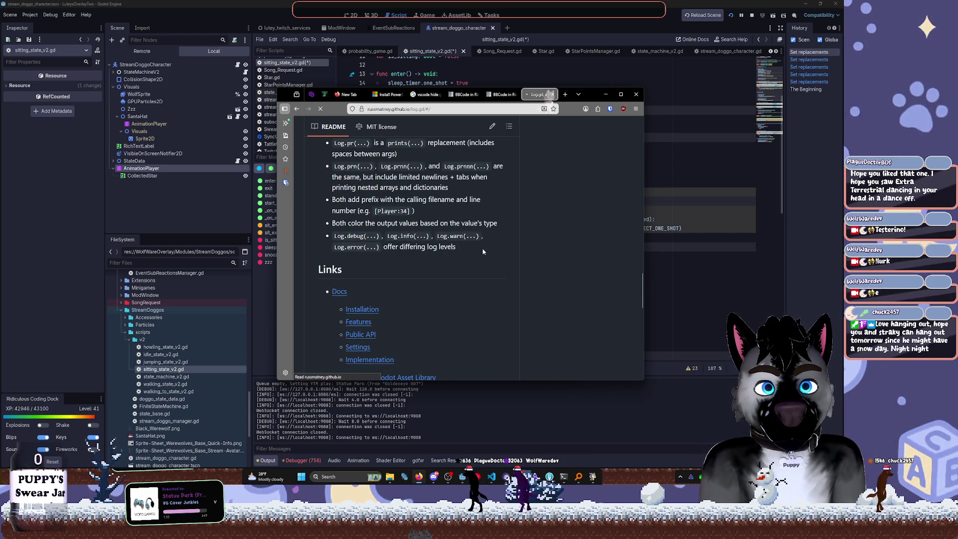
scroll(531, 231, "down", 5)
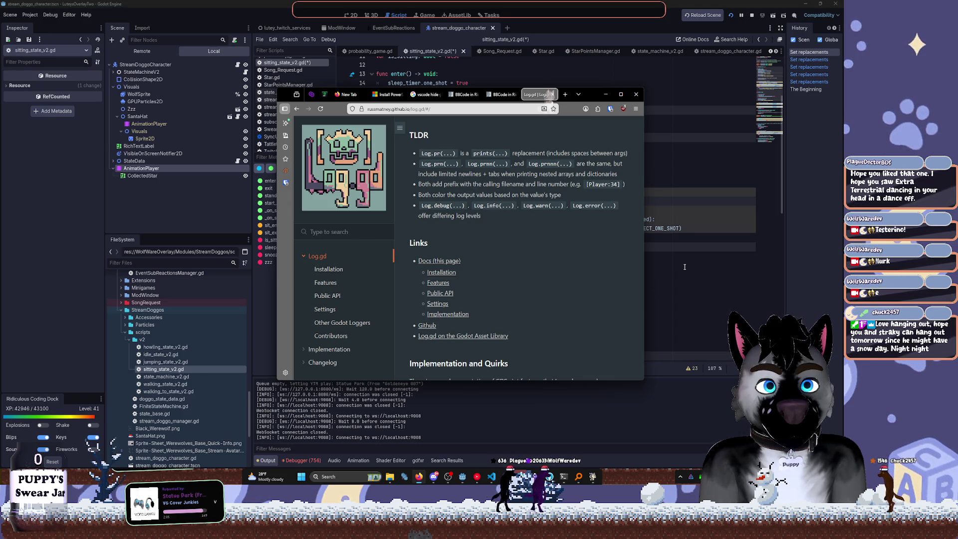
left_click(684, 268)
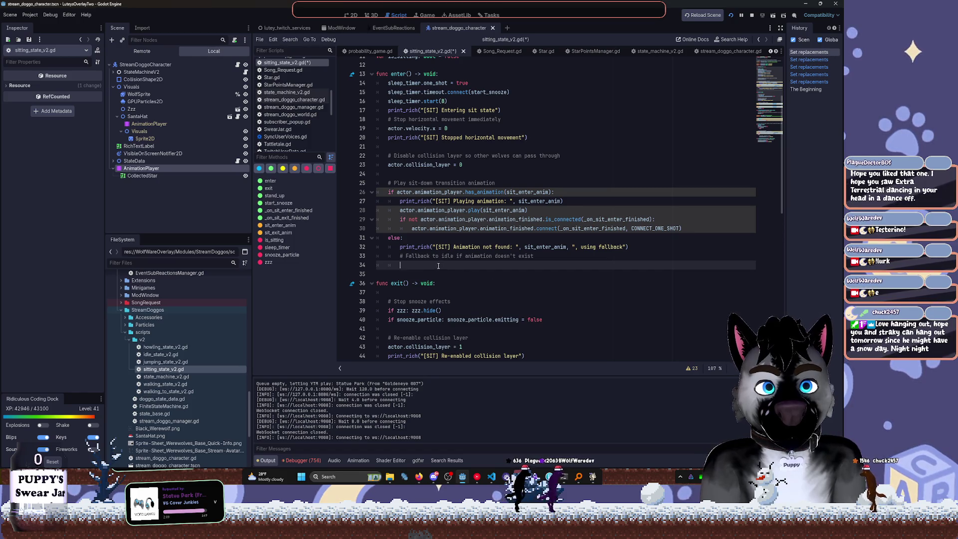
Revert the print_rich calls, change line 17's print to Log.pr, and save
key("ctrl+z")
key("ctrl+z")
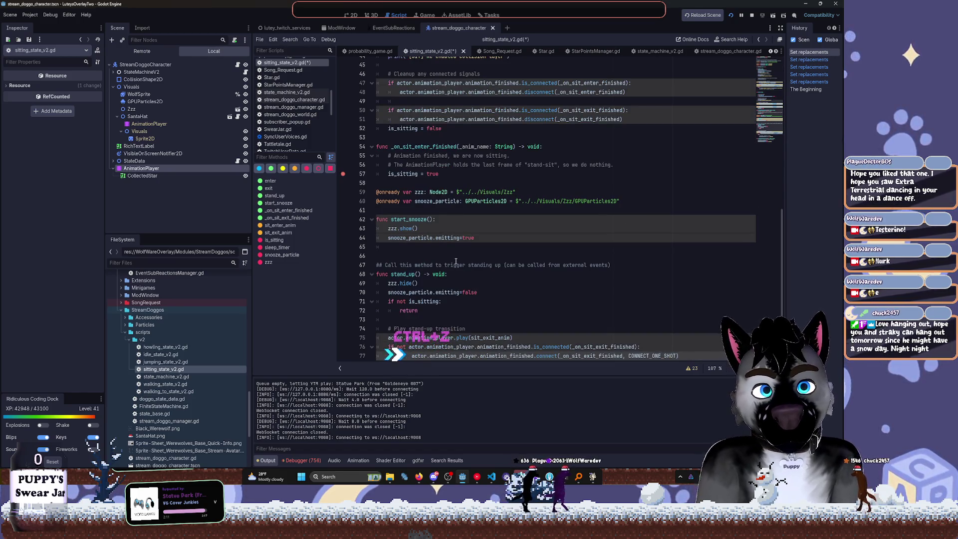
scroll(456, 261, "up", 5)
key("ctrl+z")
key("ctrl+z")
key("ctrl+z")
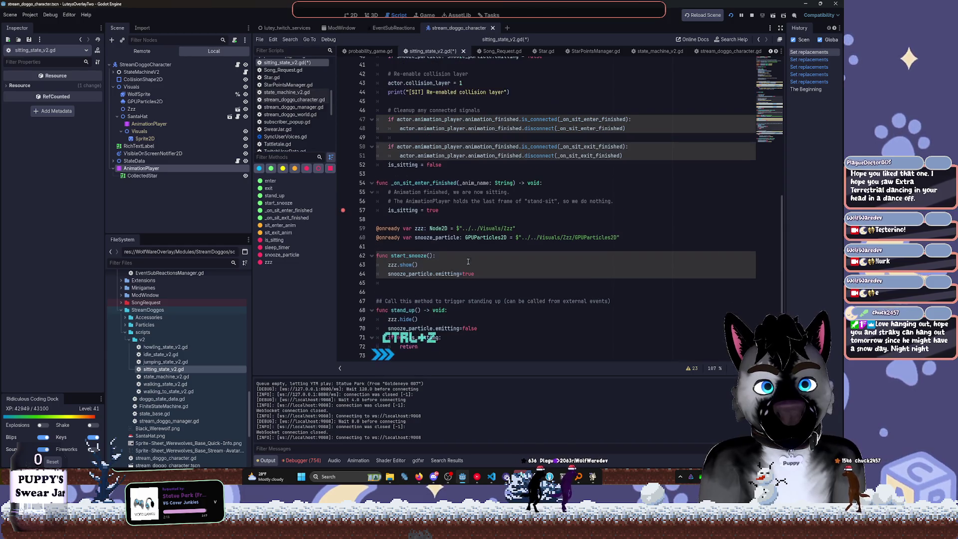
key("ctrl+shift+z")
key("ctrl+shift+z")
key("ctrl+shift+z")
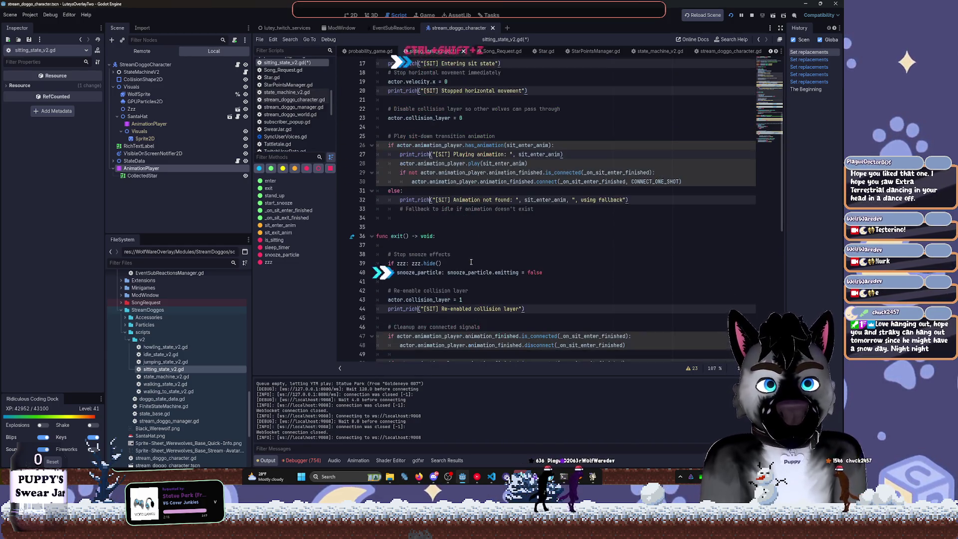
key("ctrl+z")
key("ctrl+z")
key("ctrl+z")
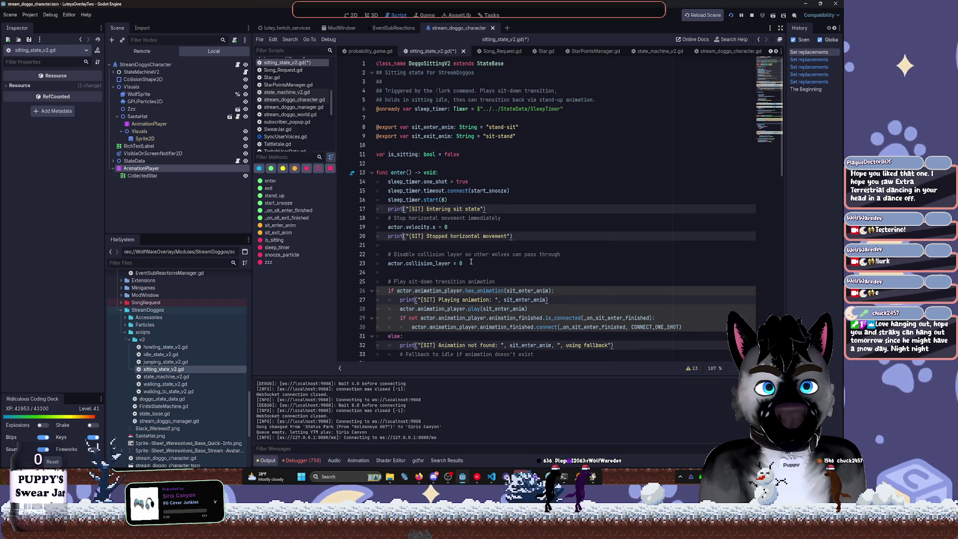
type("Log.")
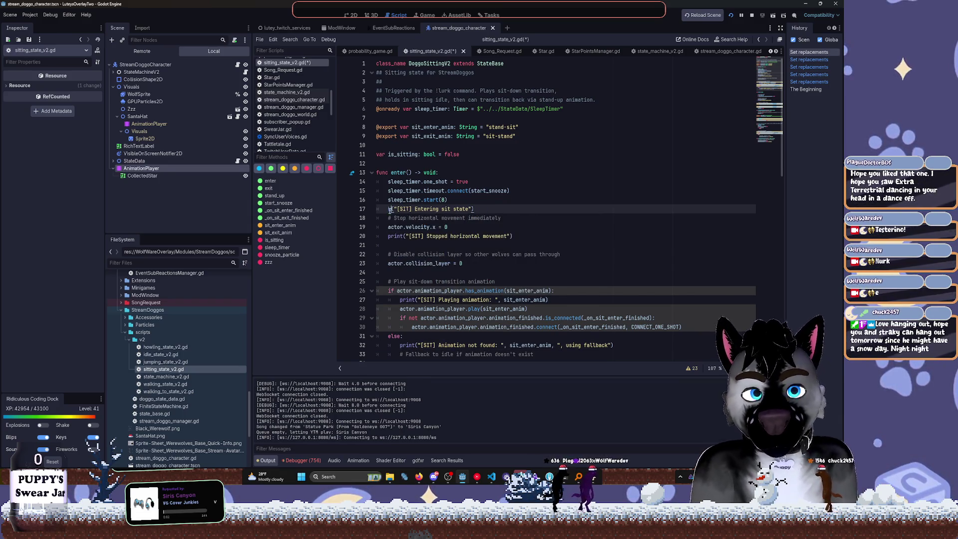
type("pr")
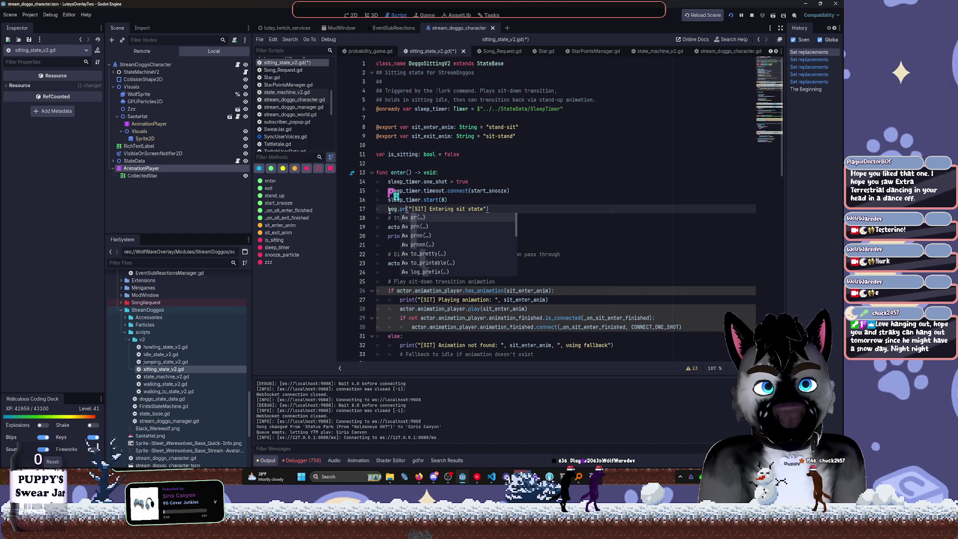
key("Escape")
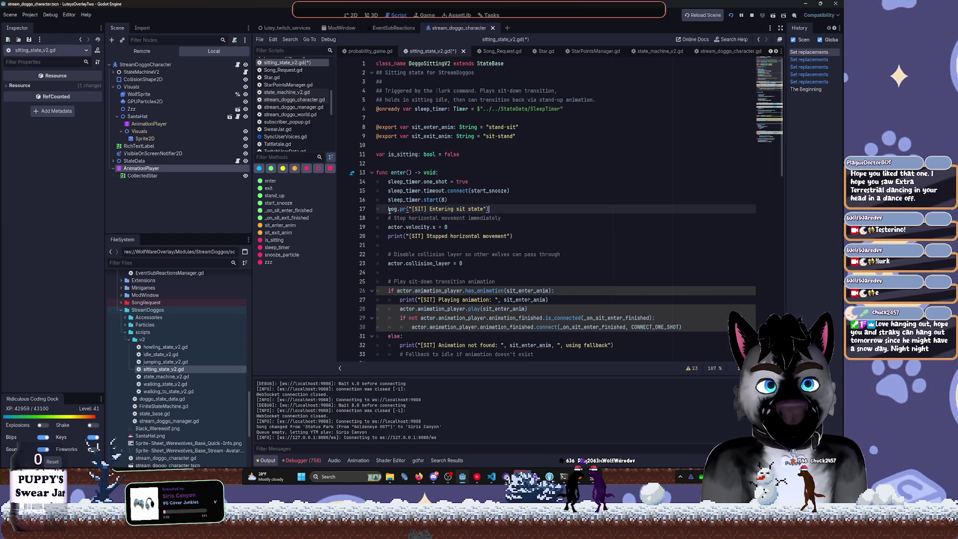
key("End")
key("Left")
type(",")
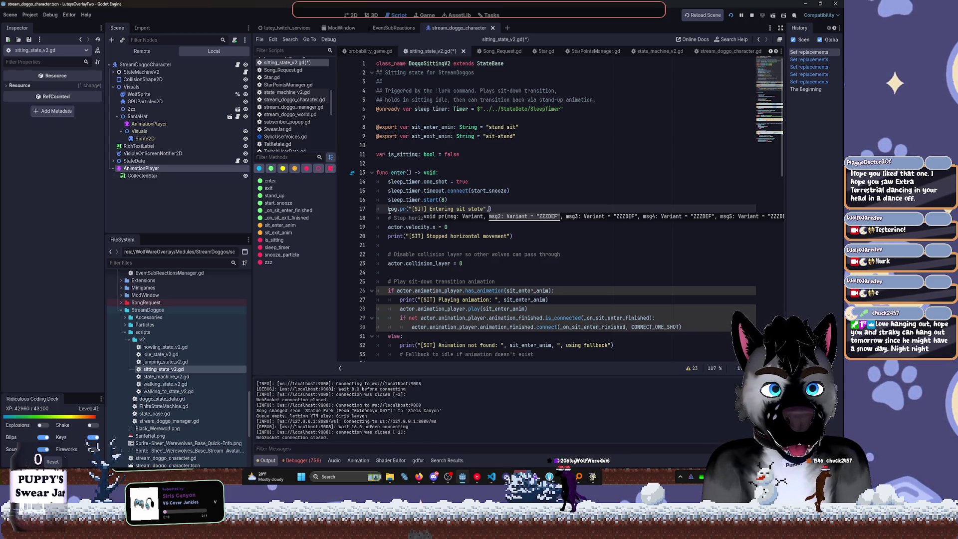
key("BackSpace")
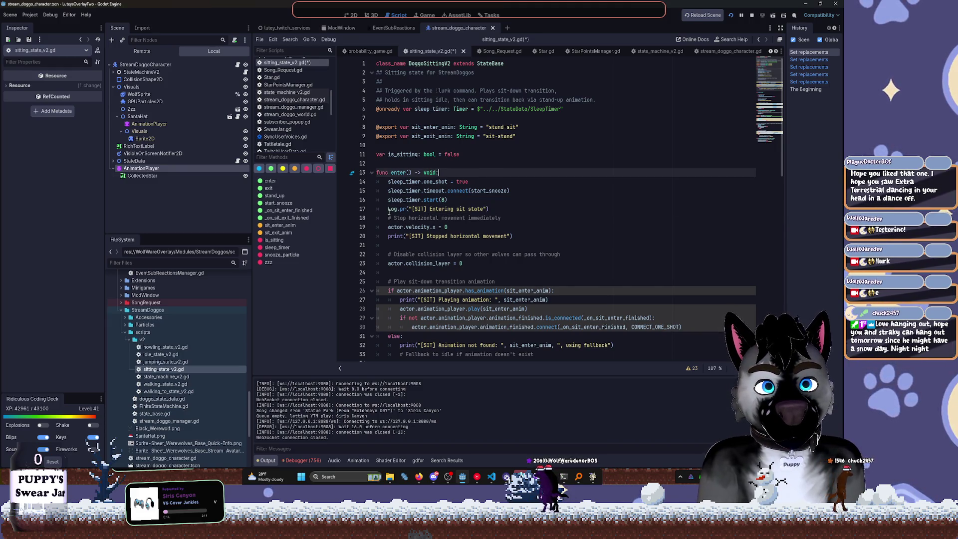
left_click(389, 209)
left_click(435, 237)
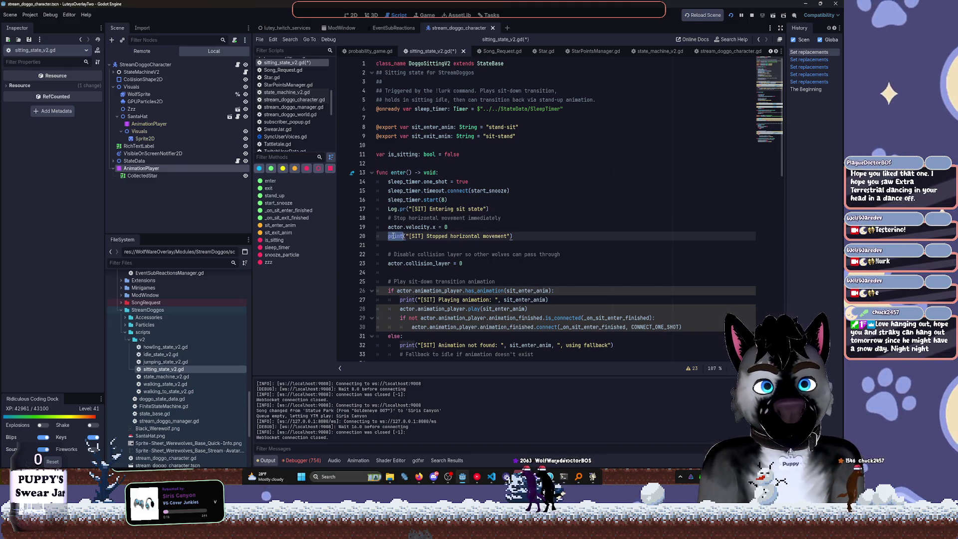
key("ctrl+s")
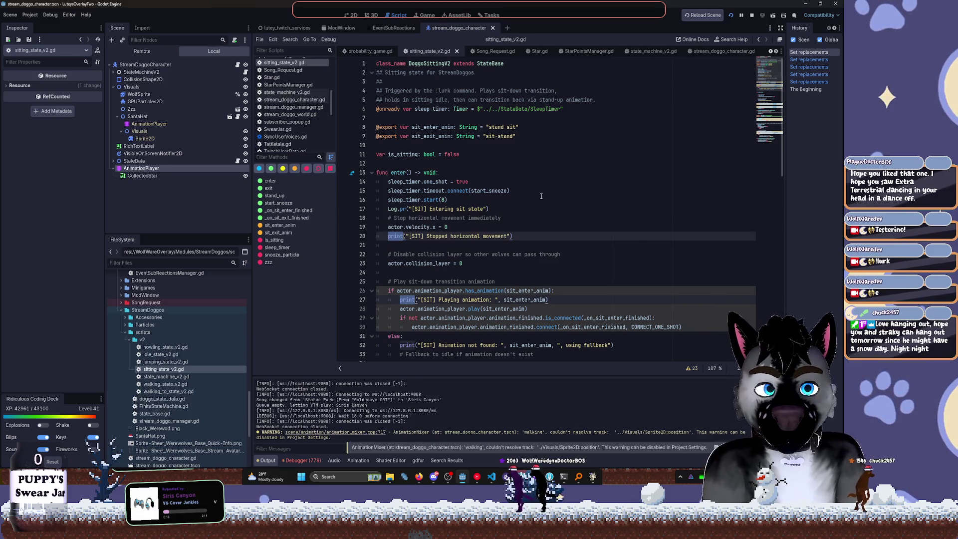
Change the remaining [SIT] print calls to Log.pr, then save and restart the overlay
scroll(543, 196, "down", 4)
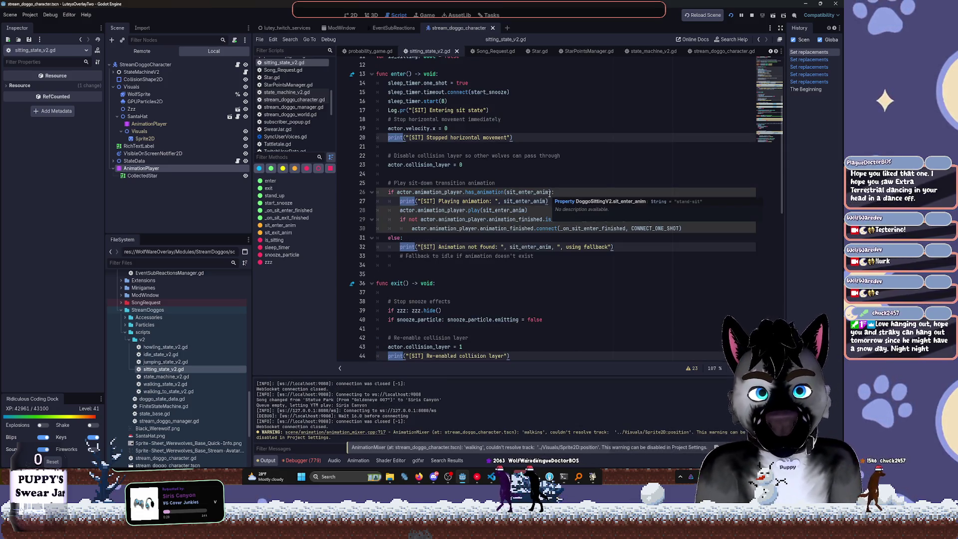
type("Log.pr")
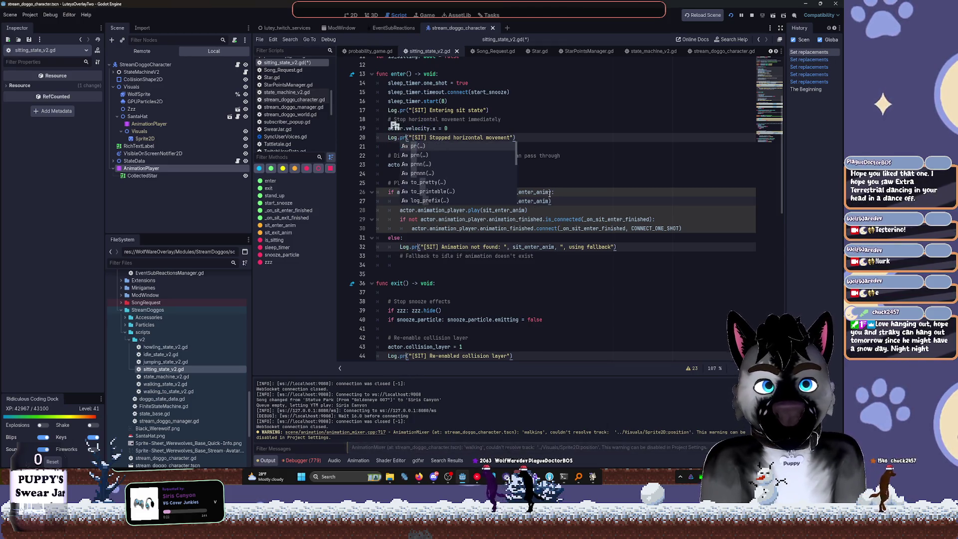
key("Escape")
scroll(584, 174, "down", 3)
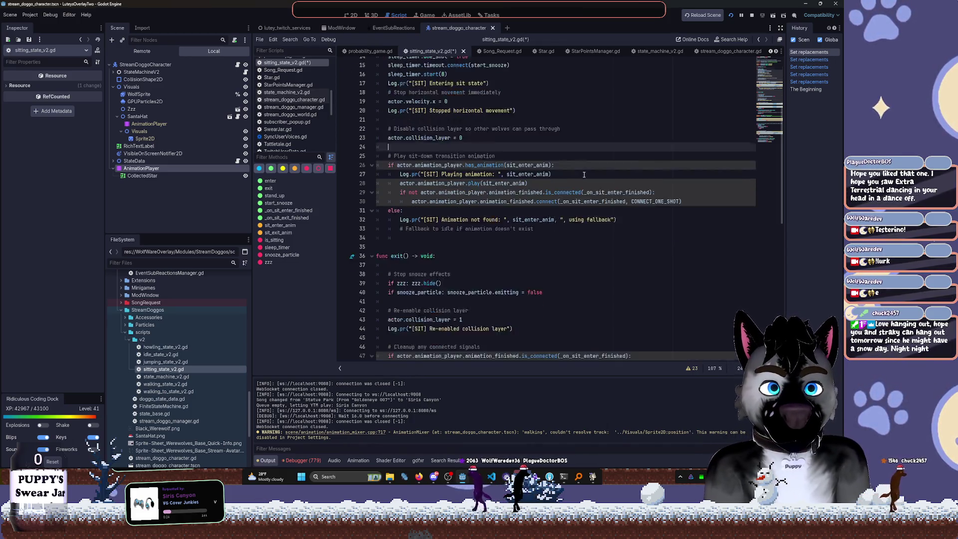
scroll(584, 175, "down", 7)
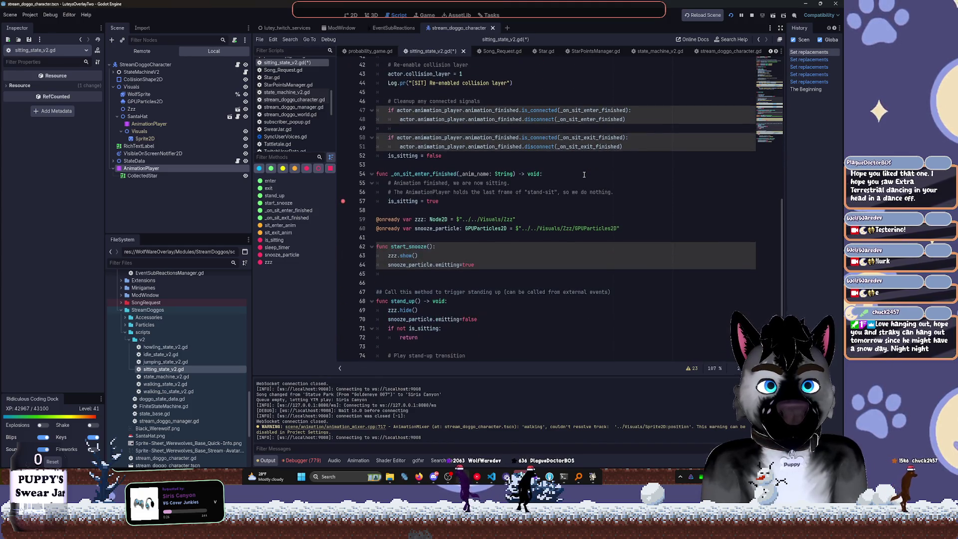
left_click(732, 15)
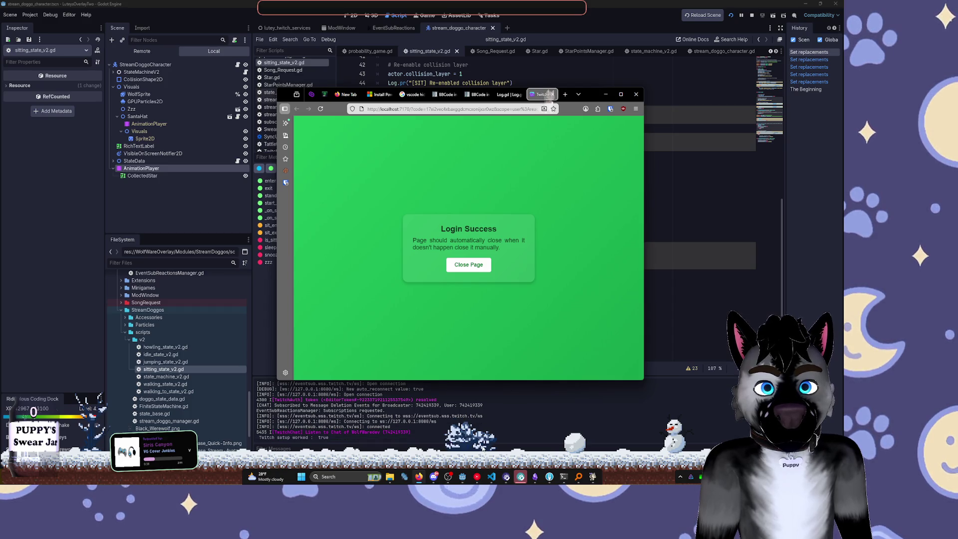
Close the Twitch Login Success tab, minimise YouTube Music, and return to the Godot editor
left_click(552, 94)
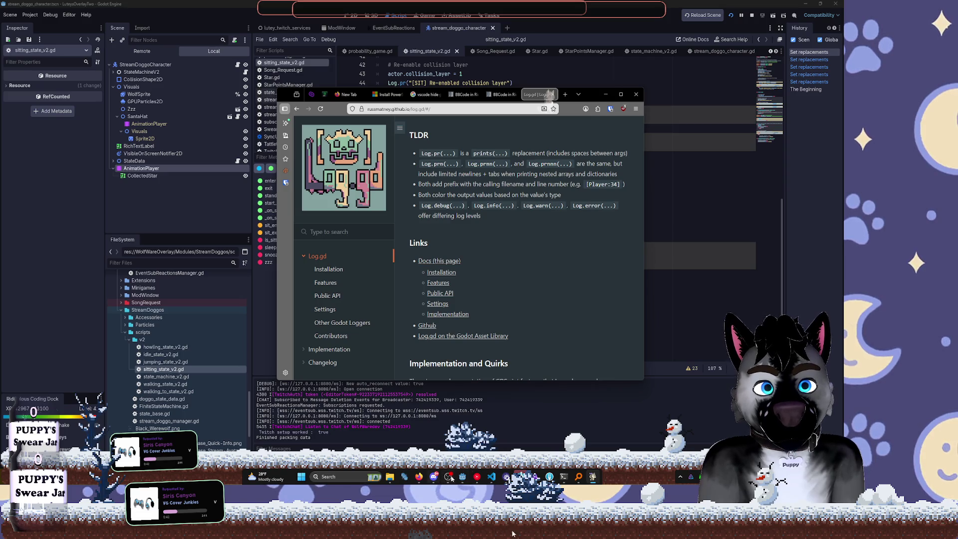
left_click(475, 477)
left_click(476, 477)
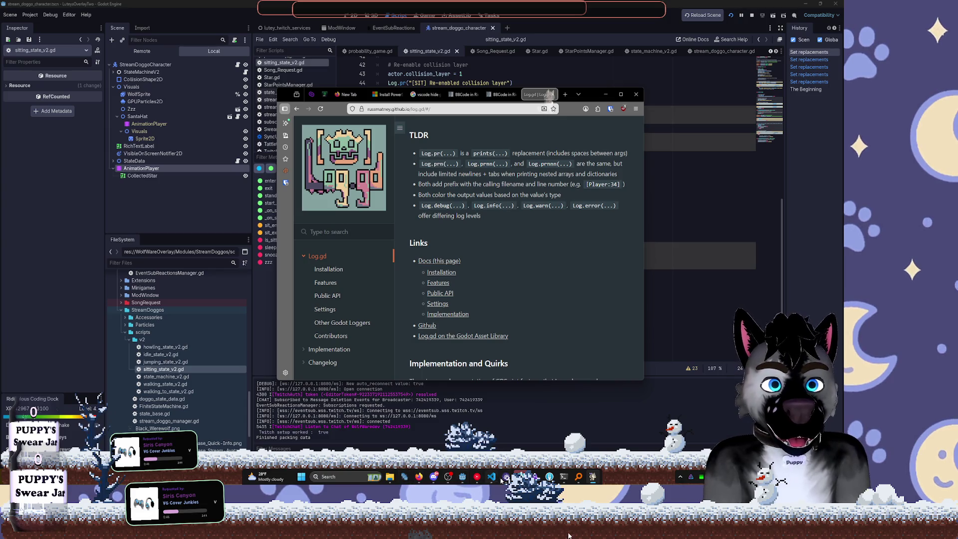
left_click(463, 476)
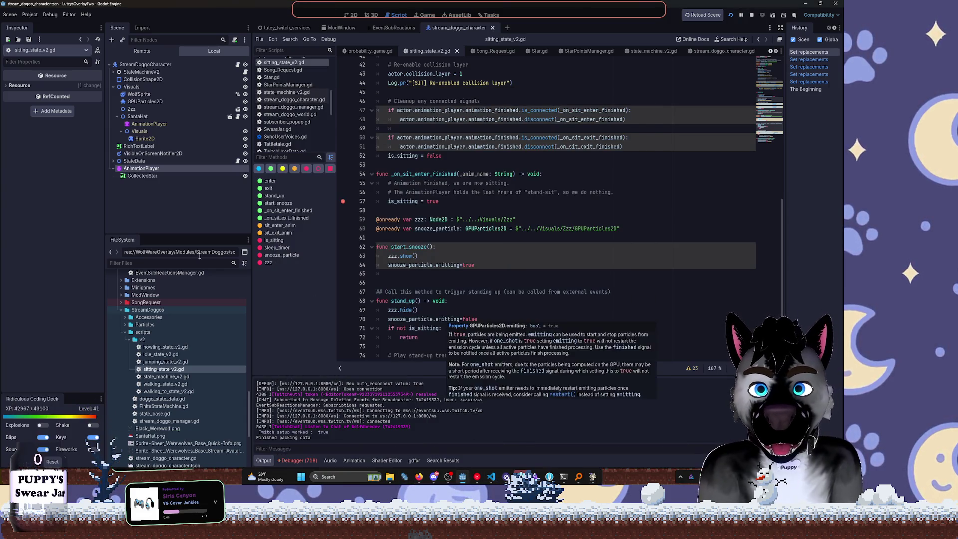
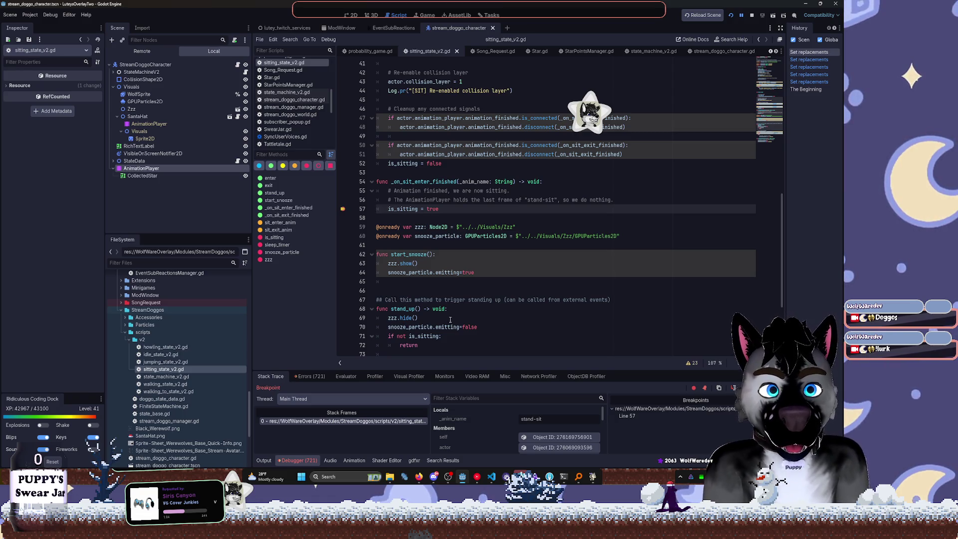
Inspect the state_data object in Stack Variables, then continue execution to the next breakpoint
scroll(543, 442, "down", 3)
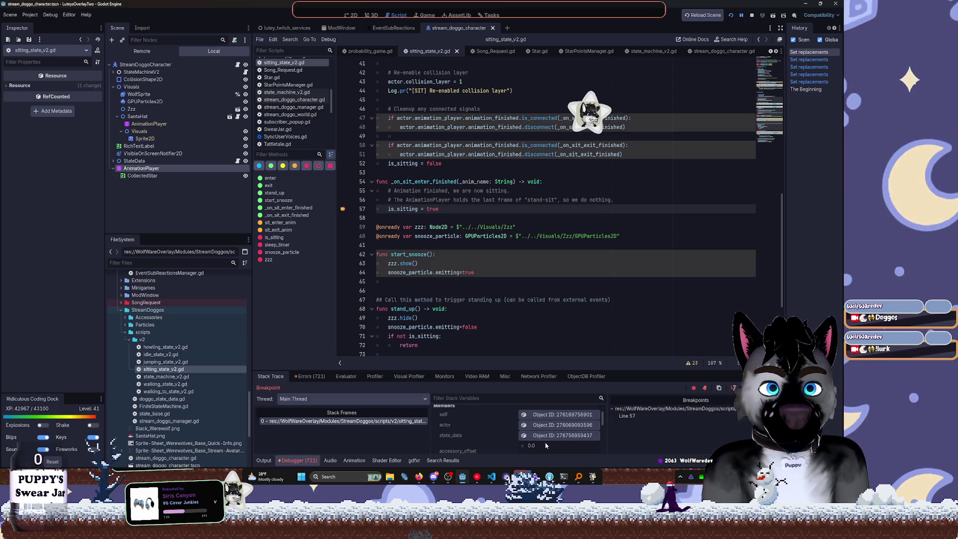
left_click(559, 419)
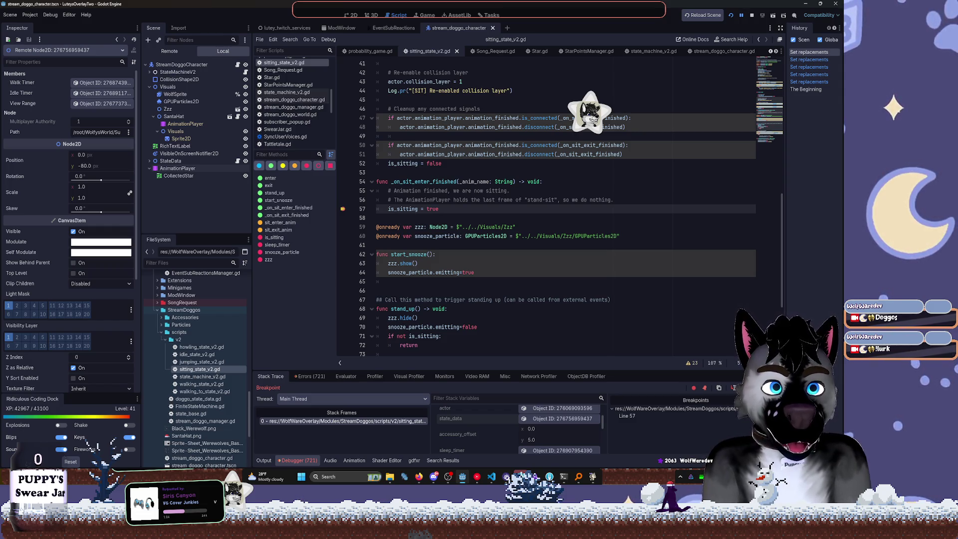
key("F10")
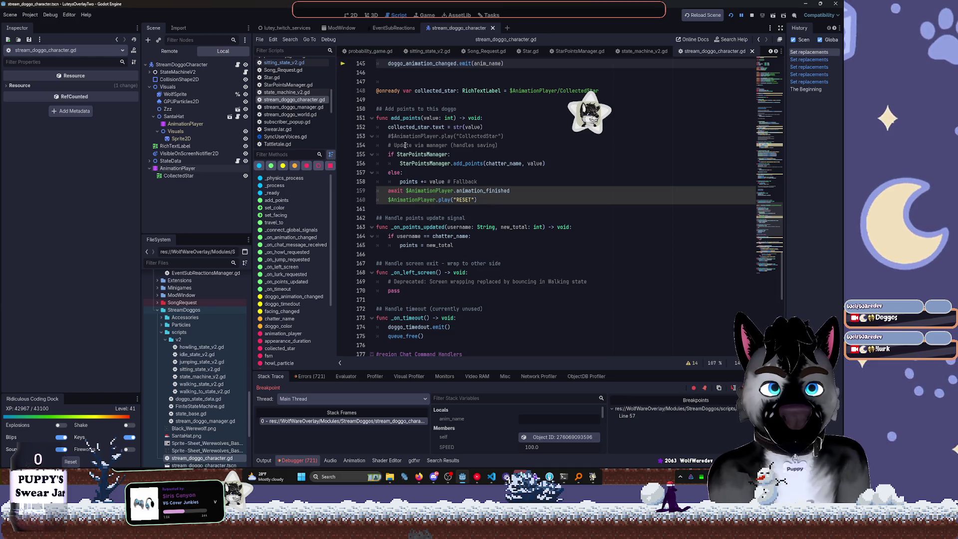
scroll(405, 146, "up", 3)
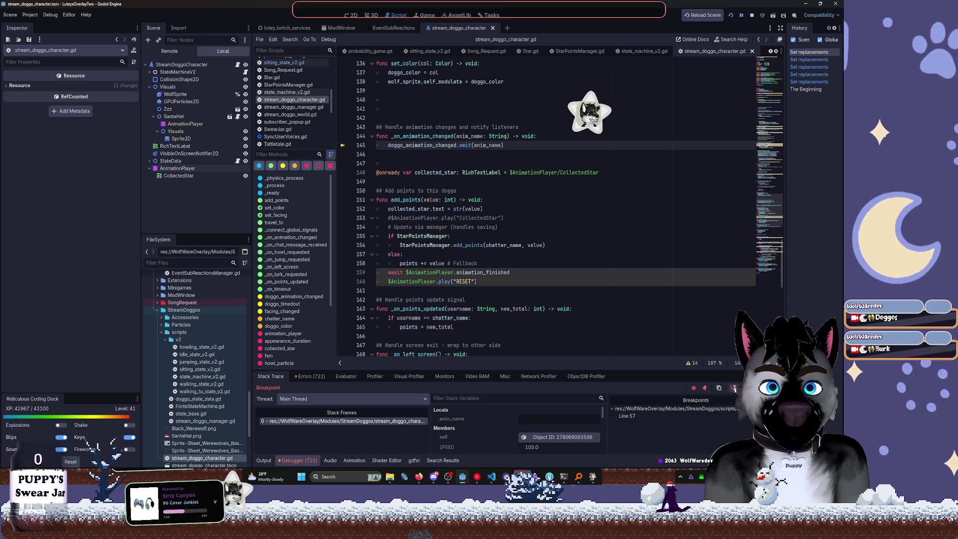
key("F12")
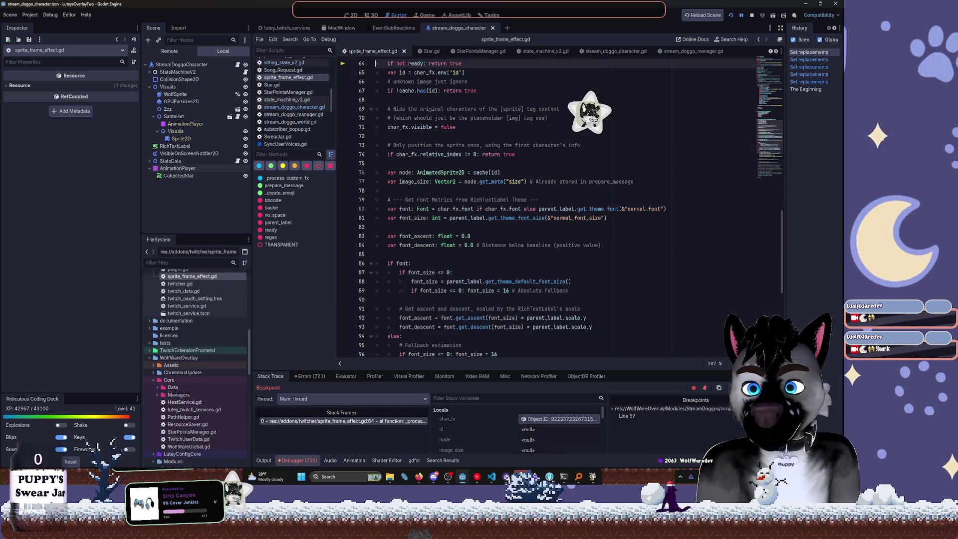
Step over _process_custom_fx in sprite_frame_effect.gd line by line, through lines 71, 74 and 76
scroll(583, 227, "up", 3)
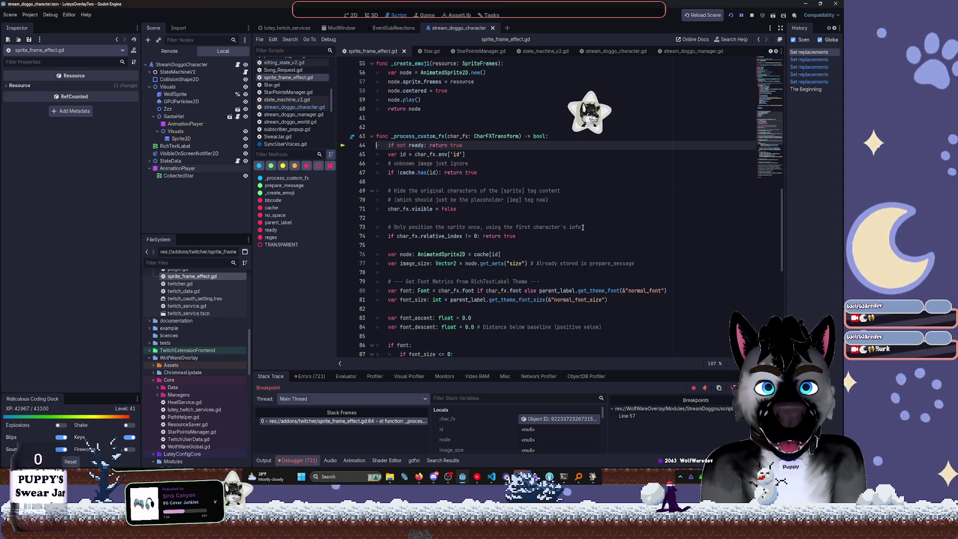
scroll(583, 227, "up", 4)
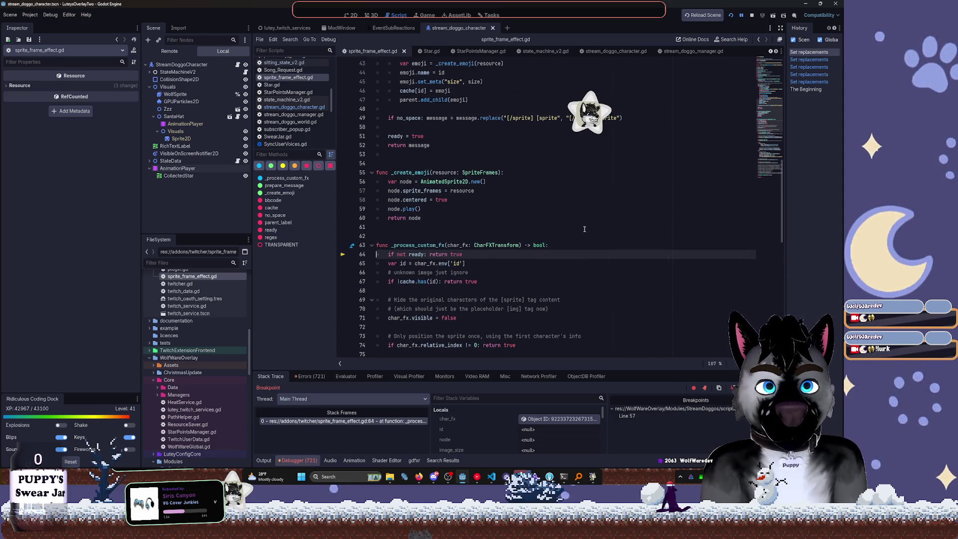
scroll(584, 229, "up", 2)
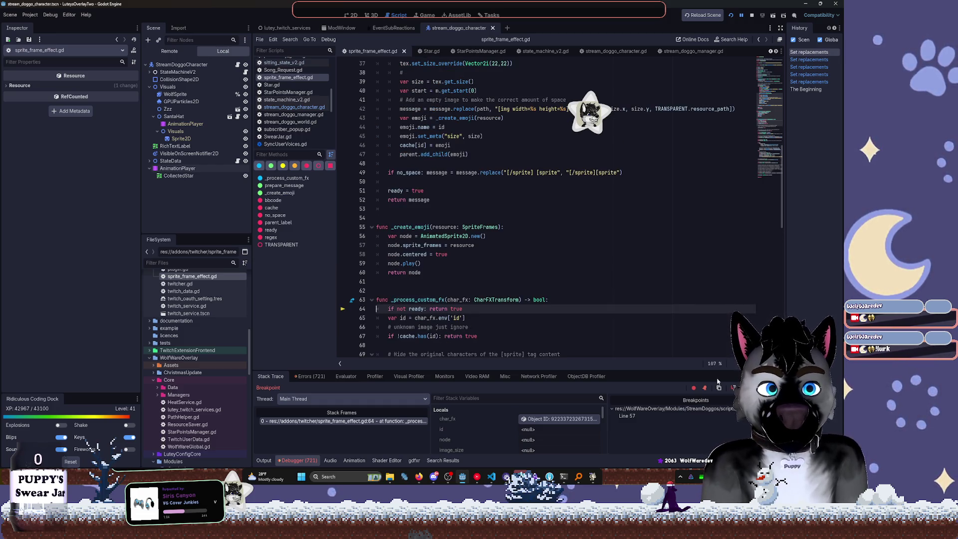
left_click(733, 389)
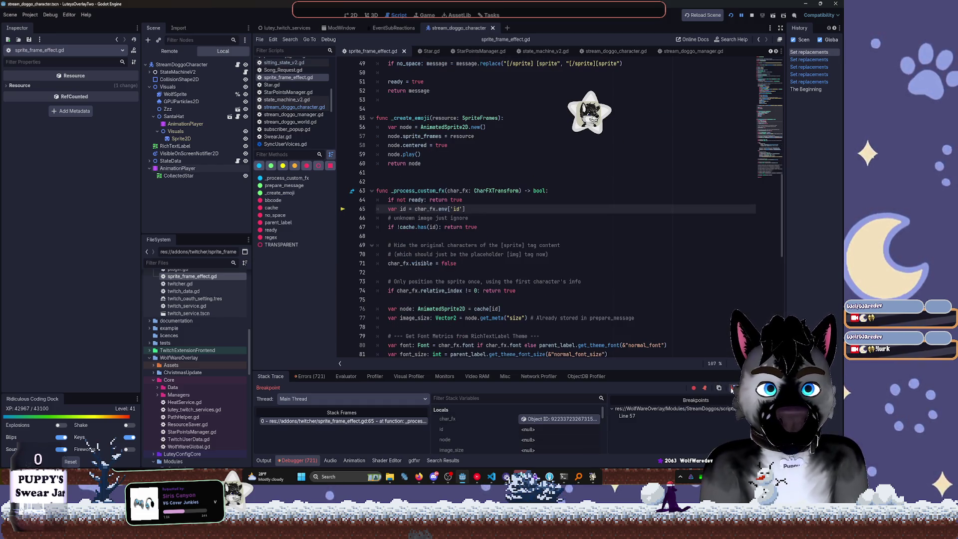
left_click(733, 389)
left_click(732, 389)
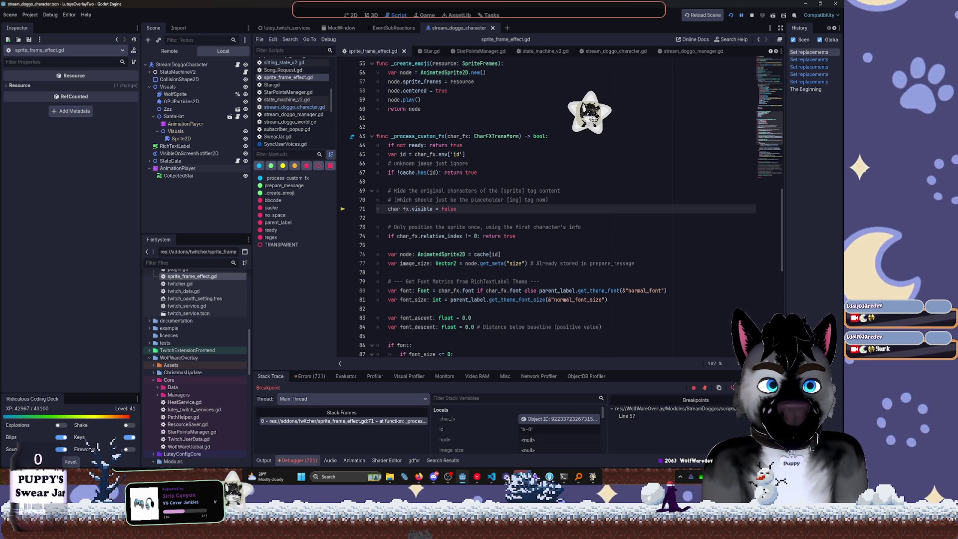
left_click(732, 389)
left_click(732, 389)
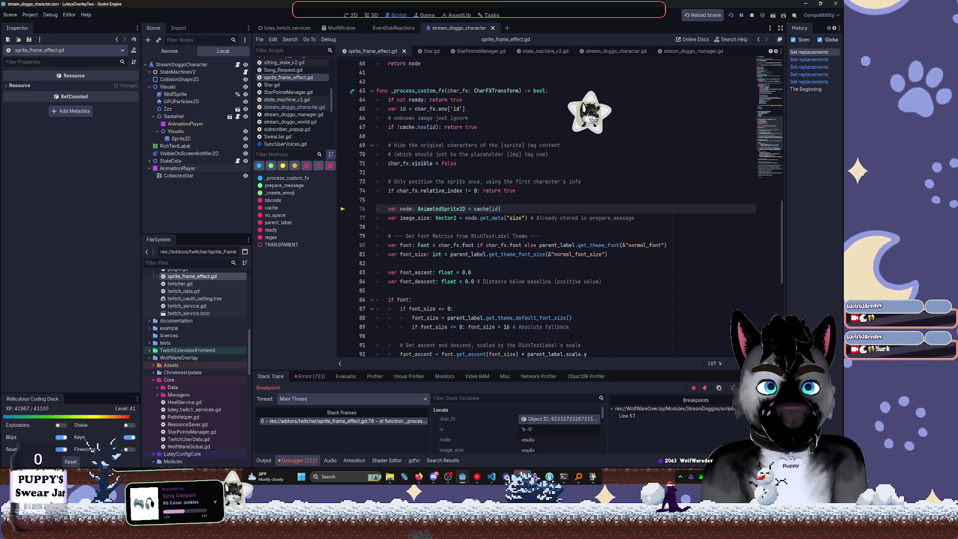
Step through the font metric and position code with F10, then resume the game with F12
key("F10")
key("F10")
key("F10")
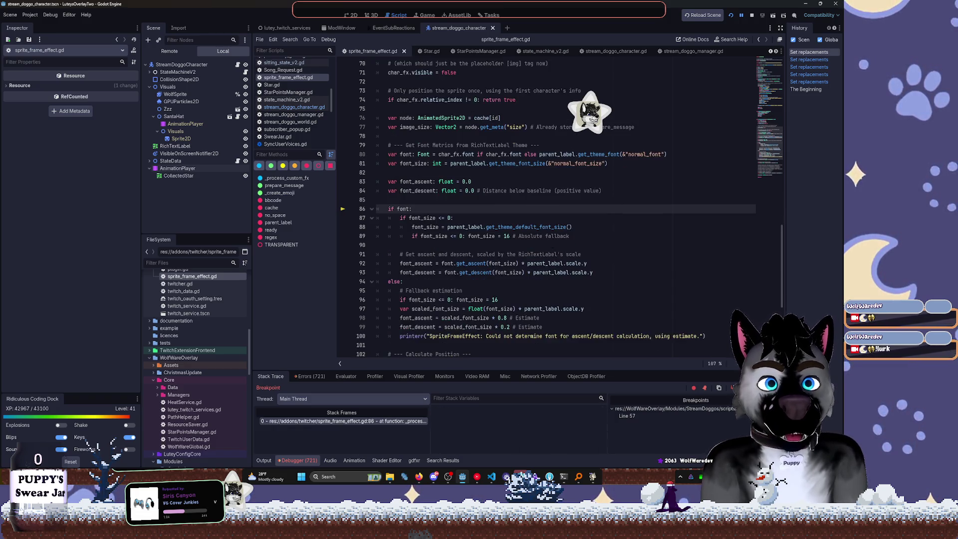
key("F10")
key("F10")
key("F10")
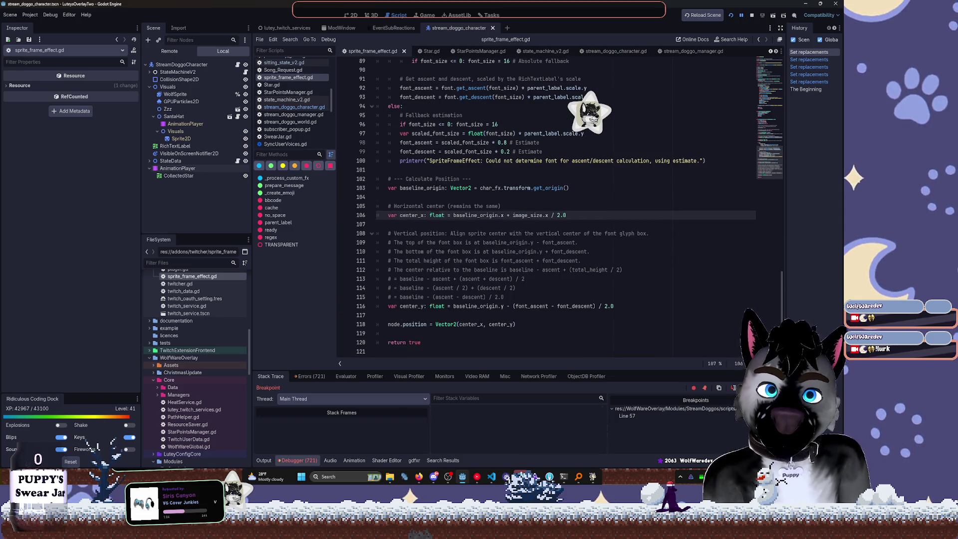
key("F10")
key("F10")
key("F10")
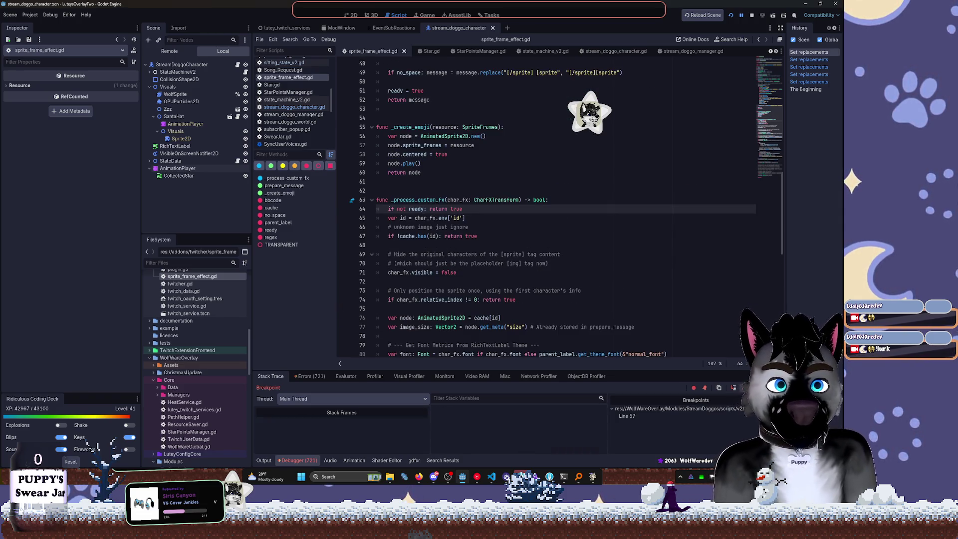
key("F10")
key("F10")
key("F10")
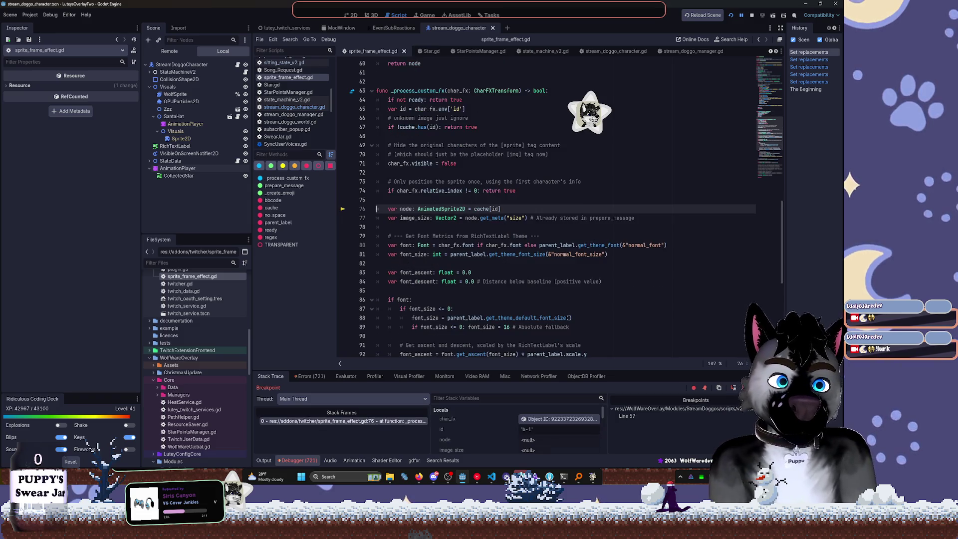
key("F12")
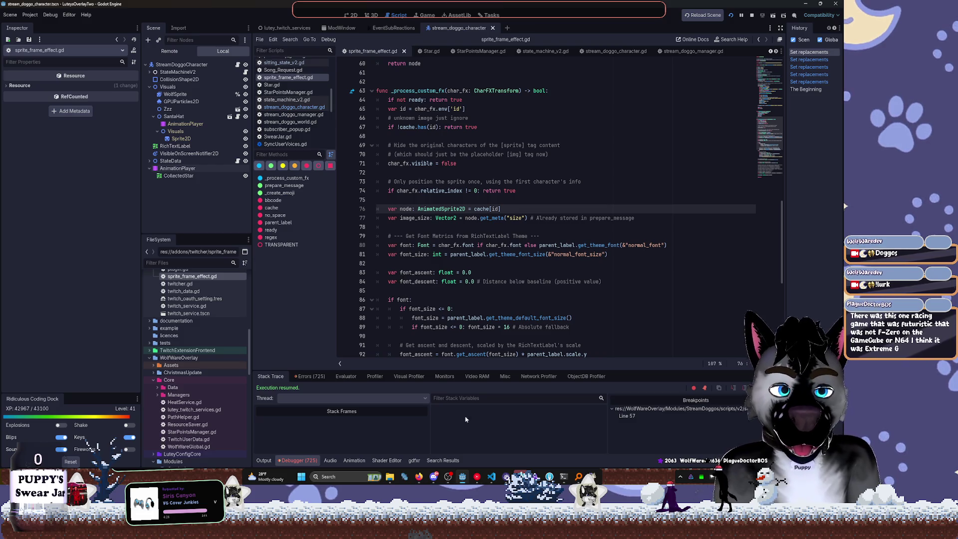
Search 'extreme g3 racing' in a new Firefox private window
left_click(482, 479)
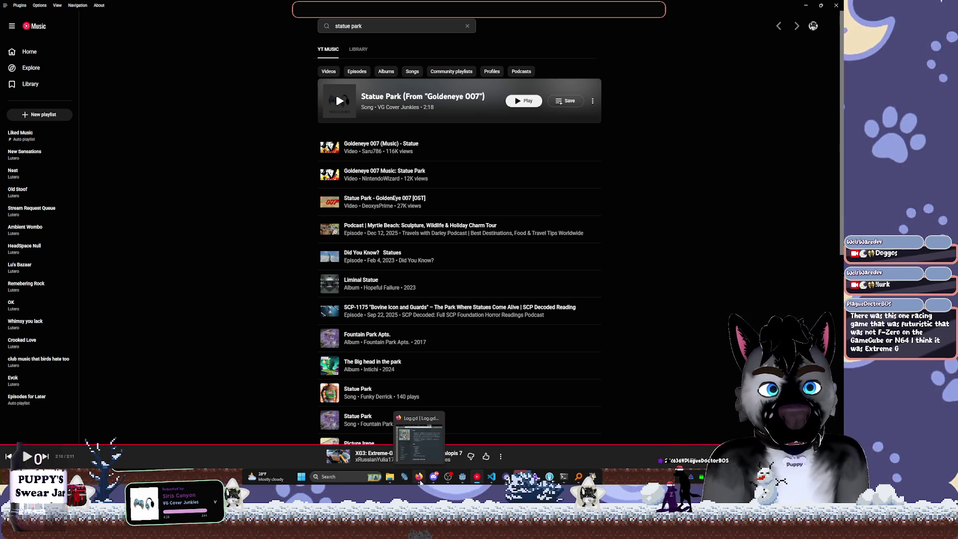
left_click(420, 479)
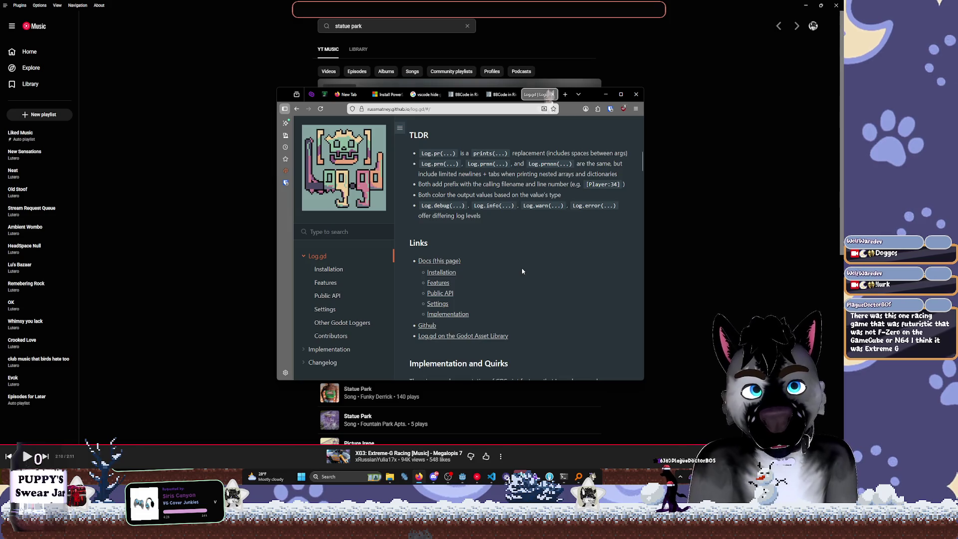
key("ctrl+shift+p")
type("extreme g")
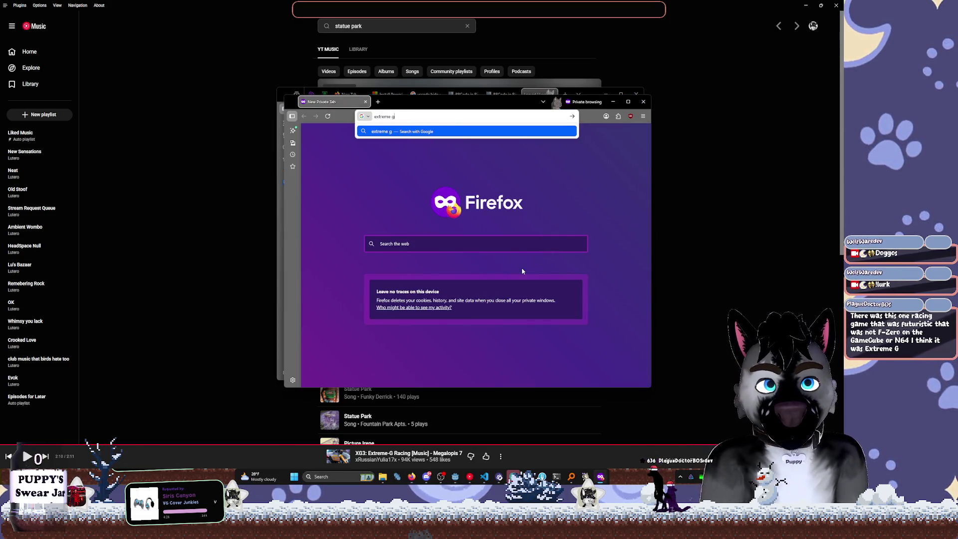
type("3 racing")
key("Return")
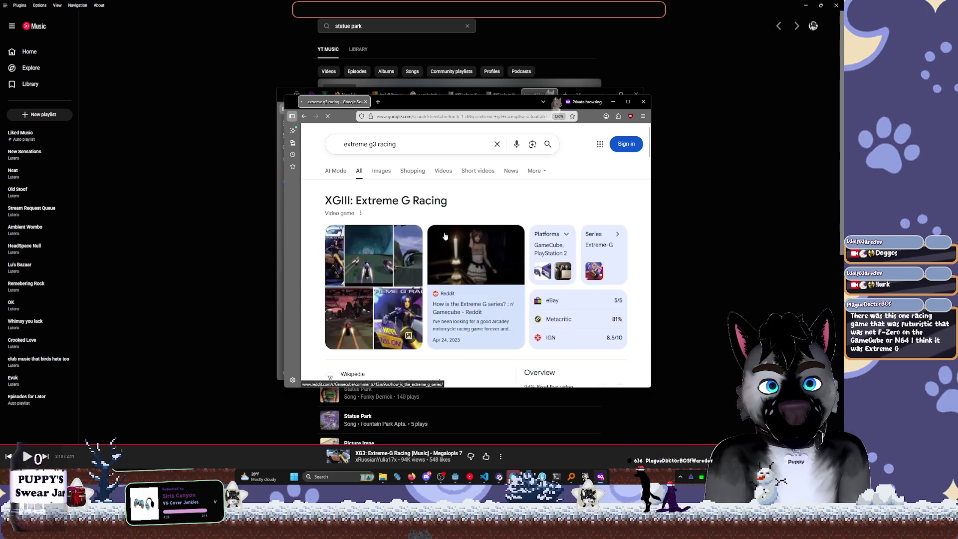
Read the Extreme-G 3 Wikipedia article, then return to the search results
scroll(465, 171, "down", 5)
left_click(349, 188)
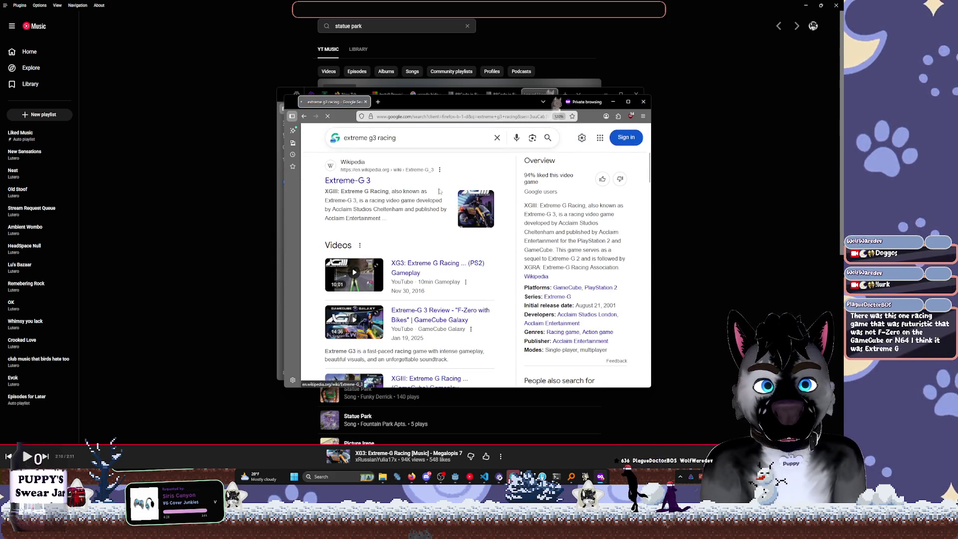
scroll(454, 210, "down", 5)
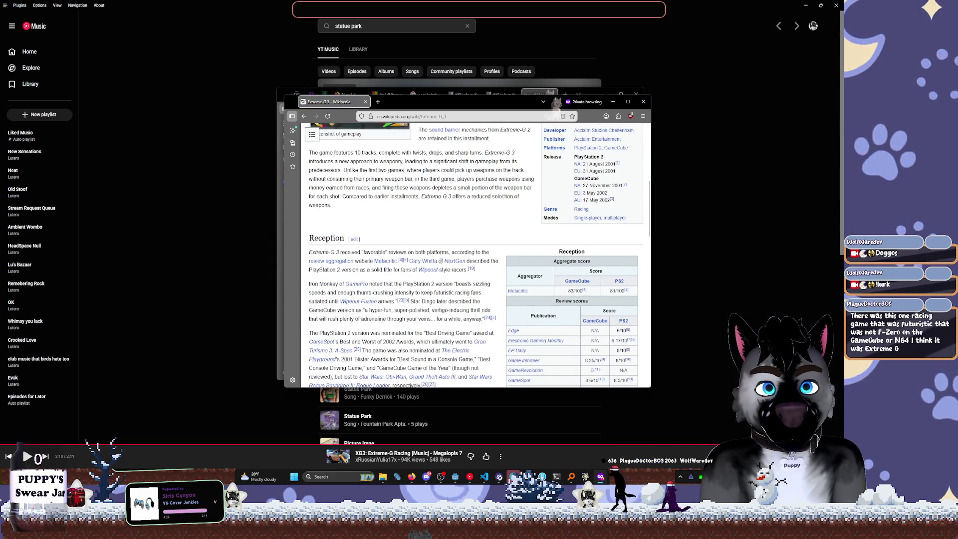
scroll(464, 238, "up", 2)
key("alt+Left")
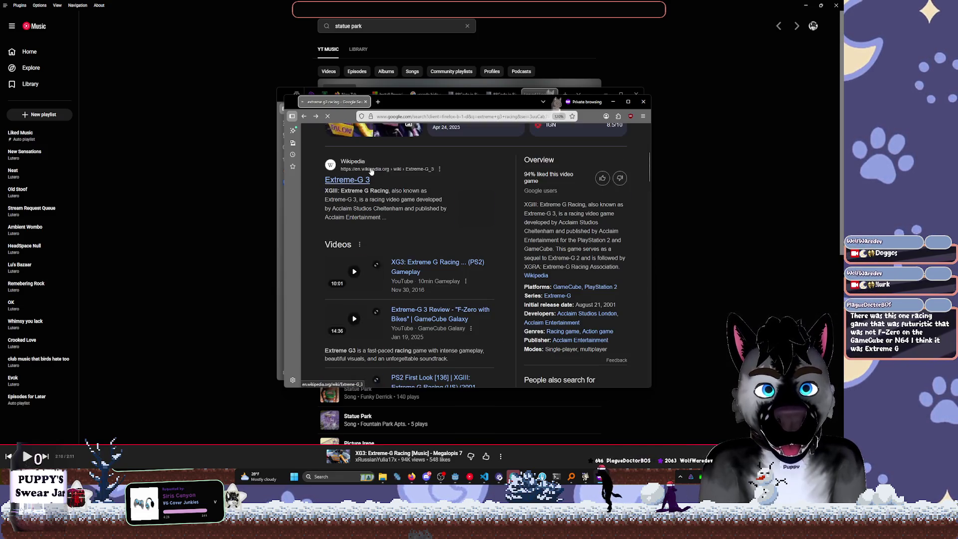
Open the first PS2 gameplay video from the Videos results and maximize its window
scroll(440, 172, "up", 5)
left_click(440, 171)
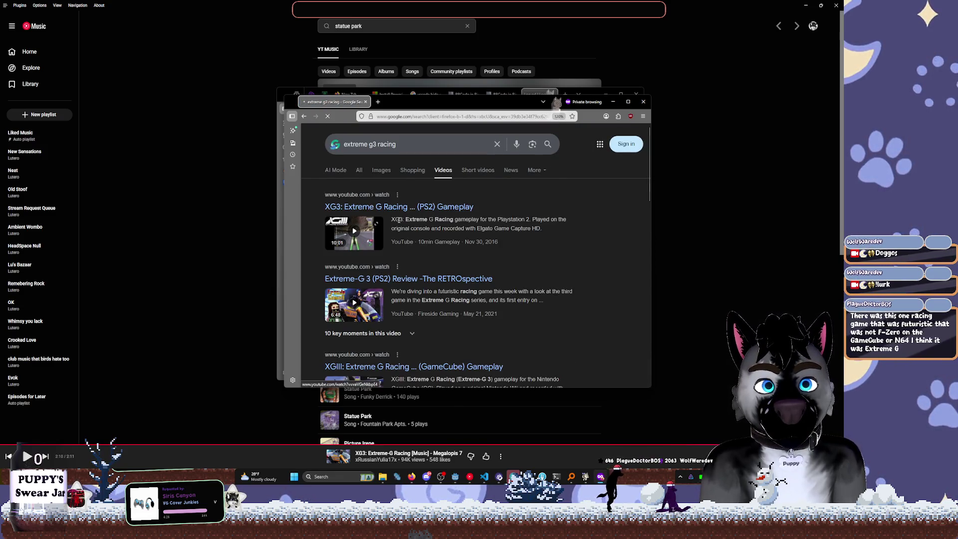
left_click(412, 210)
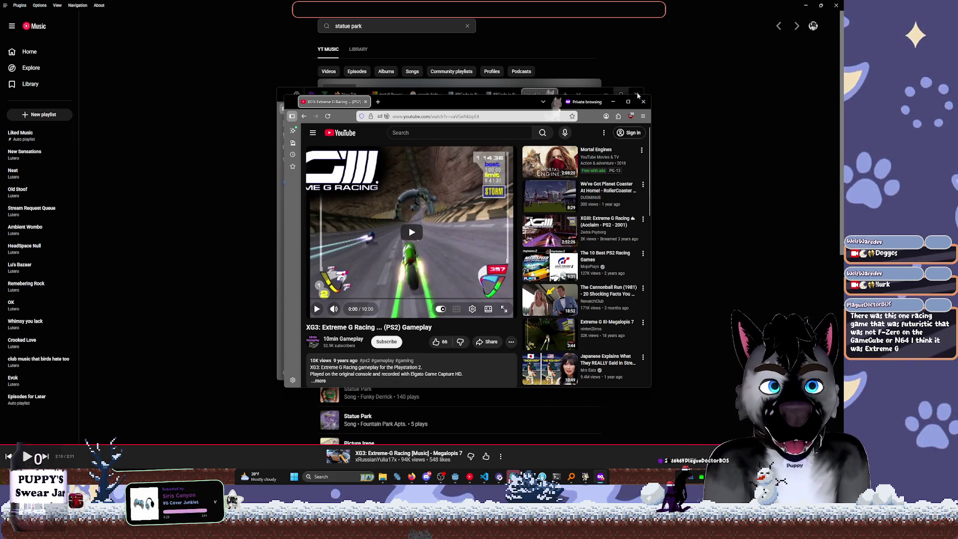
left_click(629, 101)
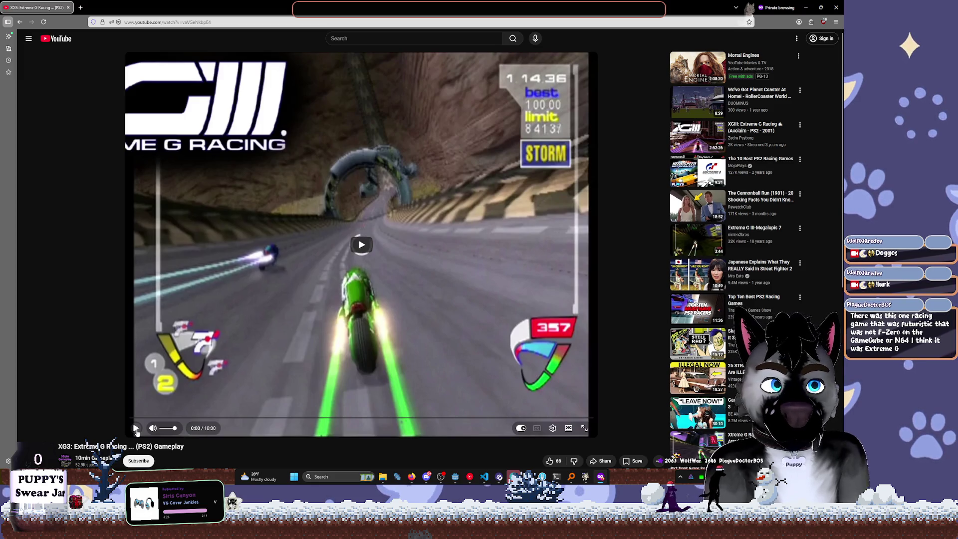
Play the Extreme-G 3 gameplay video, jump ahead to about 4:33, then close the private window
left_click(137, 429)
left_click(42, 23)
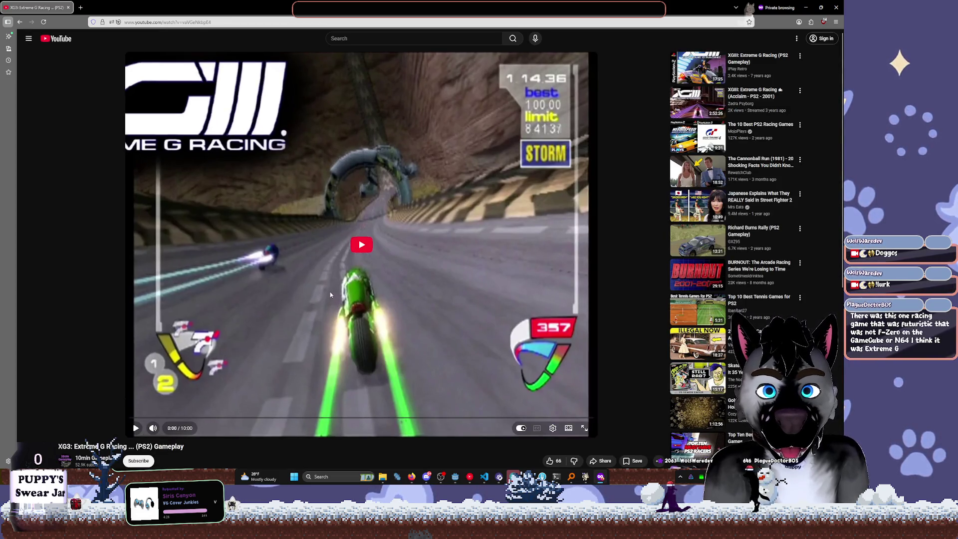
left_click(330, 292)
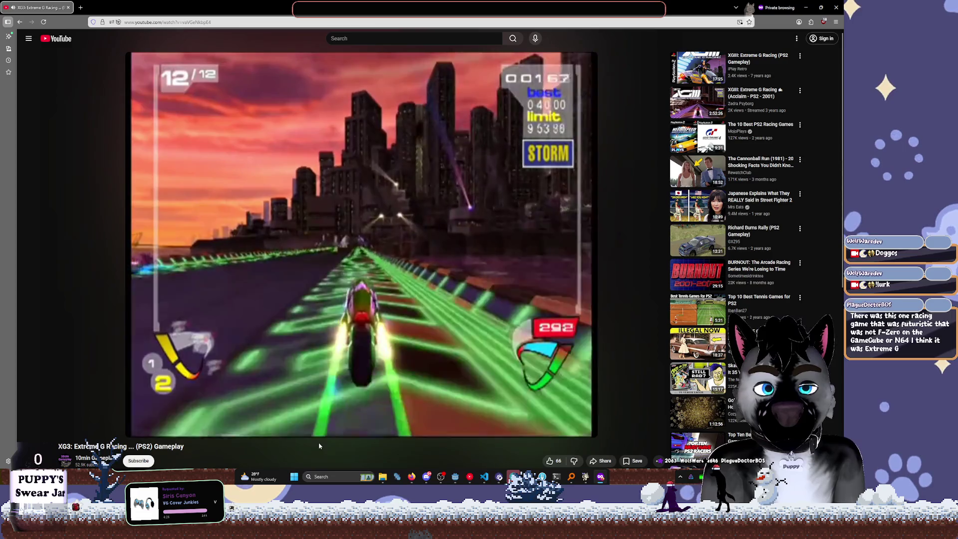
mouse_move(327, 437)
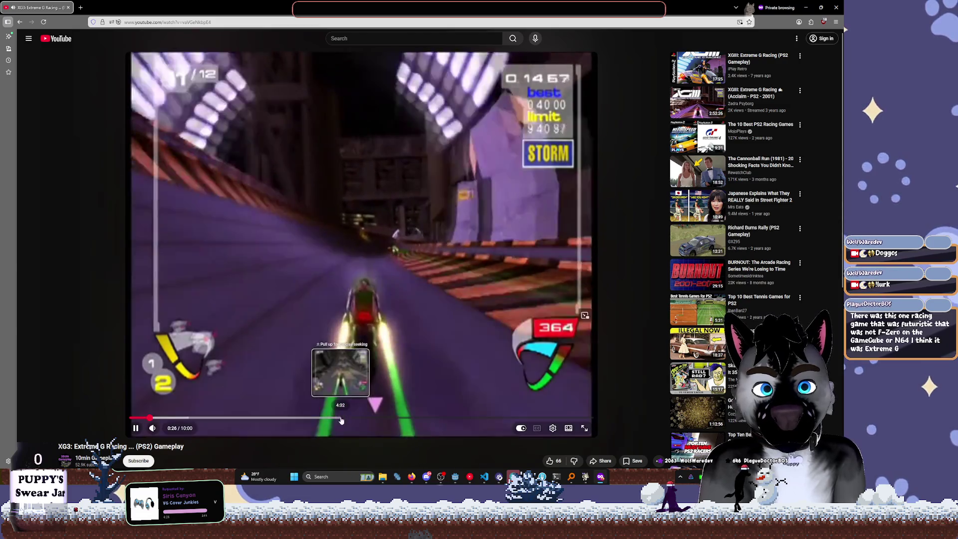
left_click(341, 417)
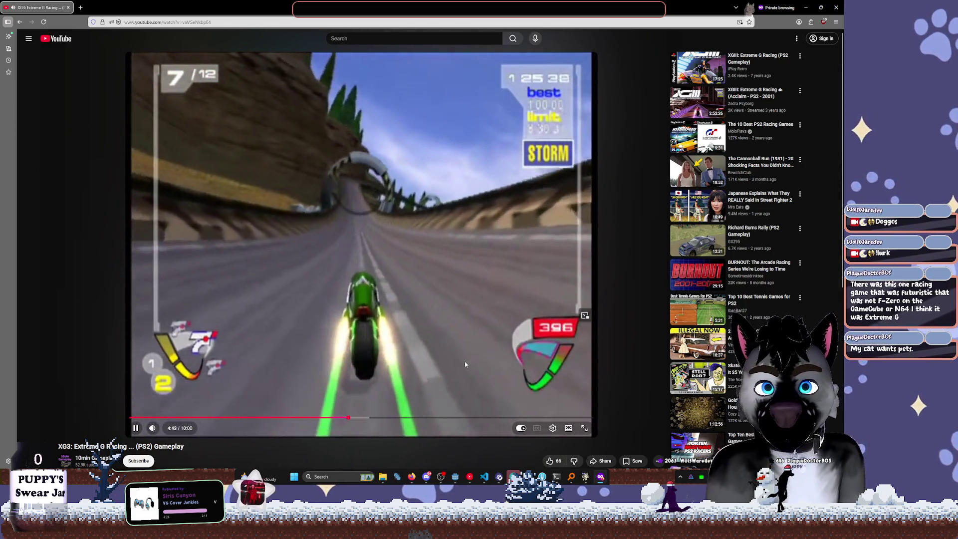
left_click(837, 8)
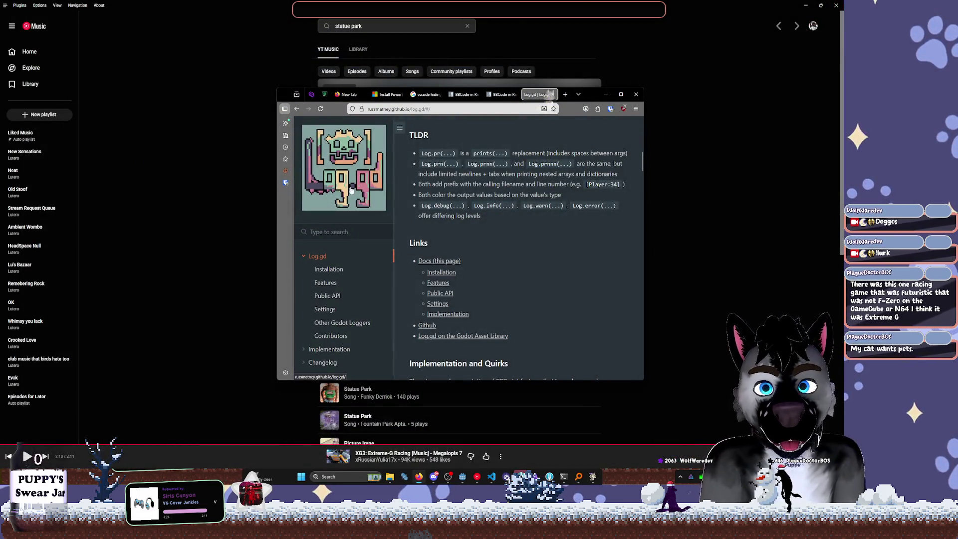
Move the Log.gd docs window aside and minimize the YouTube Music window
left_click(605, 95)
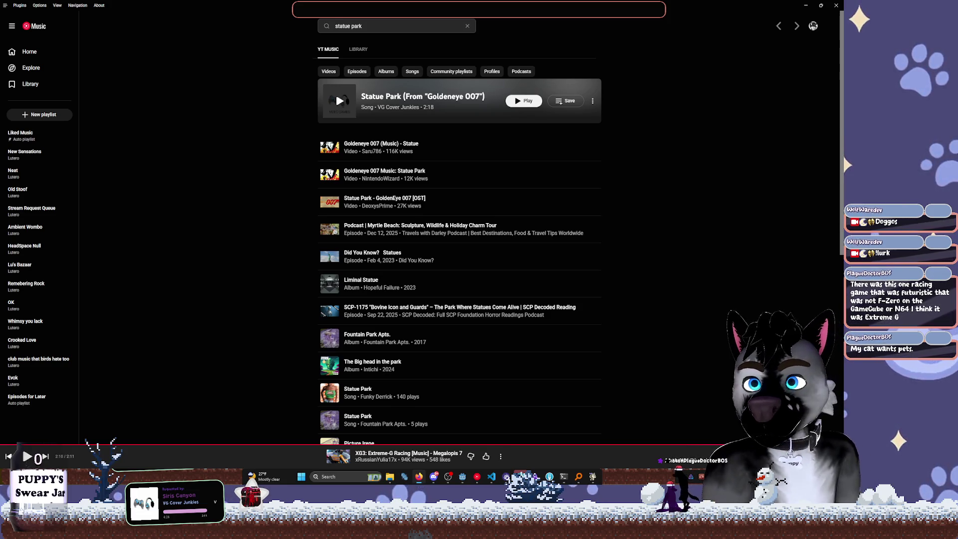
left_click_drag(0, 99, 588, 98)
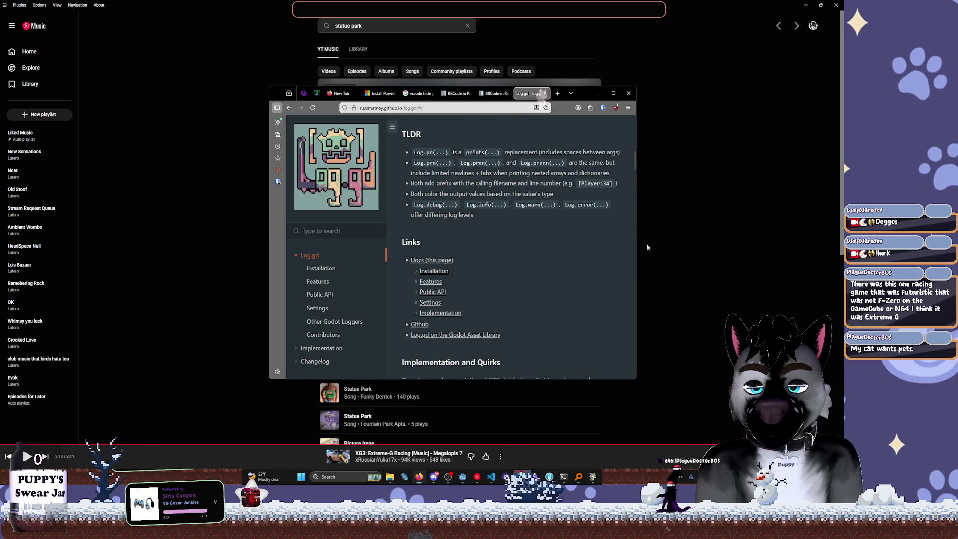
left_click(651, 232)
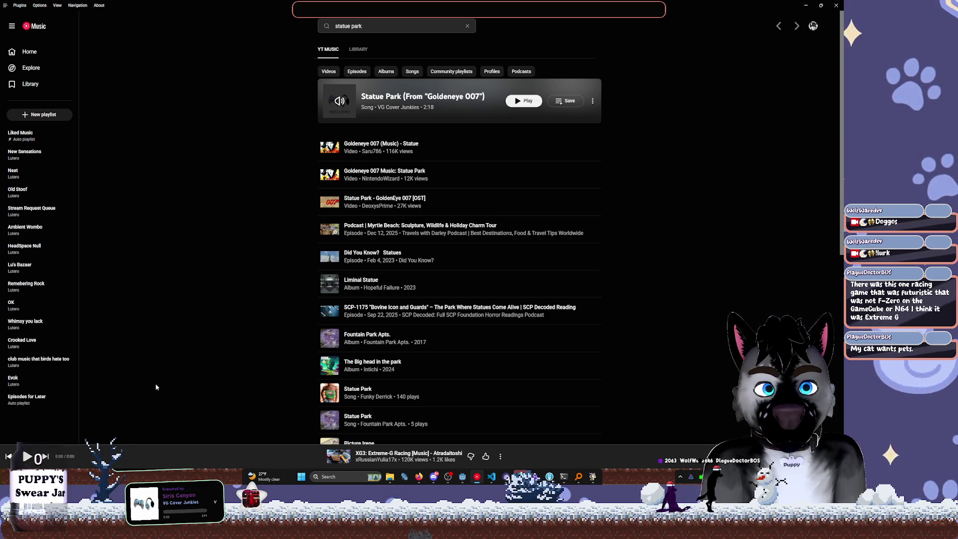
left_click(807, 6)
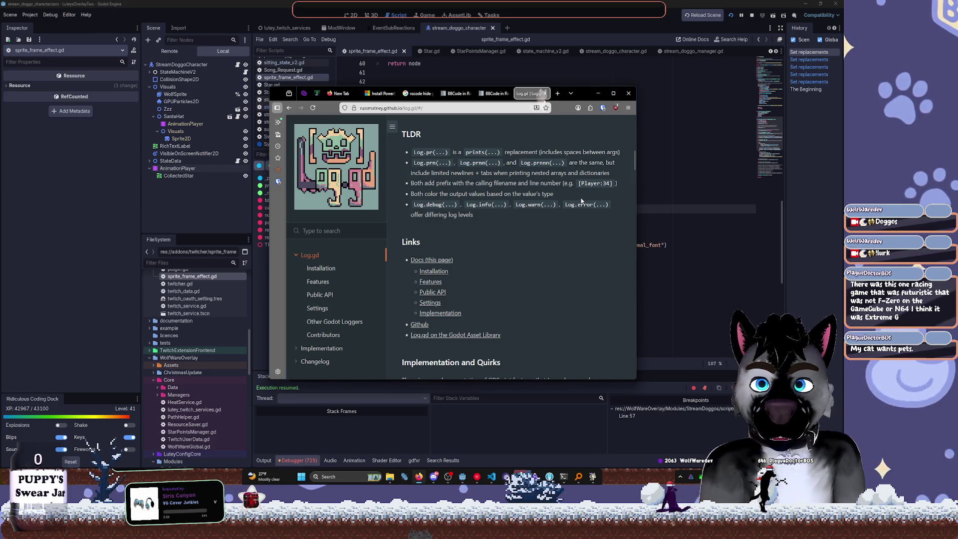
Show the Output log, stop and relaunch the overlay project, and close the Twitch login success page
left_click(656, 225)
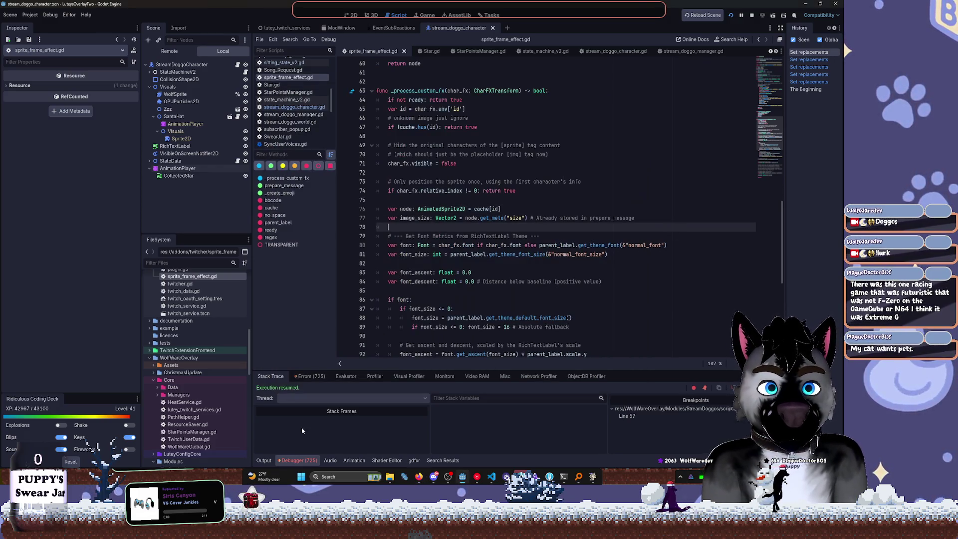
left_click(264, 460)
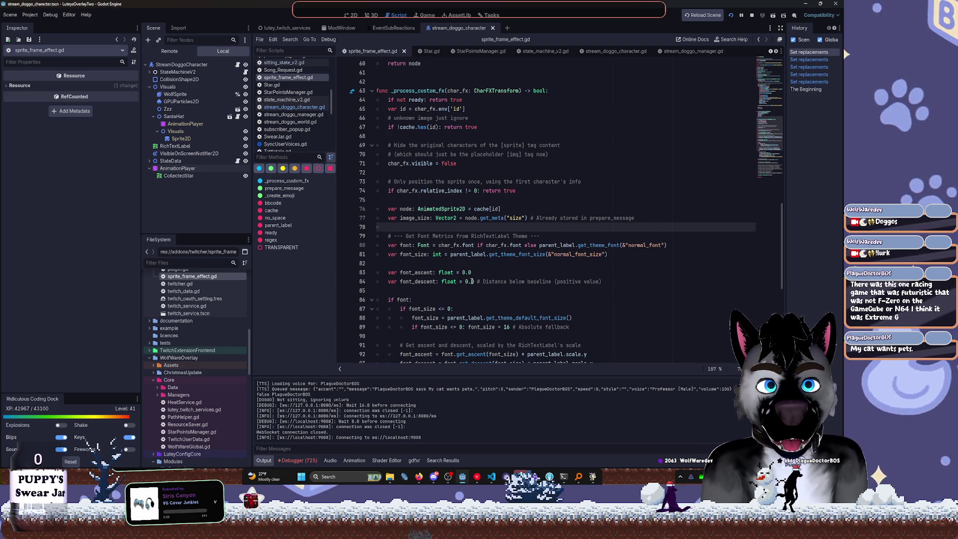
scroll(630, 169, "down", 3)
scroll(631, 170, "down", 6)
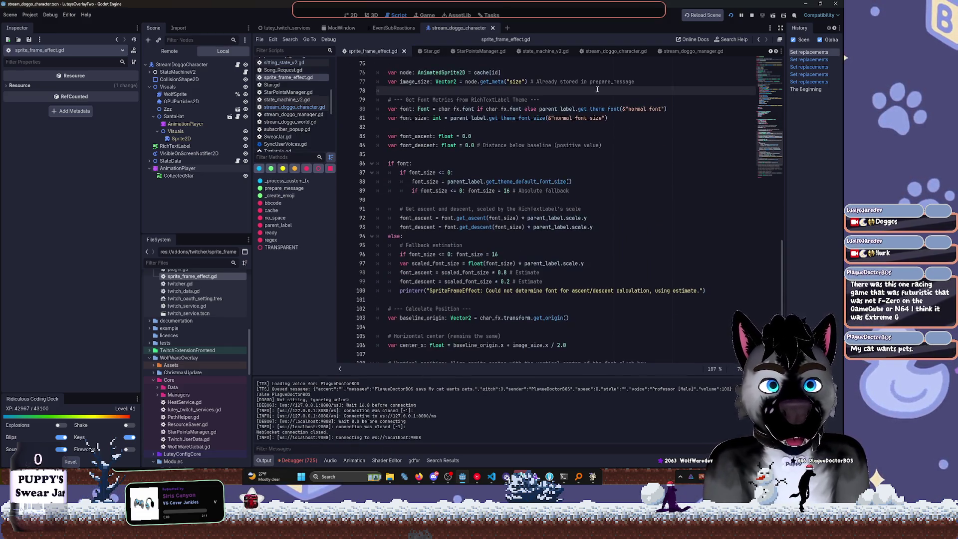
left_click(751, 15)
left_click(730, 16)
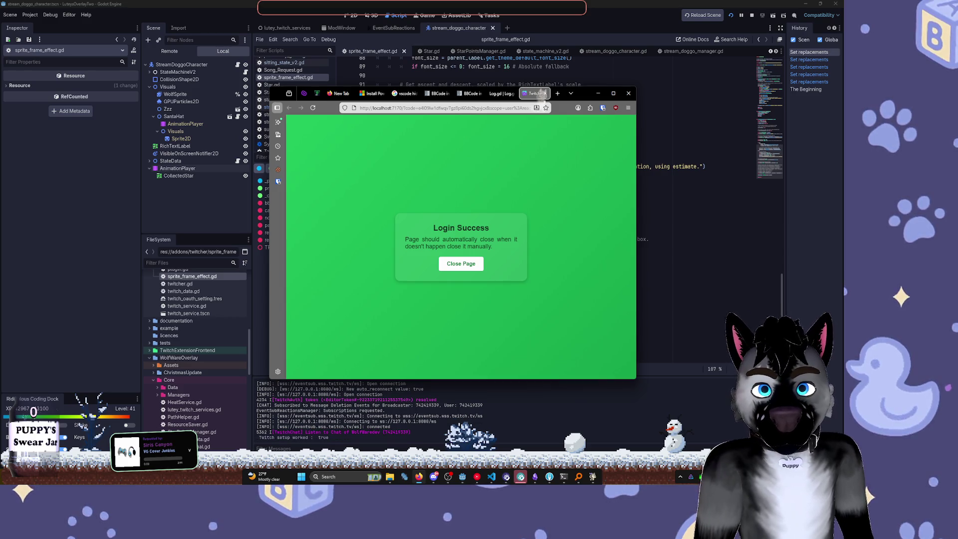
left_click(542, 92)
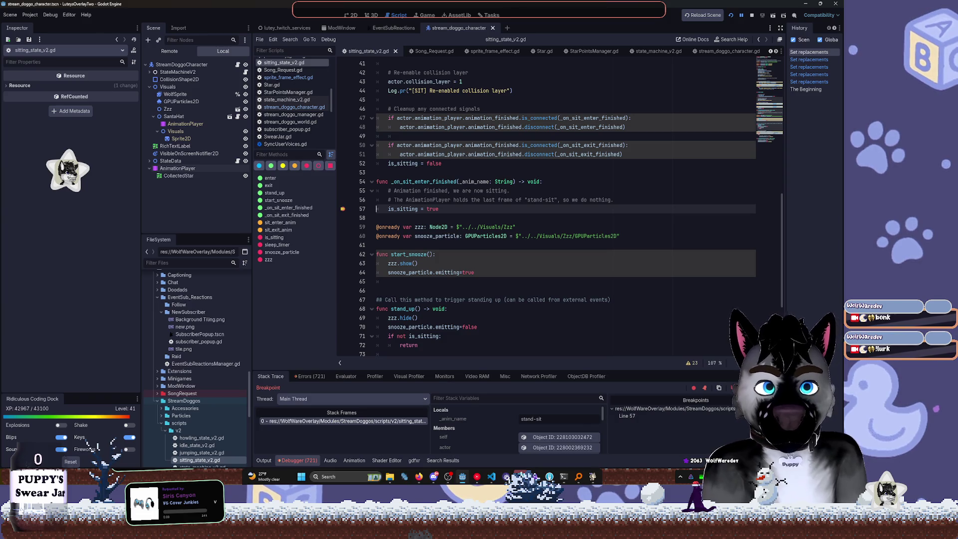
Continue past the sitting_state_v2.gd breakpoint and bring the Godot editor back in front
left_click(524, 200)
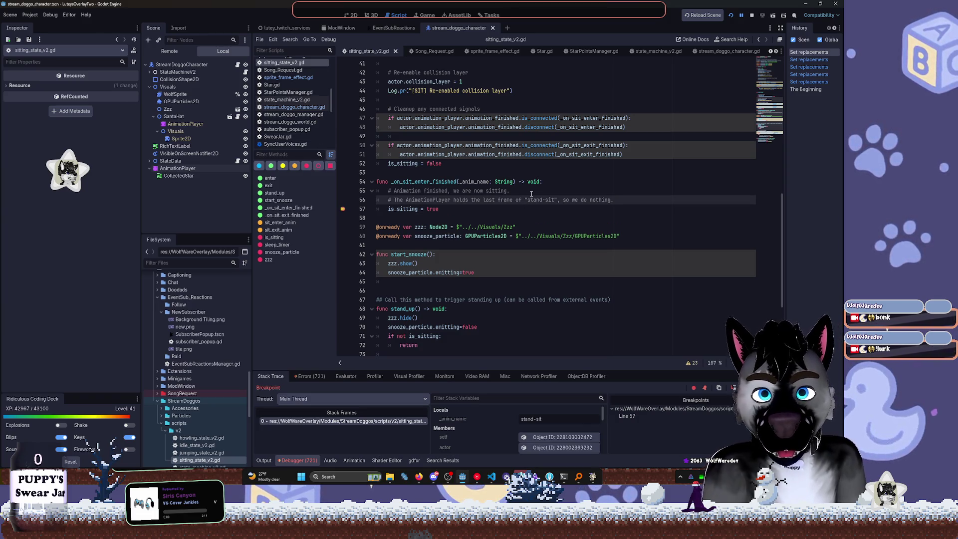
key("F12")
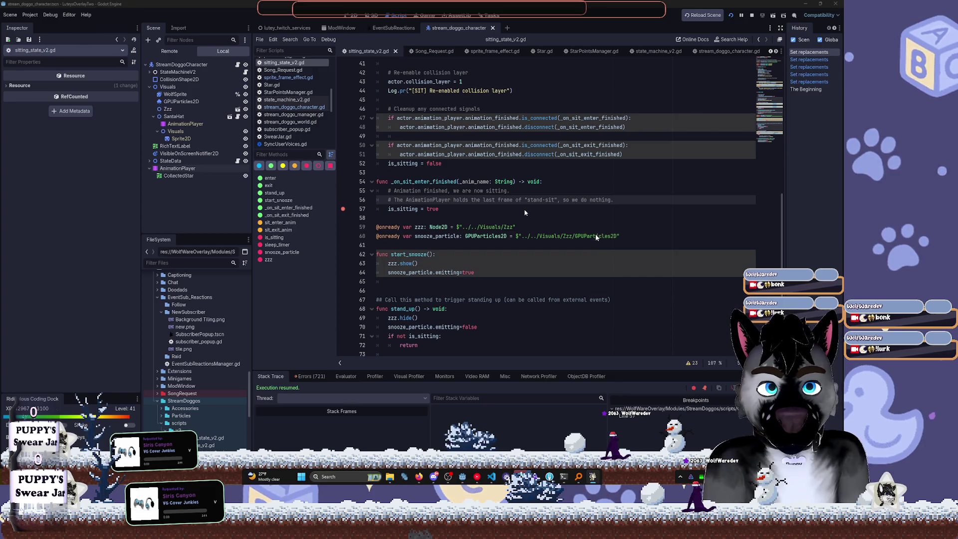
left_click(464, 477)
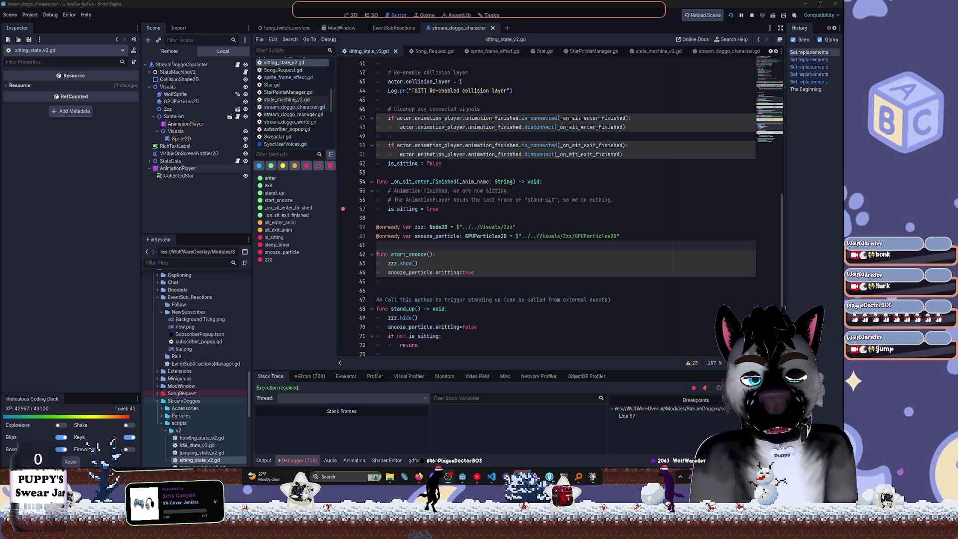
key("super")
Launch the Fork git client from the Start menu, then switch back to Godot
type("fork")
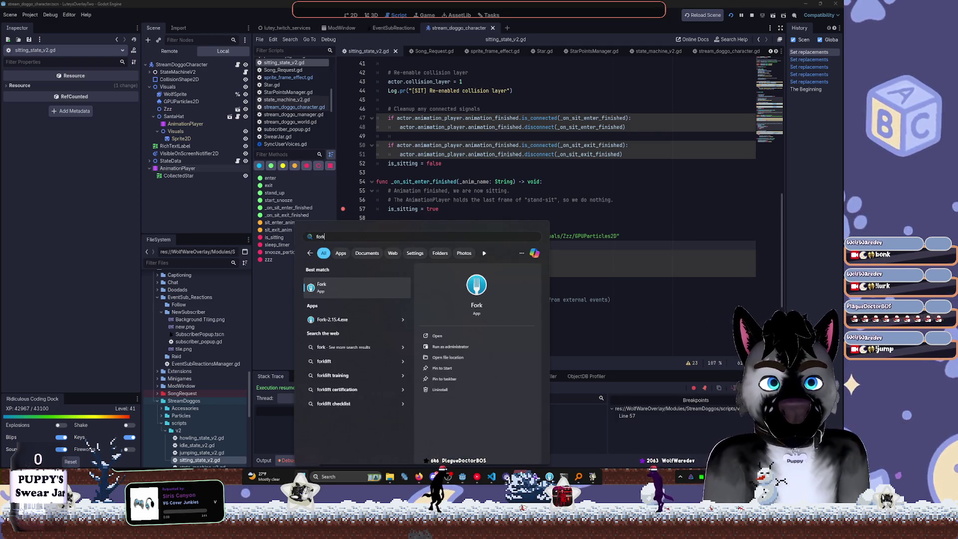
key("Return")
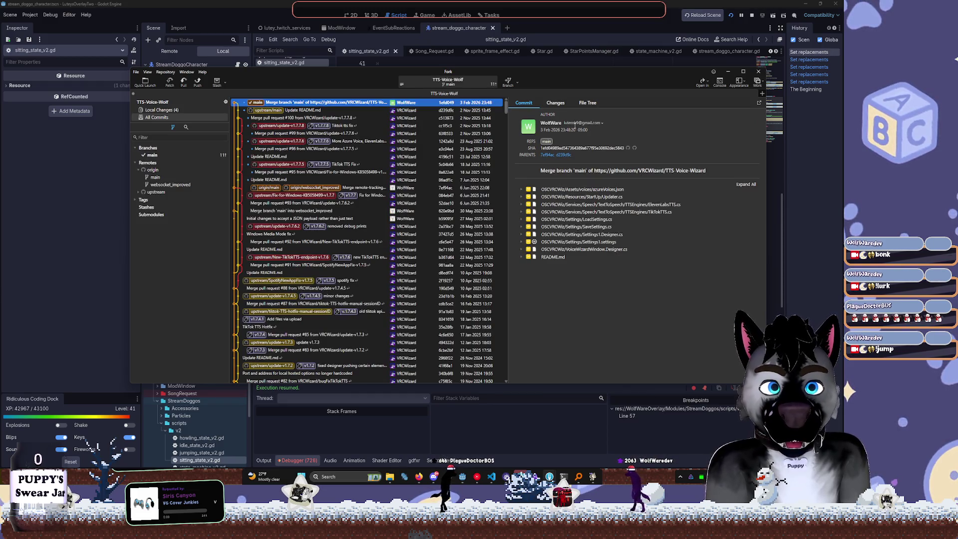
key("alt+Tab")
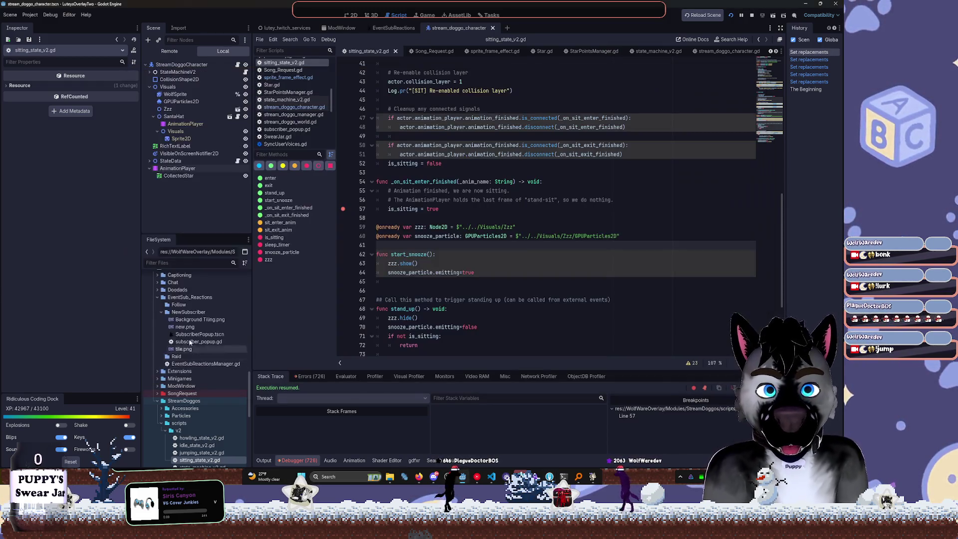
Open the res:// project folder in File Explorer, select its path, then close Explorer
scroll(190, 342, "up", 20)
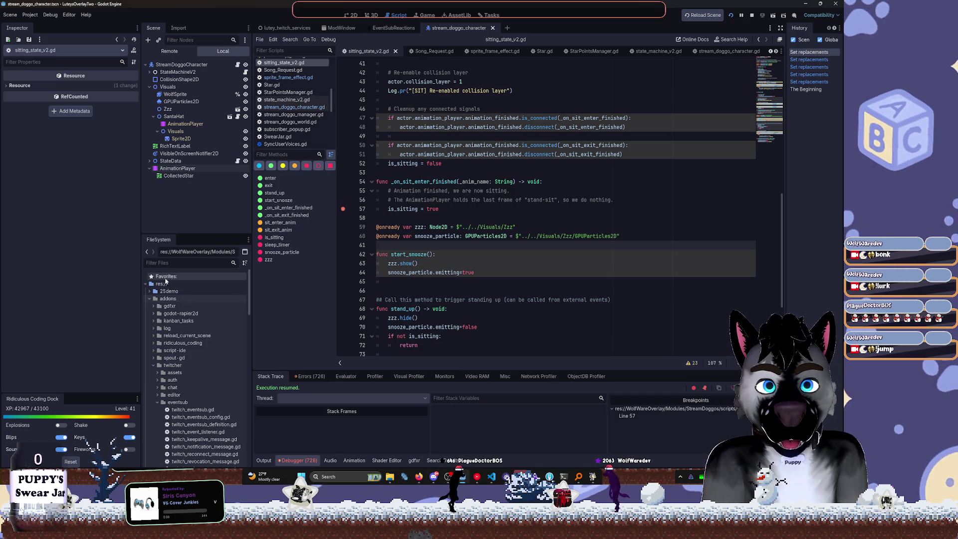
right_click(160, 284)
left_click(200, 361)
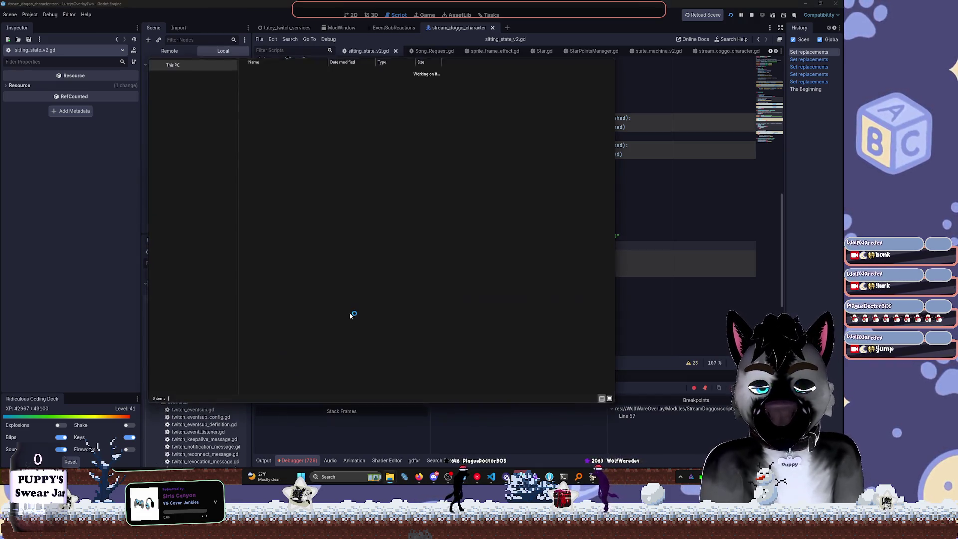
left_click(468, 81)
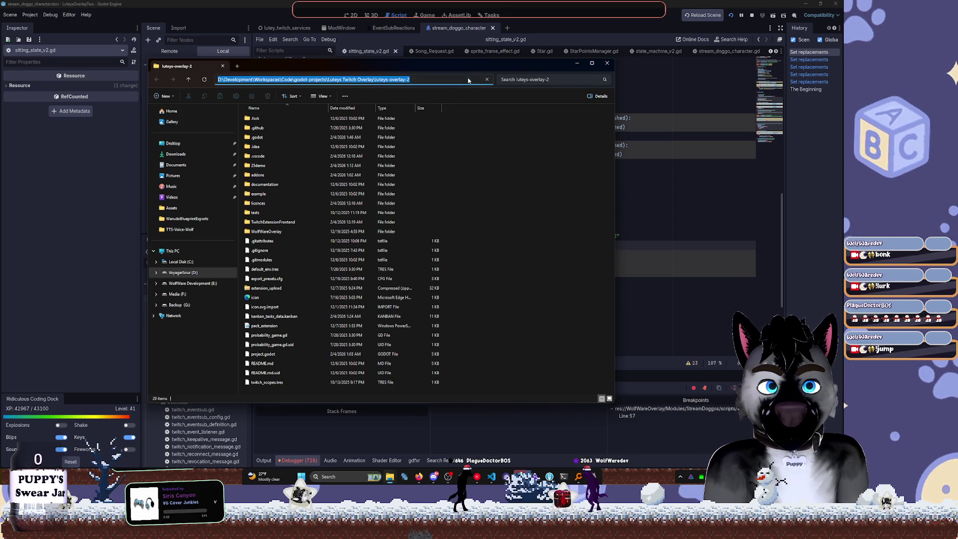
key("alt+F4")
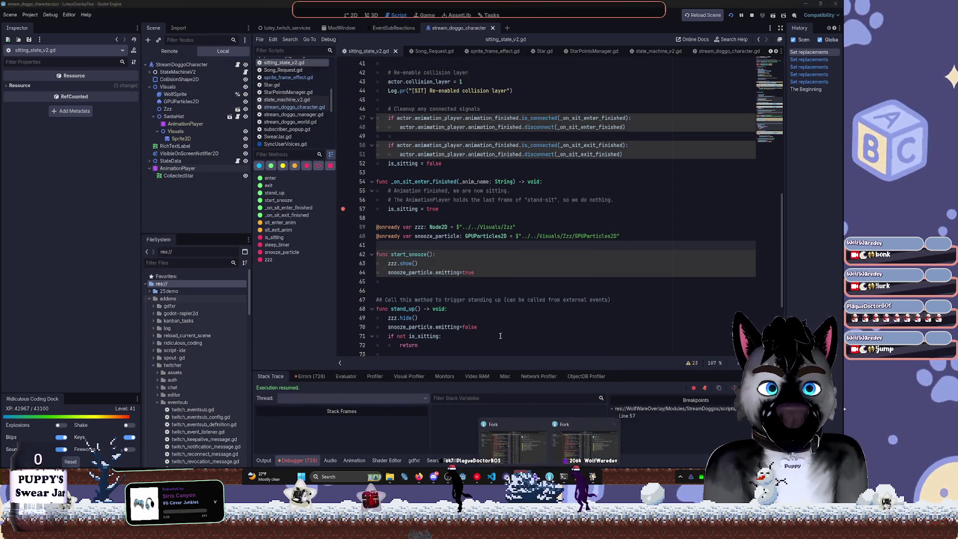
left_click(585, 432)
Open the luteys-overlay-2 folder as a repository in Fork
left_click(135, 72)
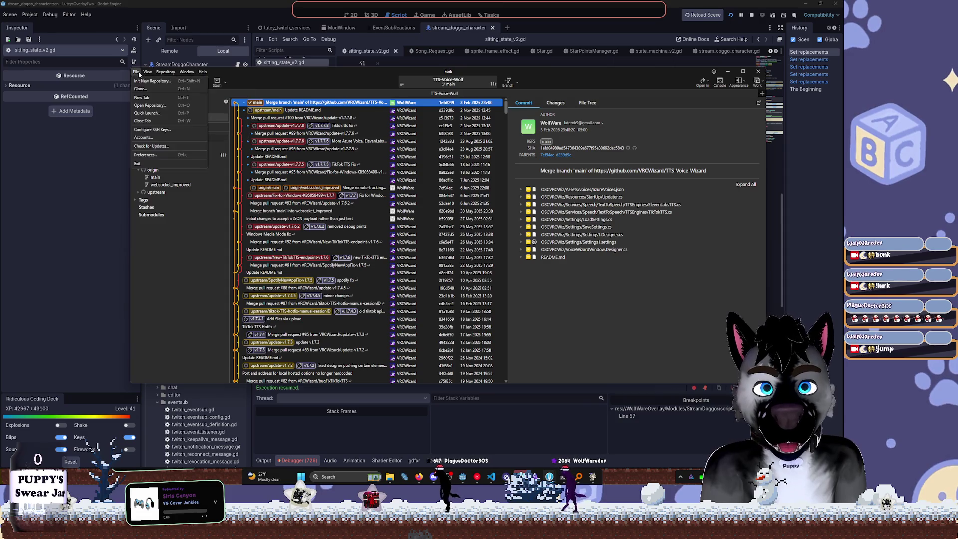
left_click(136, 72)
left_click(136, 72)
key("Escape")
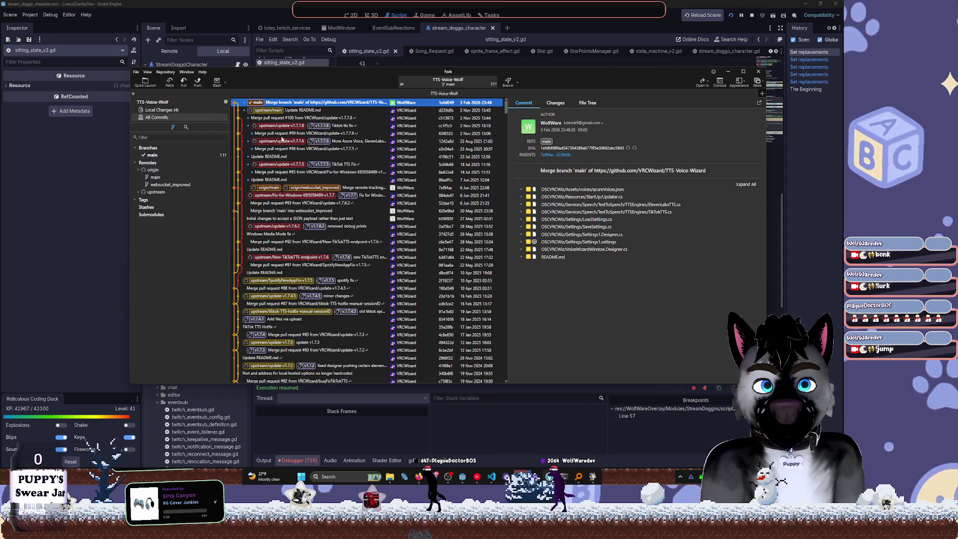
key("ctrl+o")
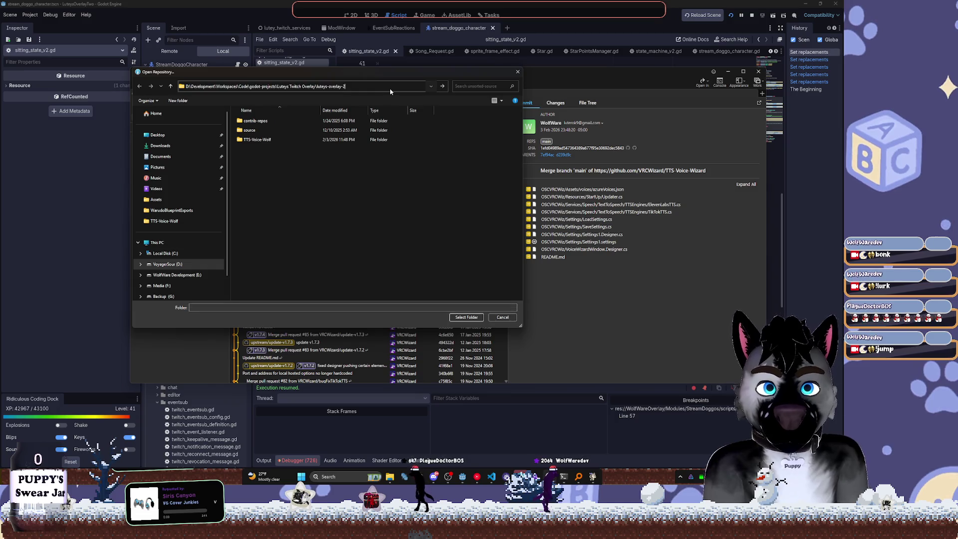
double_click(257, 139)
left_click(467, 317)
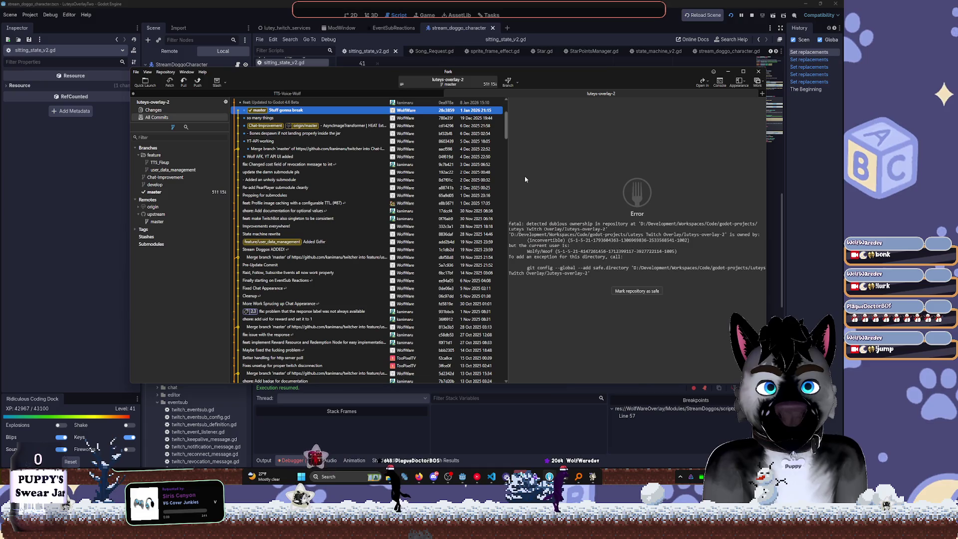
Mark luteys-overlay-2 as a safe repository to show its 140 local changes, and maximize Fork
left_click(175, 113)
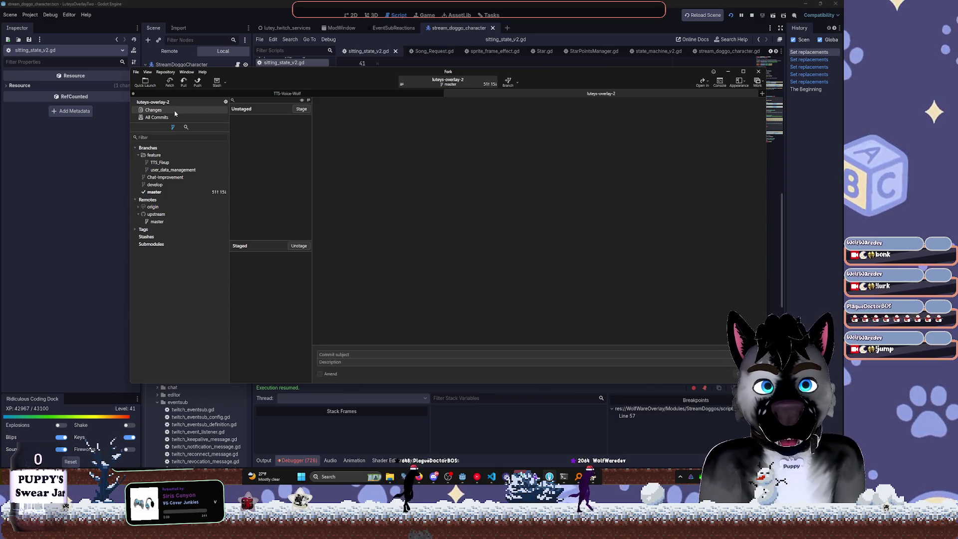
left_click(183, 120)
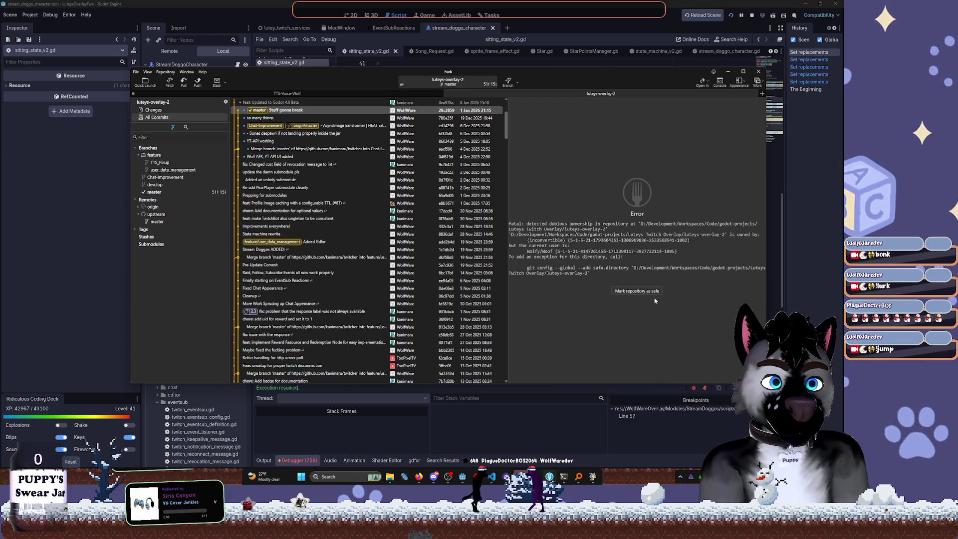
left_click(637, 291)
key("super+Up")
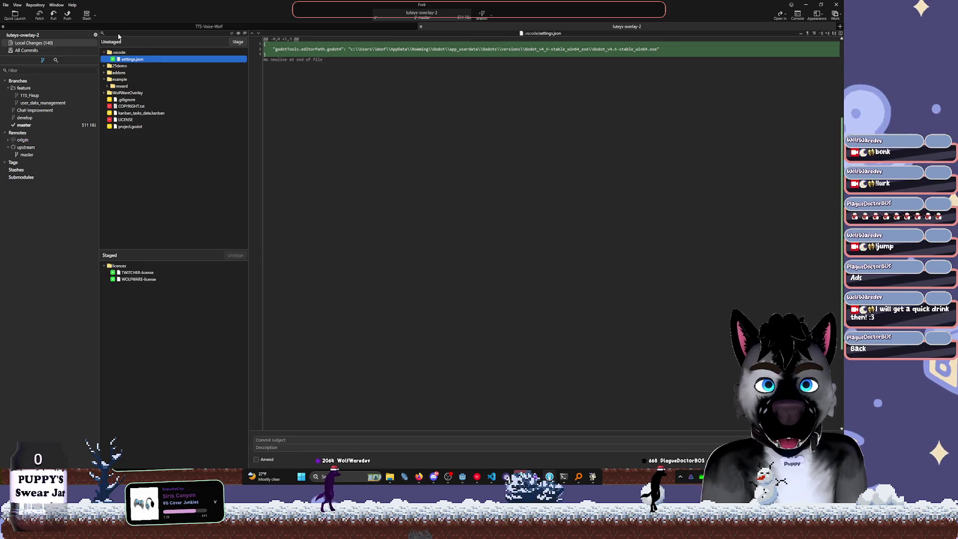
Filter the changed files by 'itting' and view the sitting_state_v2.gd diff
left_click(118, 35)
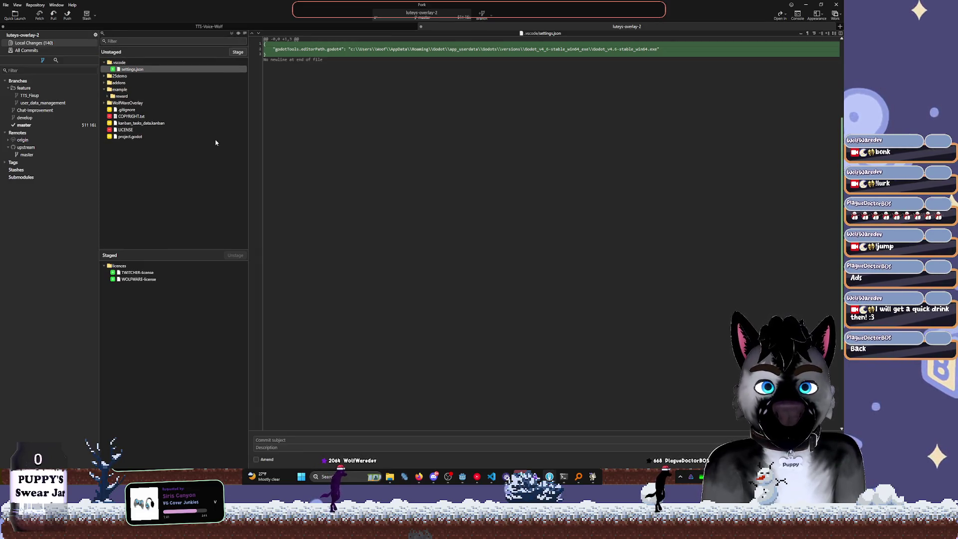
left_click(593, 478)
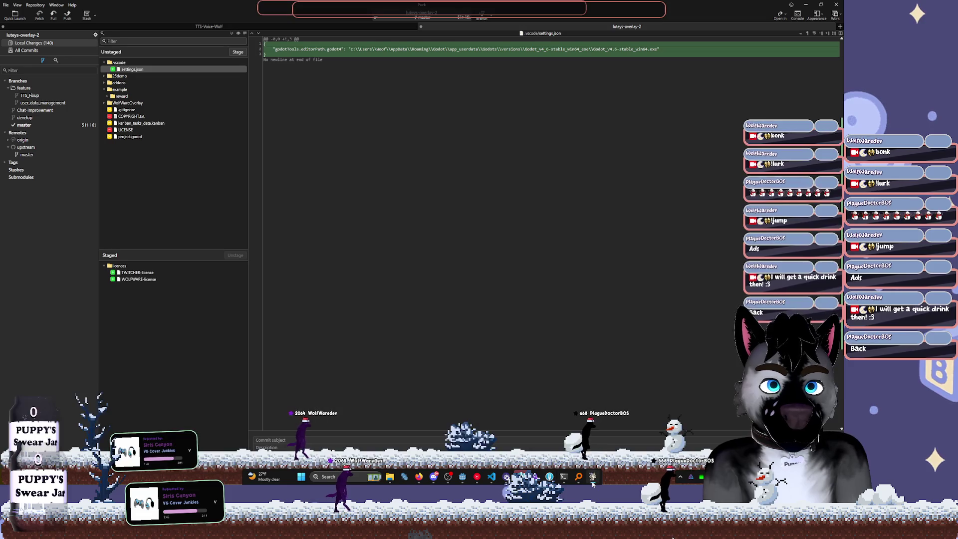
left_click(464, 478)
left_click(463, 478)
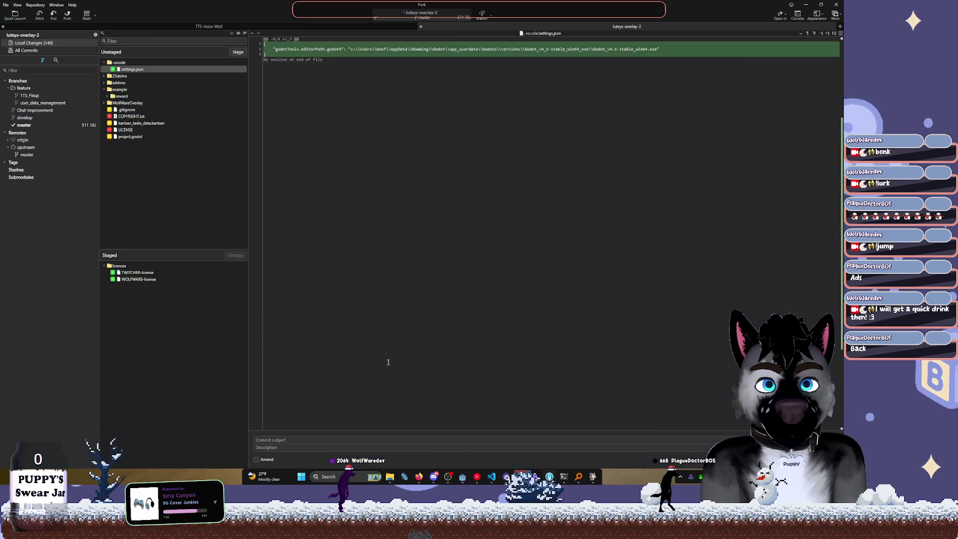
type("sitting")
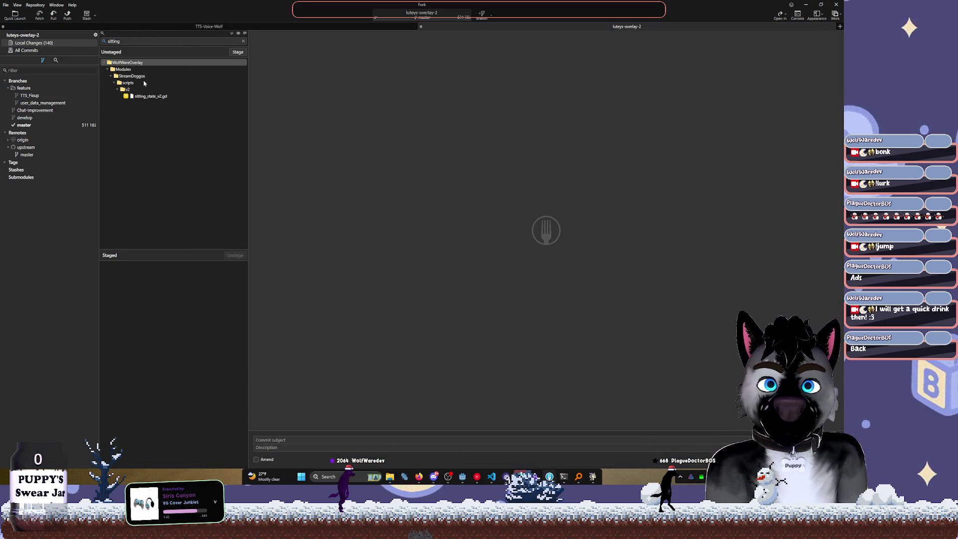
left_click(159, 96)
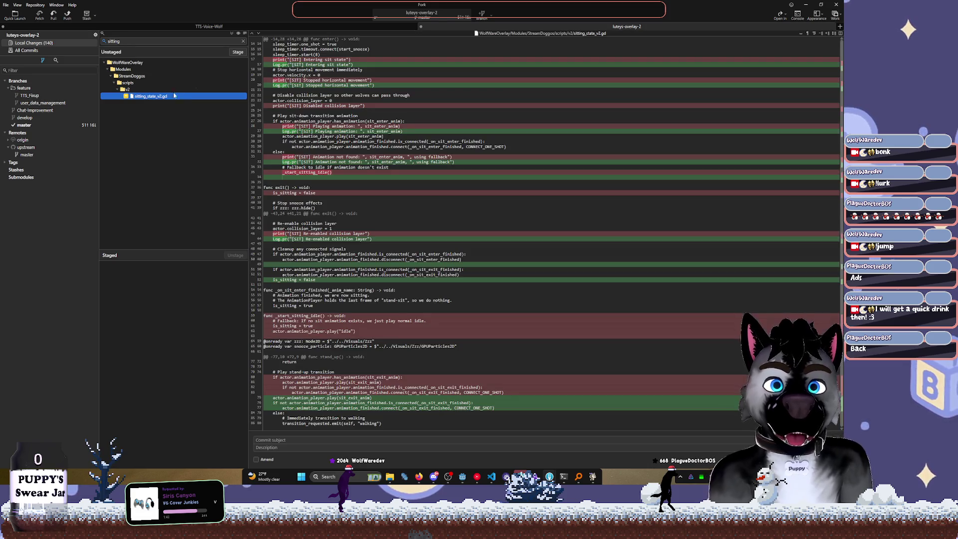
Clear the filter and stage sitting_state_v2.gd from the v2 scripts folder
left_click(244, 42)
scroll(169, 159, "down", 15)
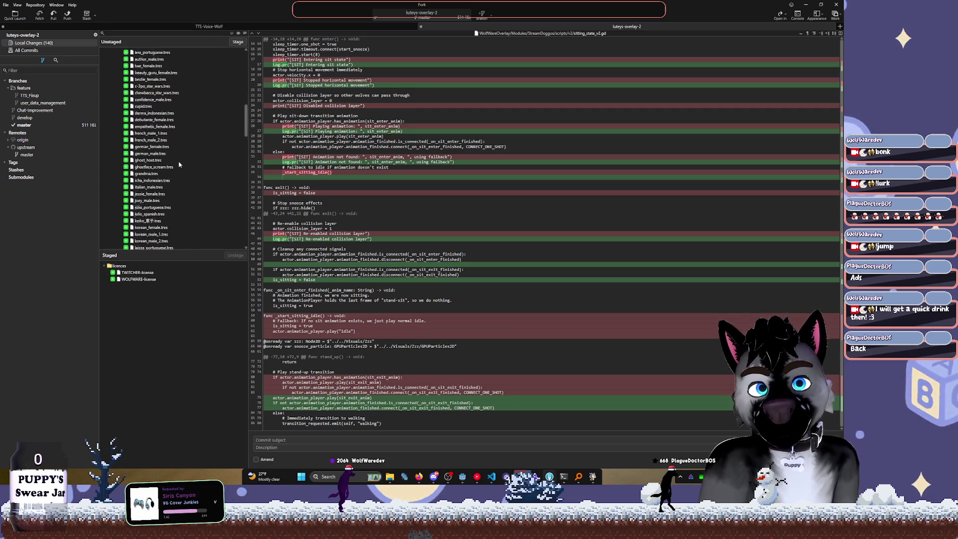
scroll(169, 179, "down", 10)
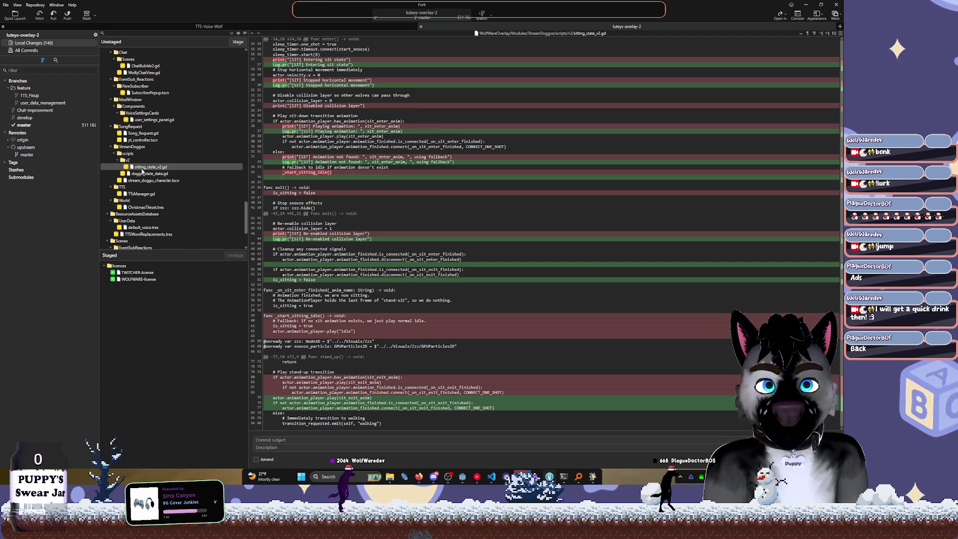
left_click(133, 161)
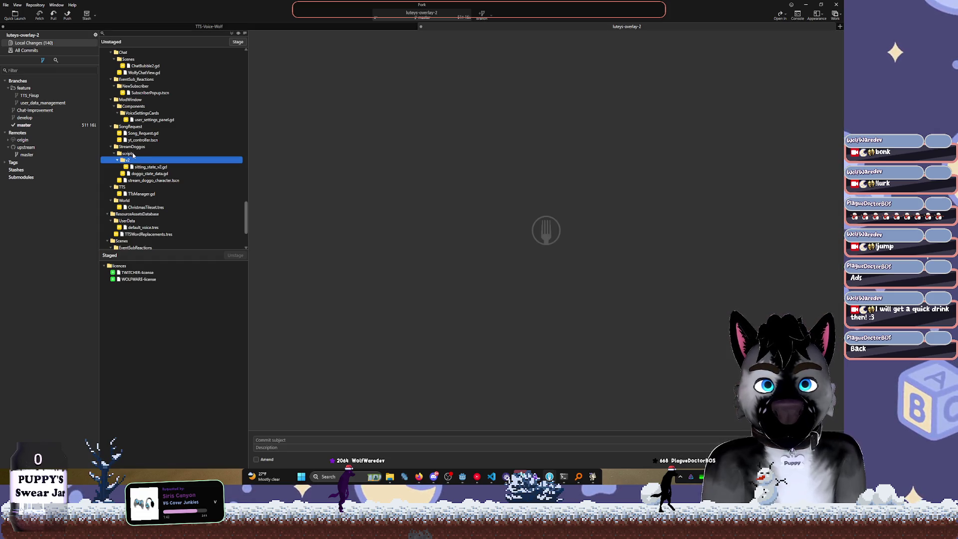
double_click(140, 168)
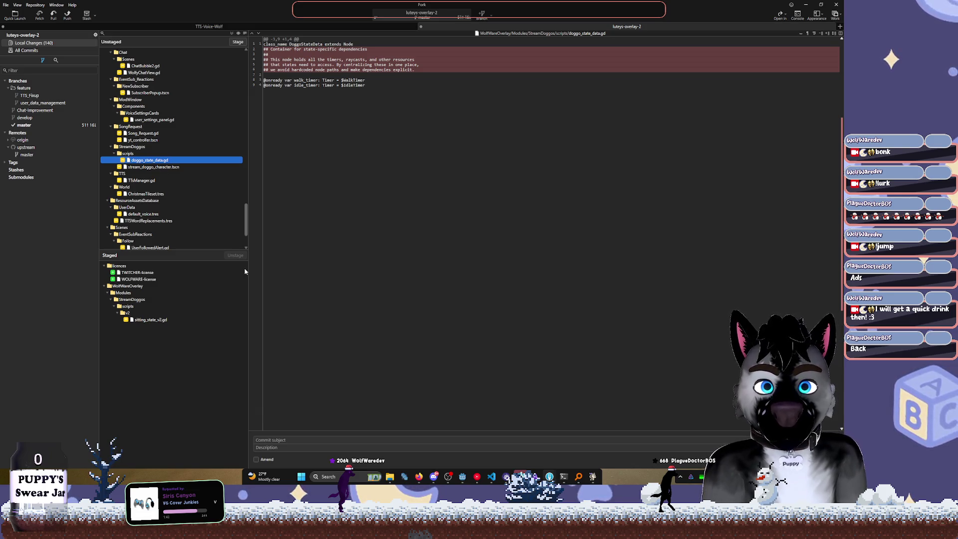
Type 'Fixed Doggo Sitting' into Fork's commit subject field
left_click(282, 439)
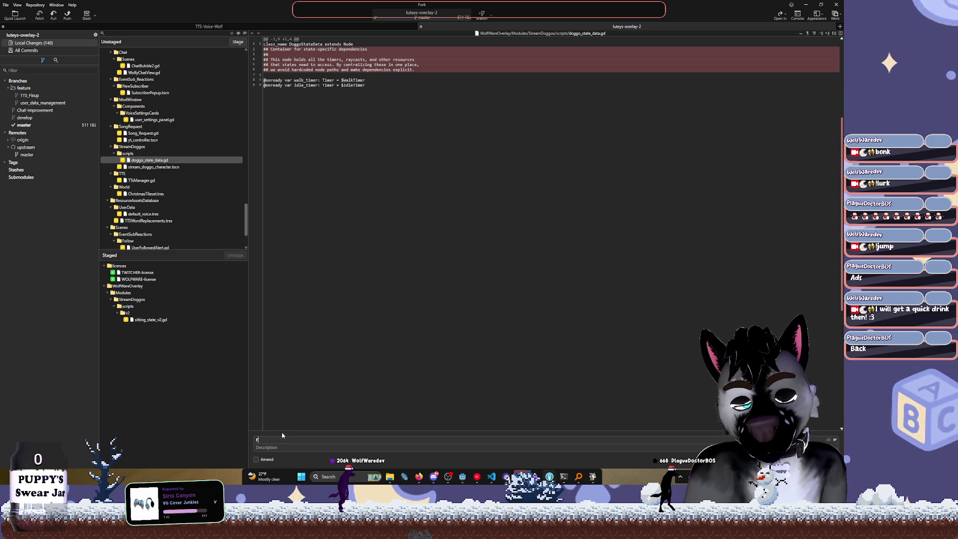
type("ixed Do")
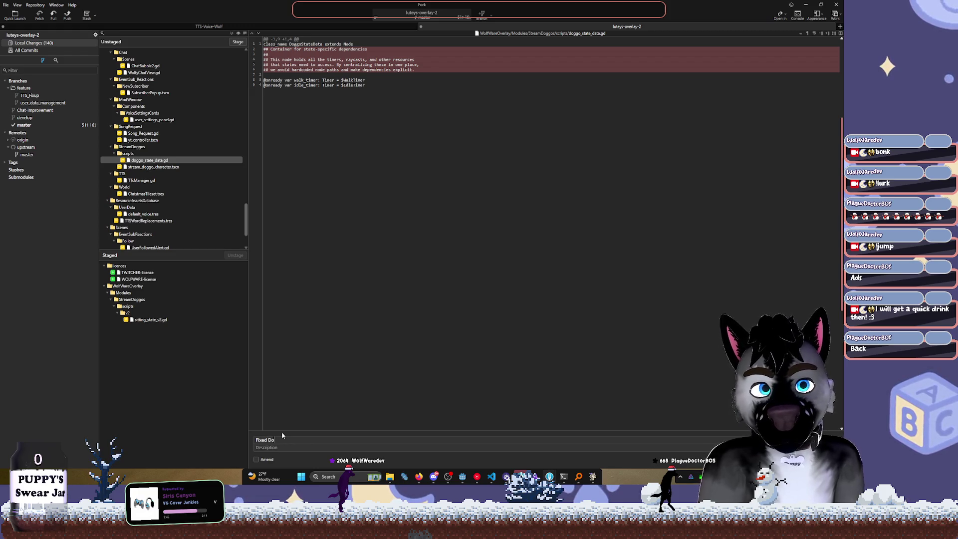
type("ggo Sitting")
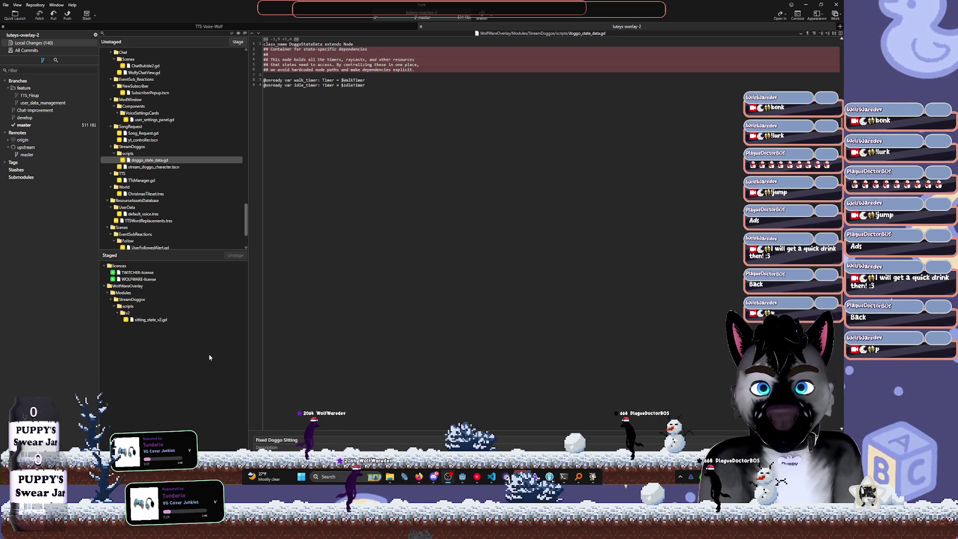
mouse_move(433, 480)
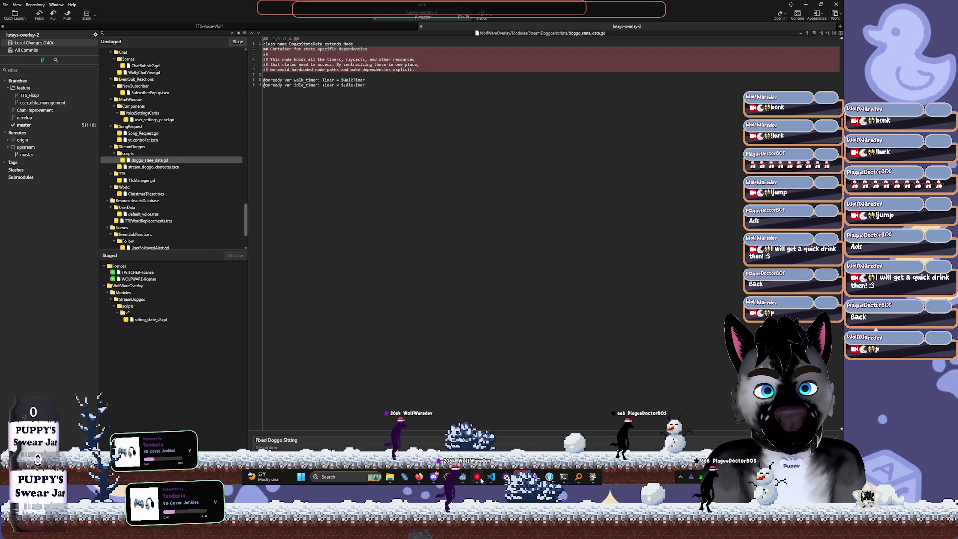
In YouTube Music, play the Statue Park GoldenEye 007 track, start a Wave Rush mix, then return to Fork
key("alt+Tab")
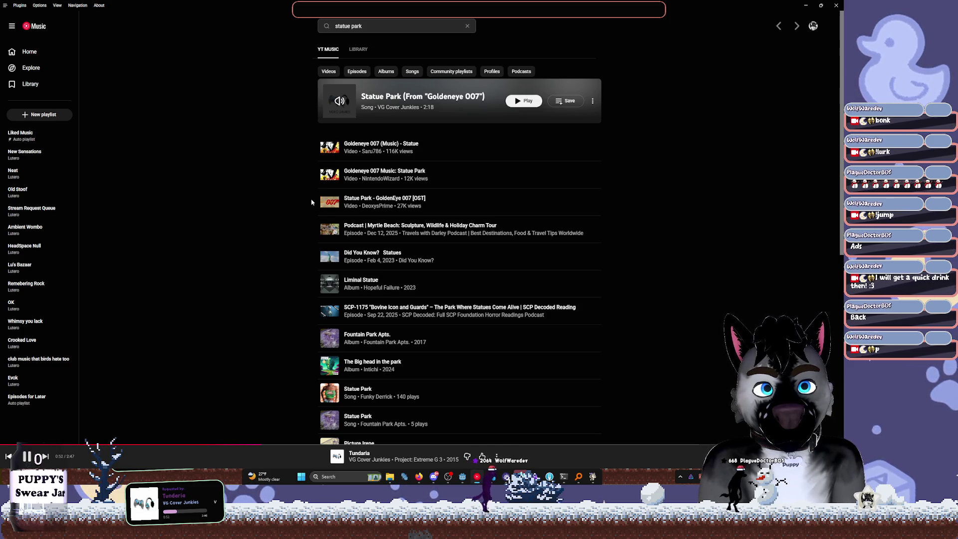
left_click(413, 201)
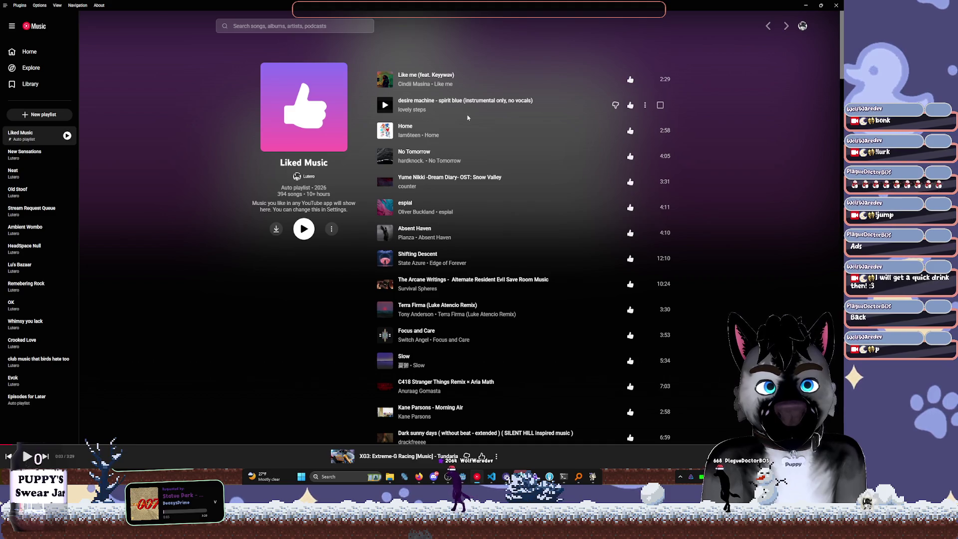
scroll(468, 117, "down", 15)
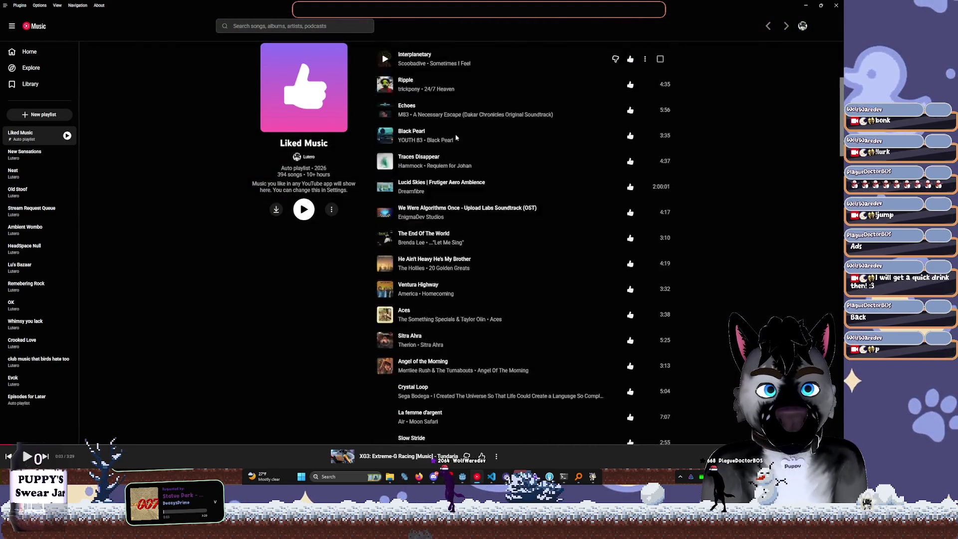
scroll(456, 137, "down", 6)
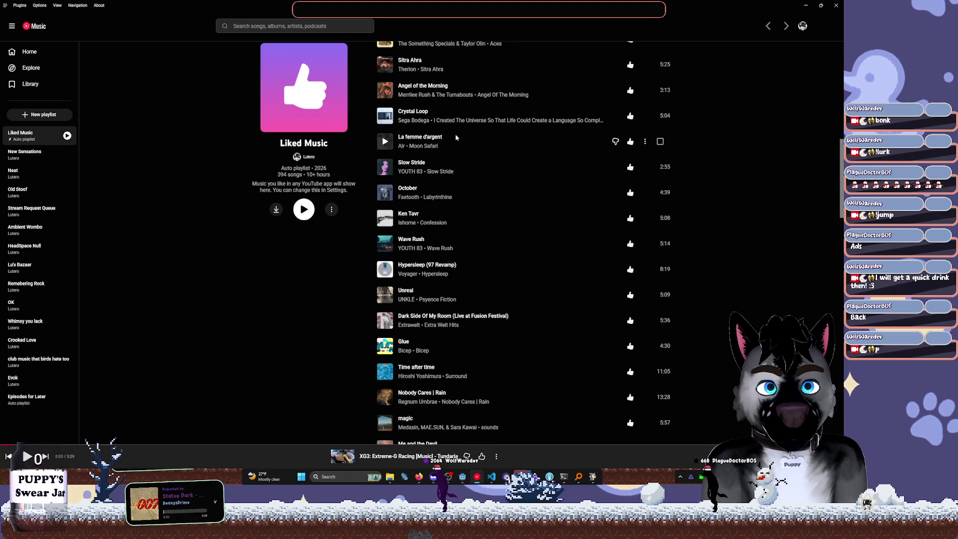
scroll(455, 137, "down", 2)
right_click(464, 145)
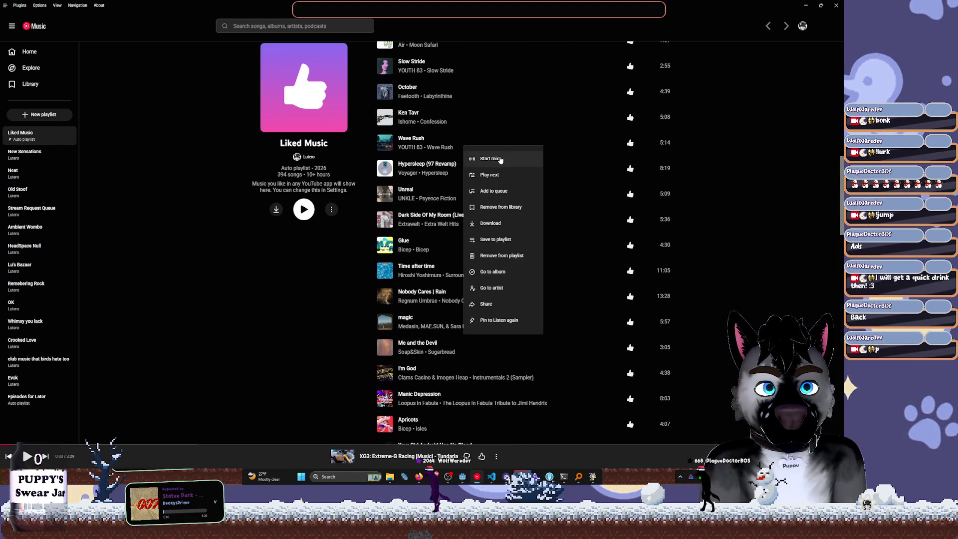
left_click(500, 159)
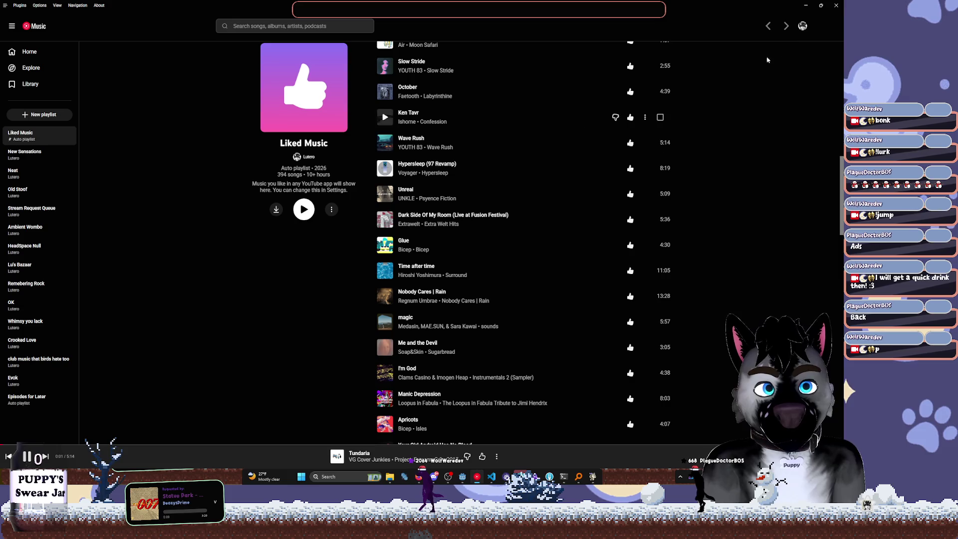
key("alt+Tab")
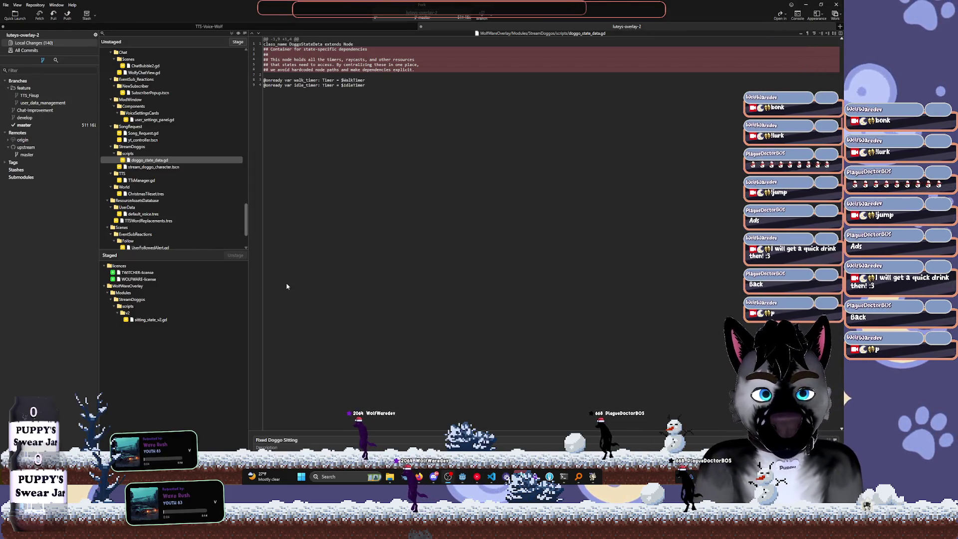
Resume the game paused at line 57 of sitting_state_v2.gd with F12, then review the is_sitting lines
key("alt+Tab")
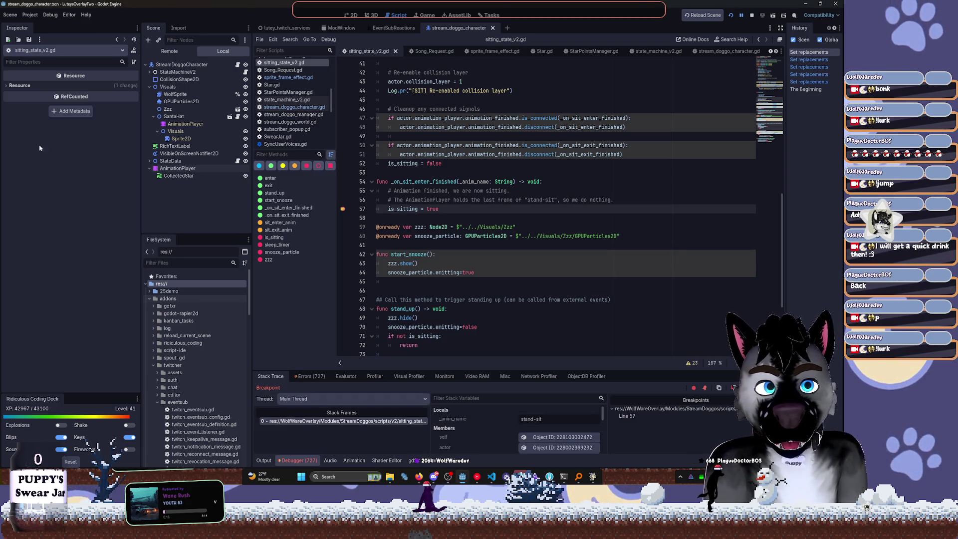
left_click(502, 219)
key("F12")
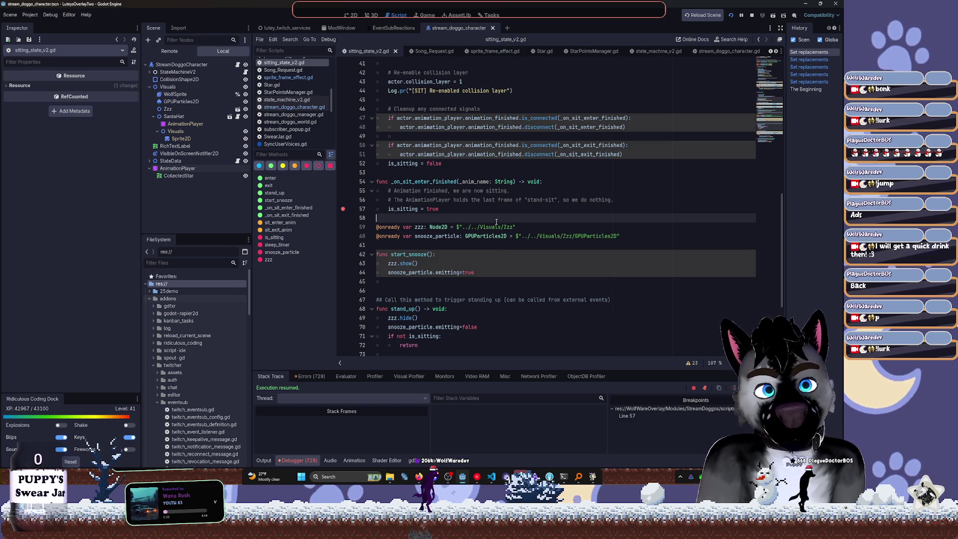
scroll(451, 235, "down", 4)
mouse_move(478, 255)
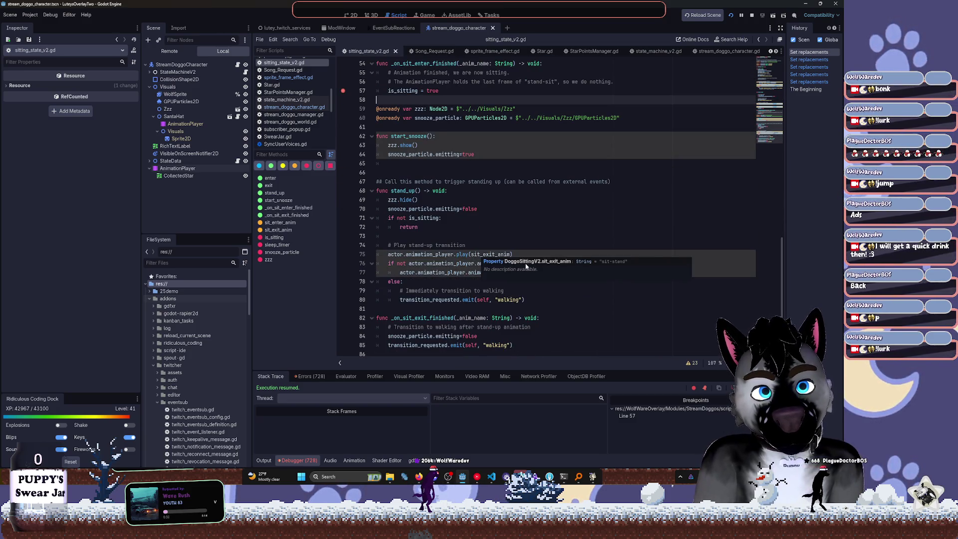
scroll(540, 193, "up", 5)
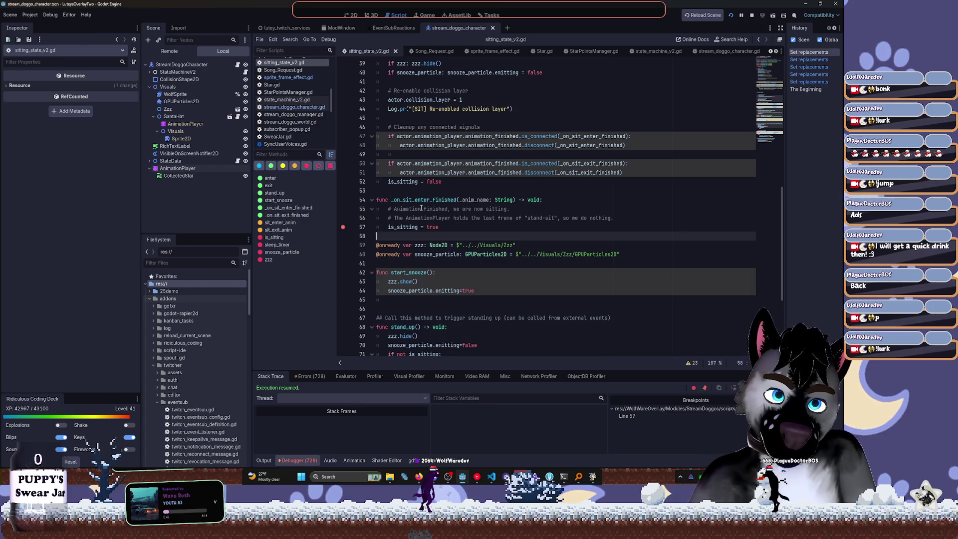
left_click(402, 189)
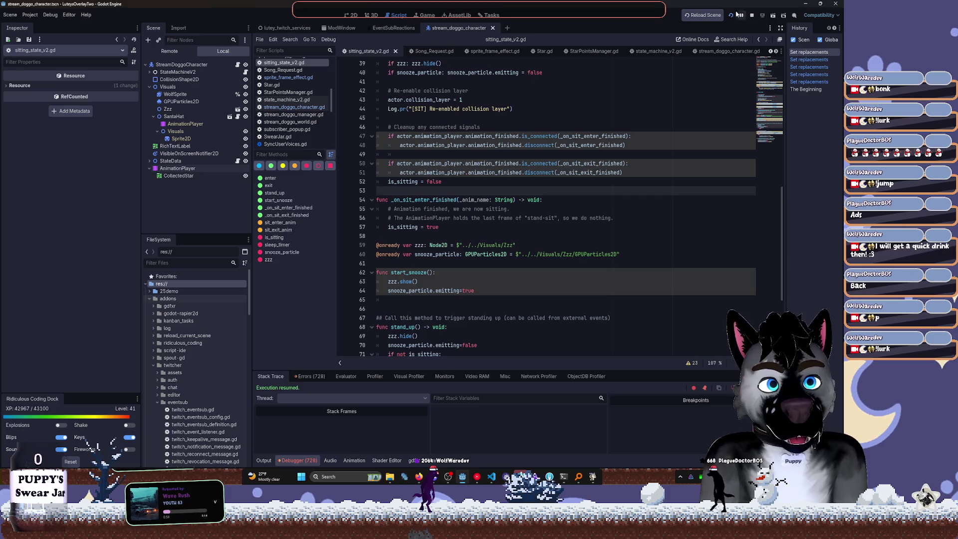
Select the zzz.show() line in start_snooze and stop the running game
left_click(565, 279)
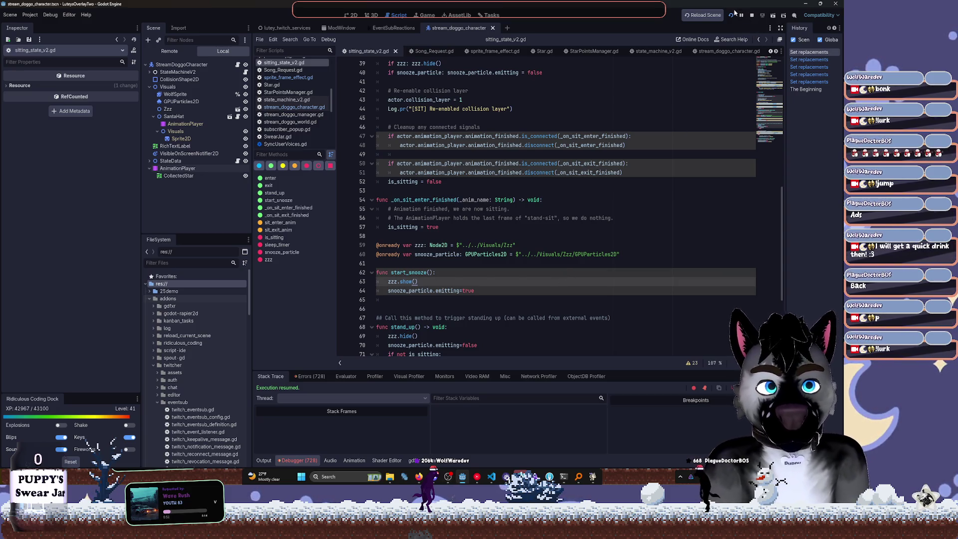
left_click(732, 15)
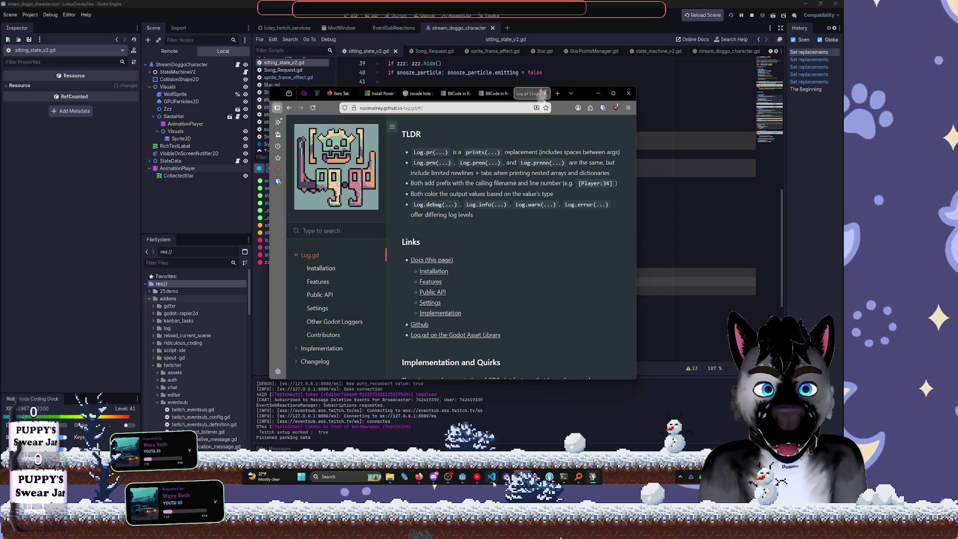
Bring the Godot editor back in front of the Firefox window from the taskbar
mouse_move(494, 477)
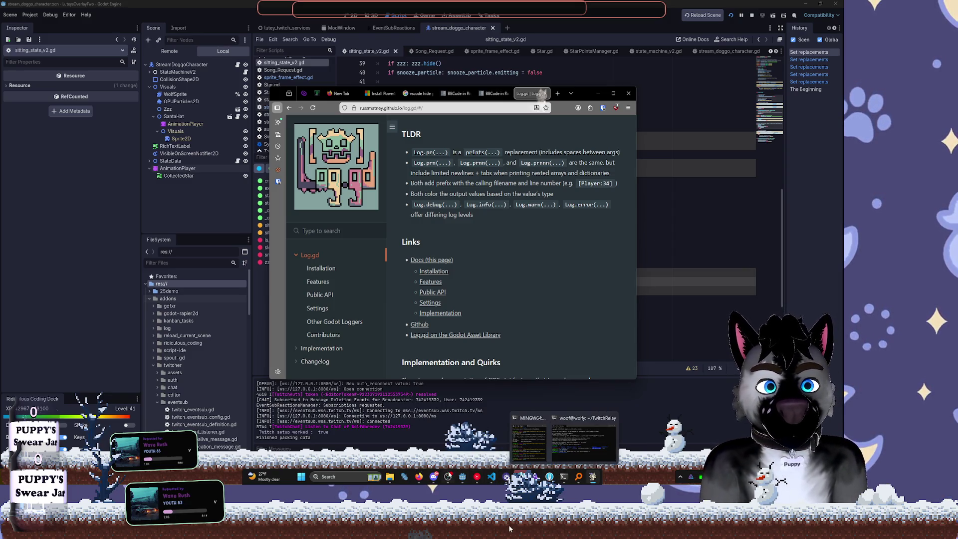
left_click(467, 481)
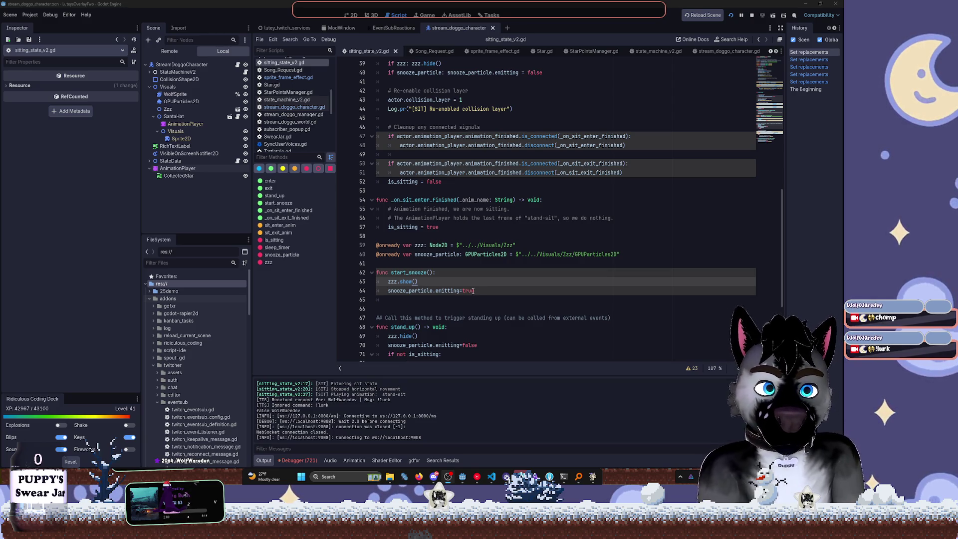
scroll(391, 417, "up", 3)
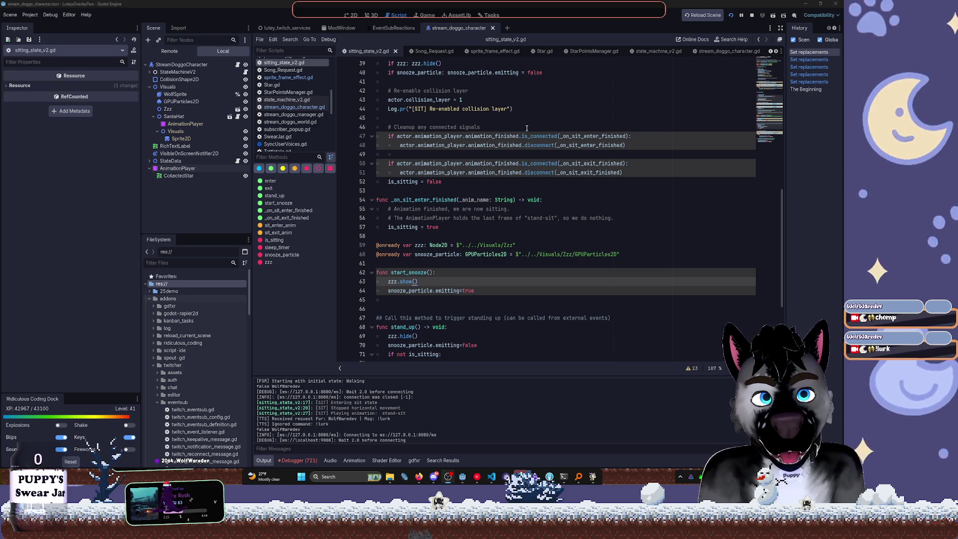
mouse_move(551, 475)
left_click(562, 436)
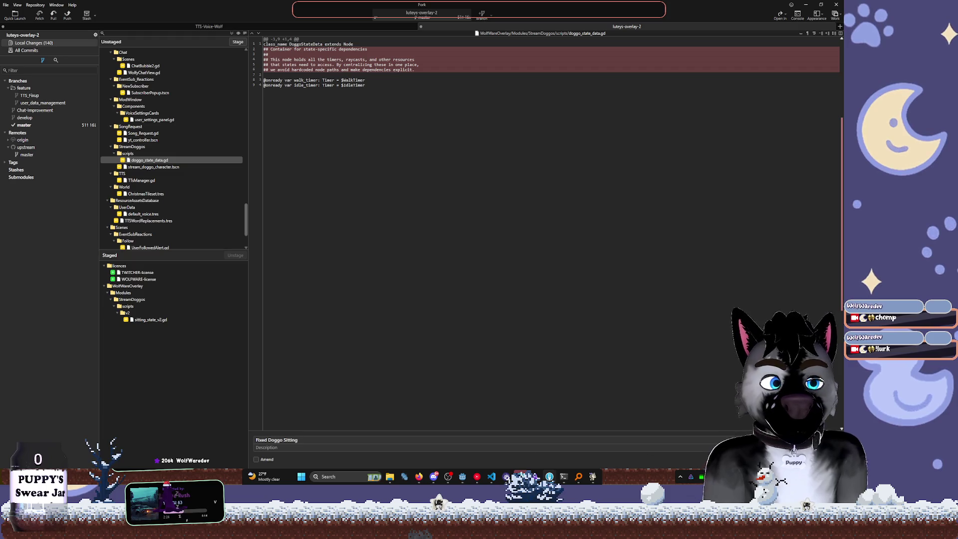
Commit the three staged files as 'Fixed Doggo Sitting' and minimize Fork
key("ctrl+Return")
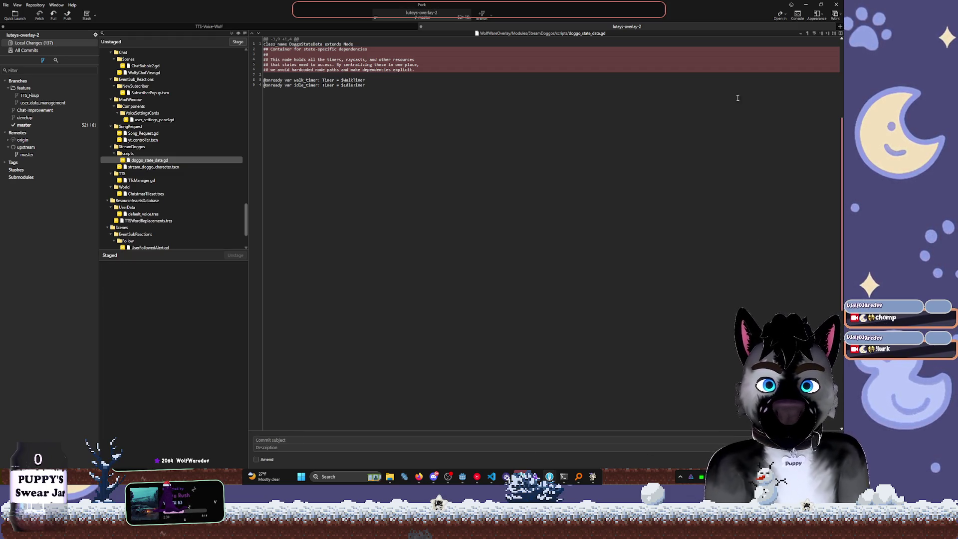
left_click(805, 4)
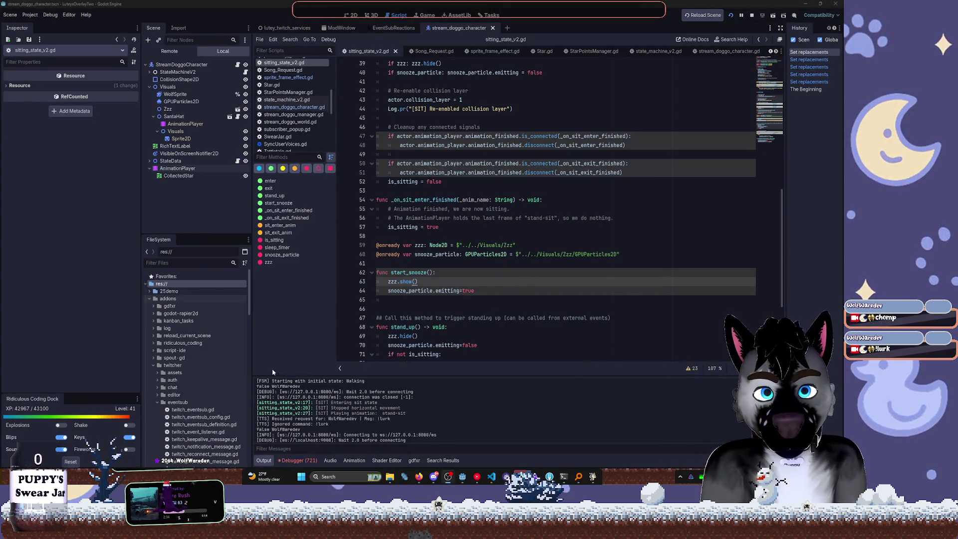
Collapse ResourceAssetsDatabase and expand World to list StreamDoggoWorld.tscn and stream_doggo_world.gd
scroll(196, 305, "down", 5)
scroll(196, 305, "down", 10)
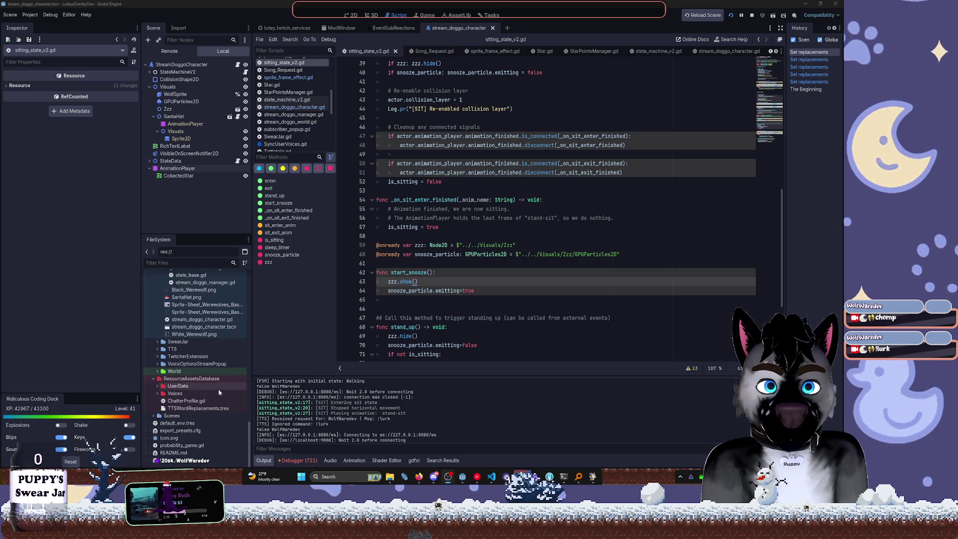
left_click(151, 380)
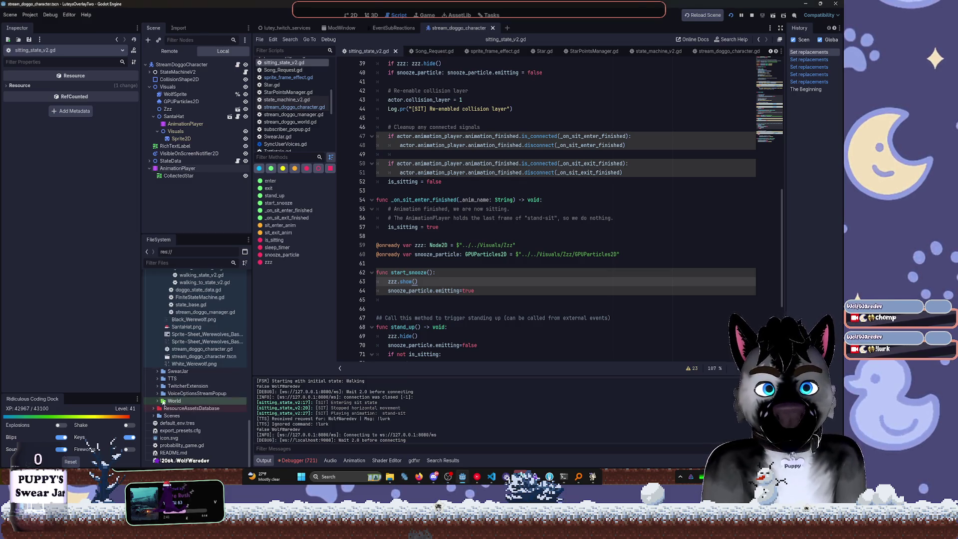
left_click(155, 401)
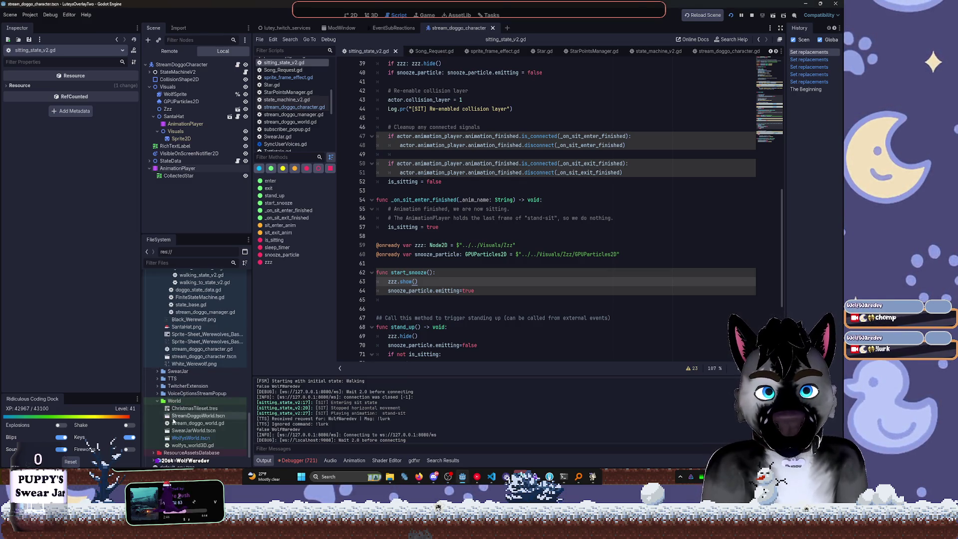
scroll(165, 409, "down", 2)
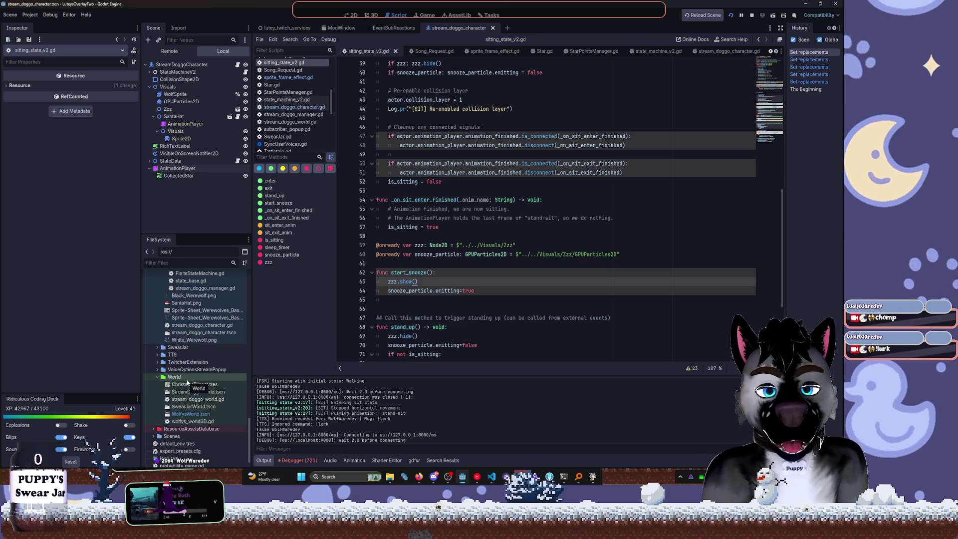
Open the ChristmasTileset.tres tileset and switch to the 2D canvas view
double_click(194, 384)
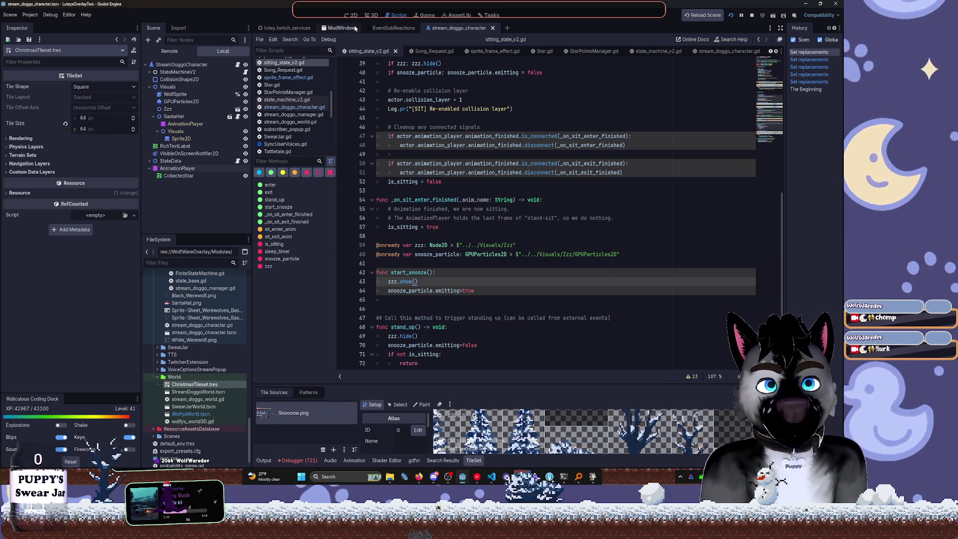
key("ctrl+F1")
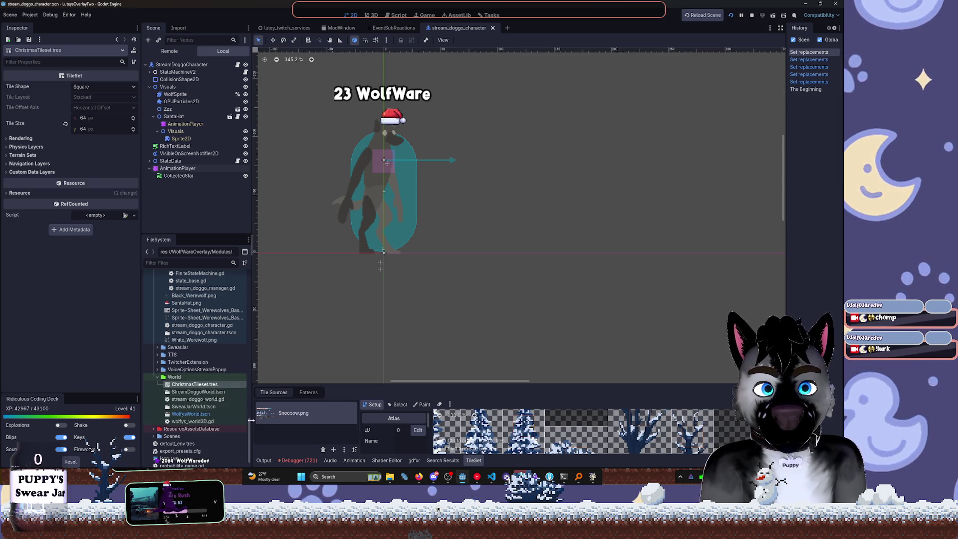
scroll(250, 399, "up", 5)
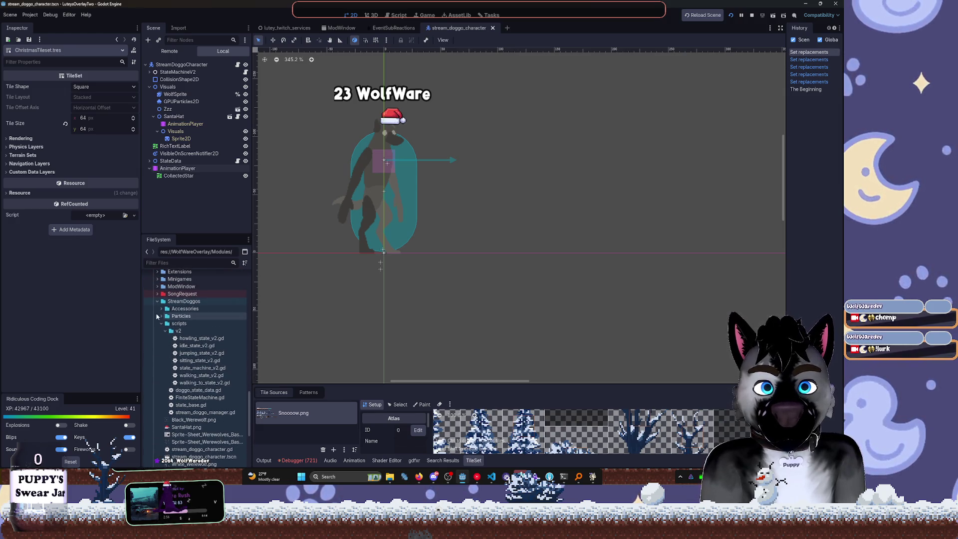
Collapse the scripts, EventSub_Reactions and Core folders, and expand StreamDoggos/Accessories
left_click(161, 324)
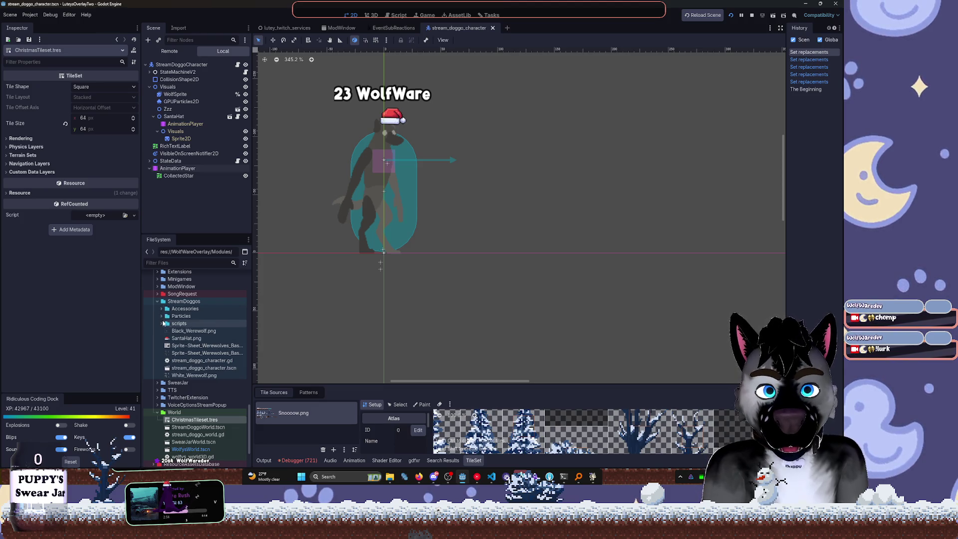
scroll(179, 343, "up", 5)
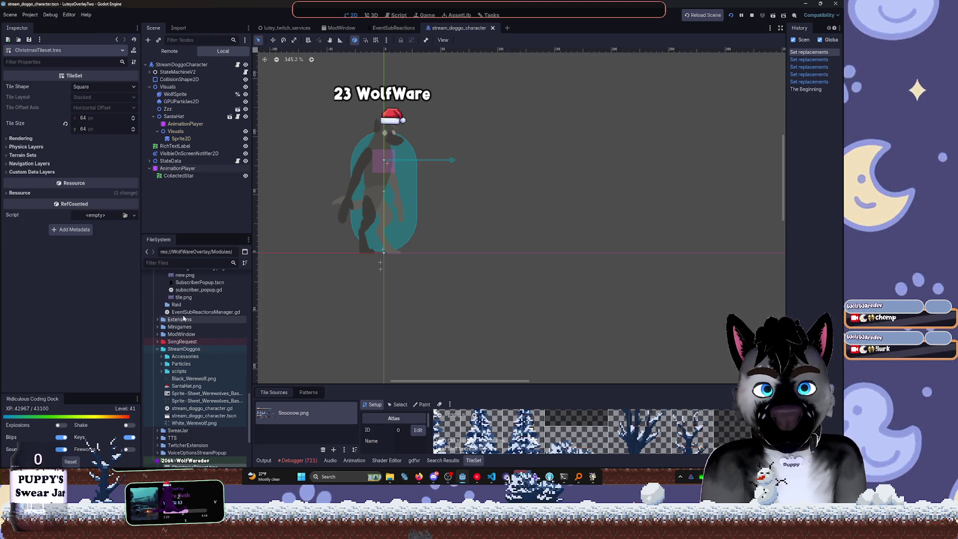
left_click(158, 318)
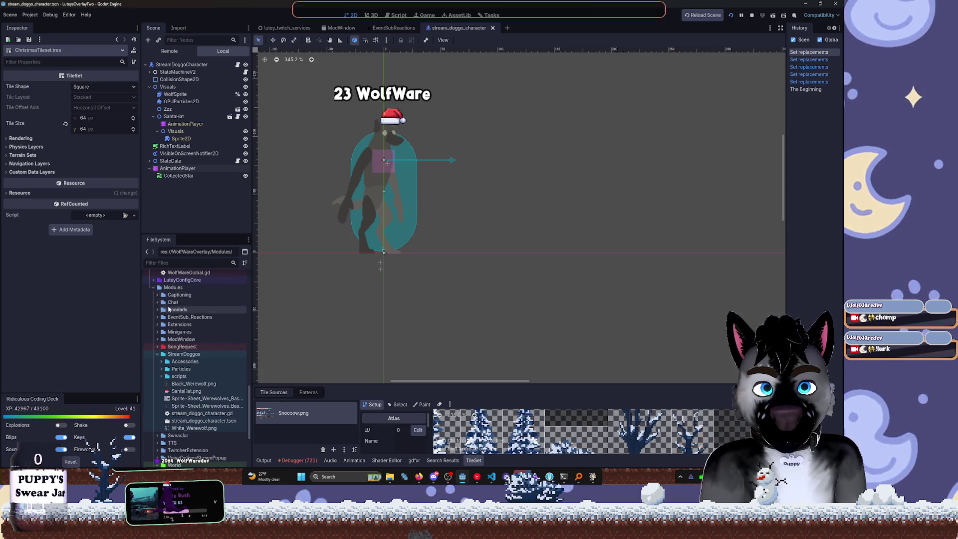
scroll(158, 318, "up", 5)
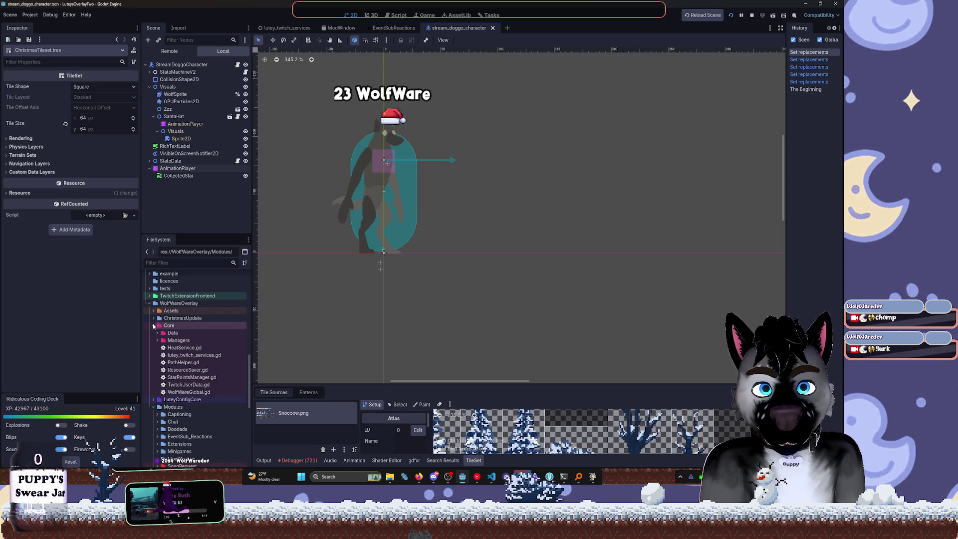
left_click(154, 325)
left_click(158, 406)
scroll(193, 389, "down", 2)
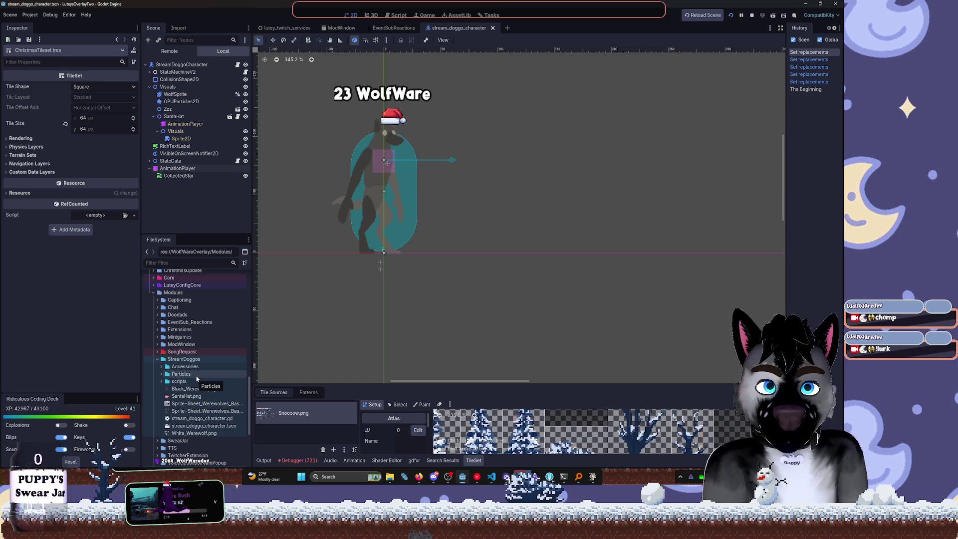
left_click(161, 366)
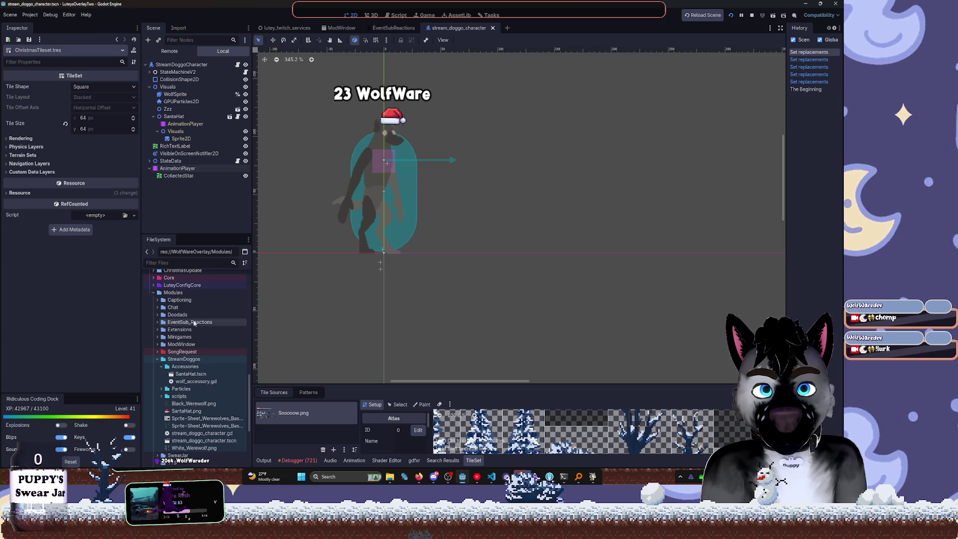
Create a new folder named Accessories inside ChristmasUpdate
right_click(180, 271)
mouse_move(215, 278)
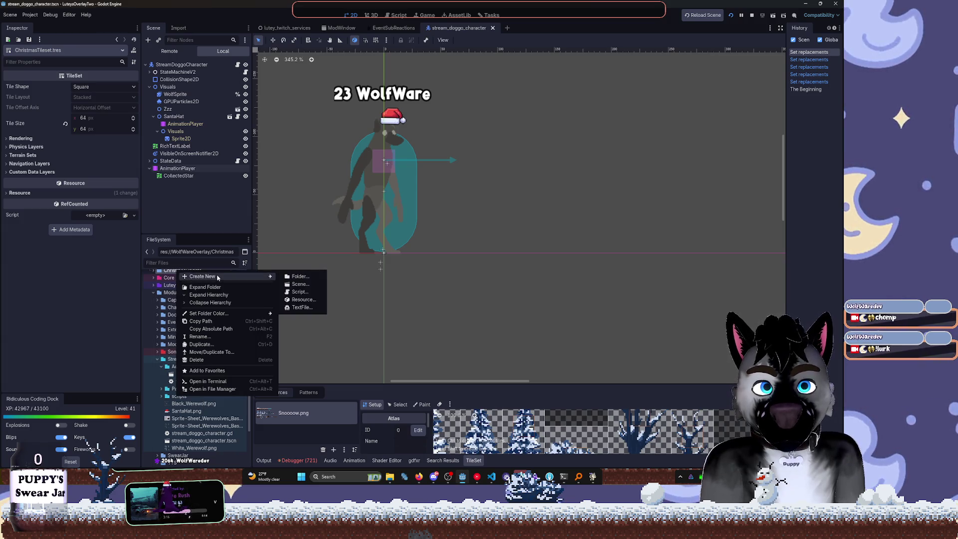
left_click(300, 277)
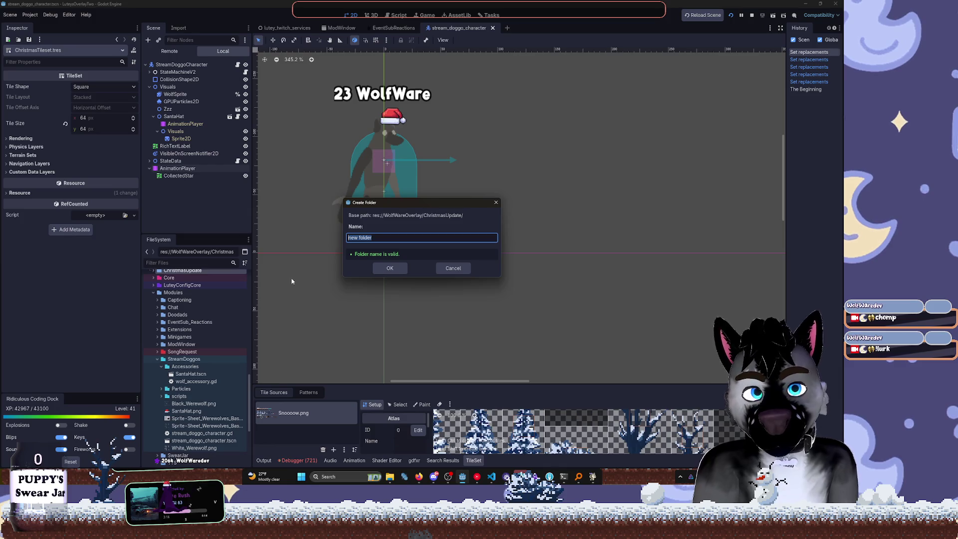
key("Return")
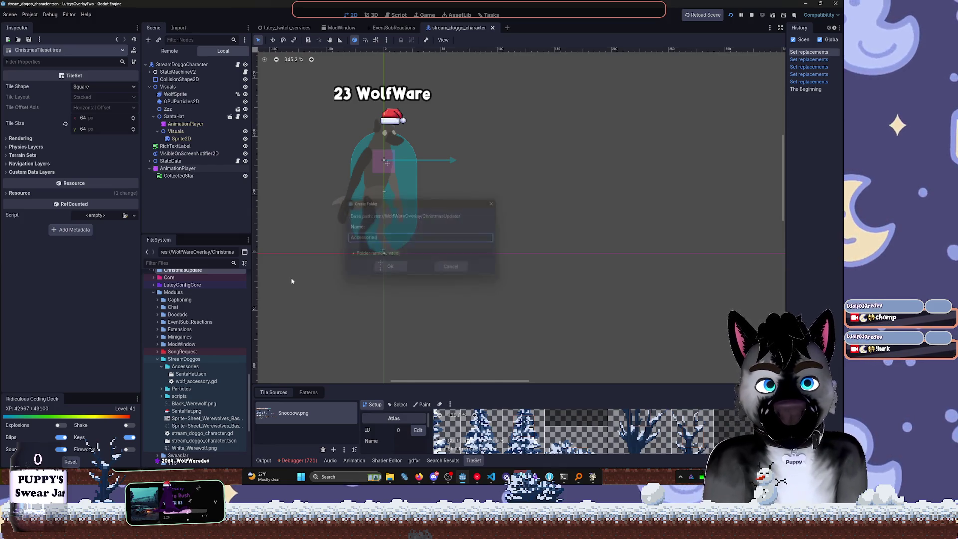
Move SantaHat.png into ChristmasUpdate/Accessories and confirm the move
left_click(185, 411)
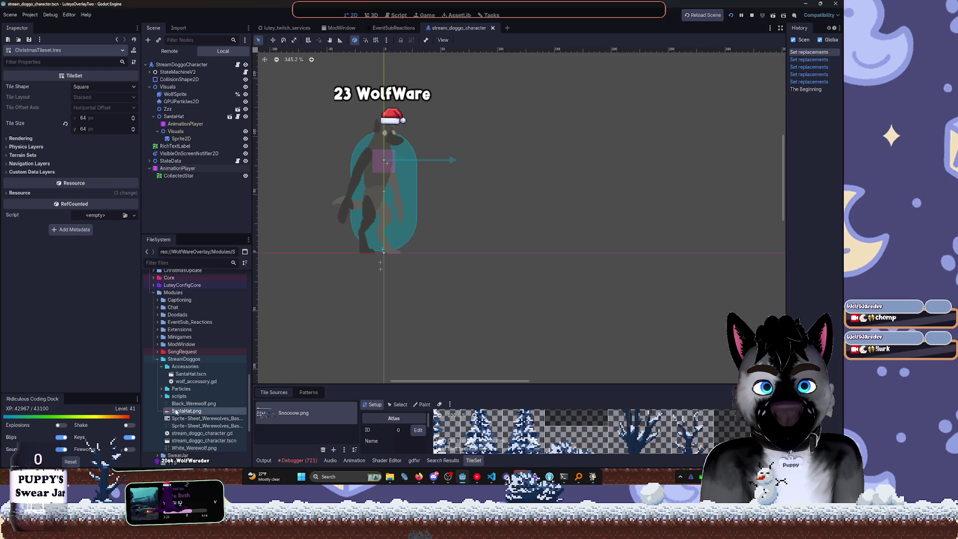
left_click(162, 396)
left_click(161, 396)
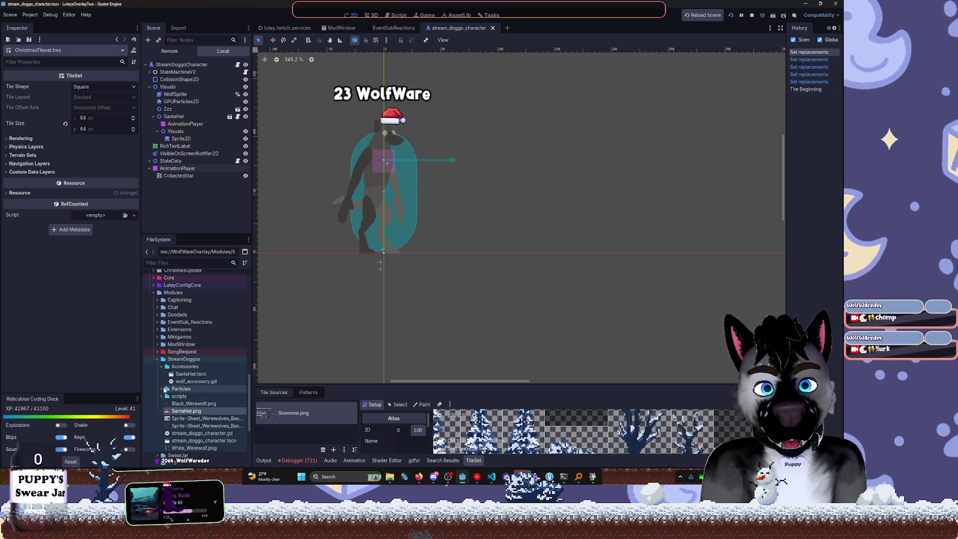
mouse_move(186, 411)
left_mouse_down()
mouse_move(192, 279)
mouse_move(164, 309)
left_mouse_up()
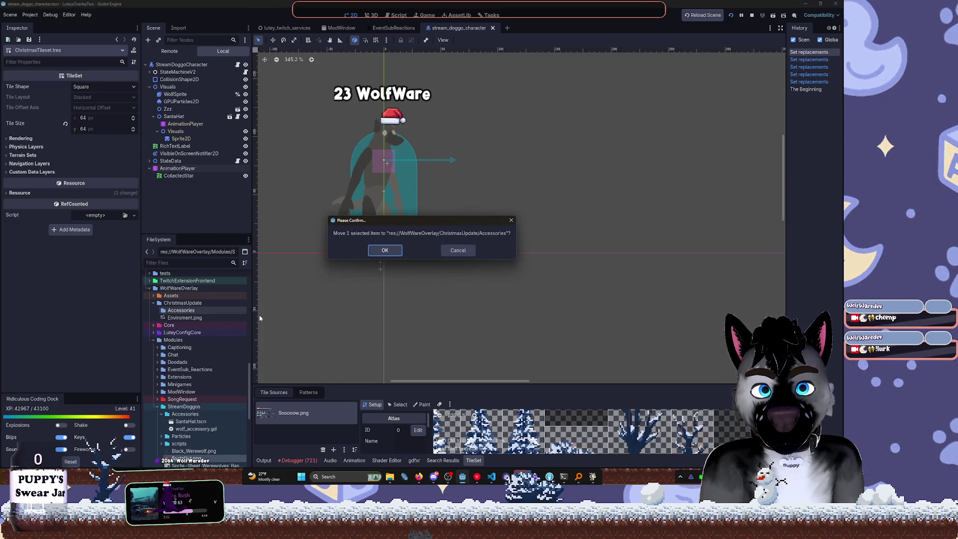
left_click(398, 255)
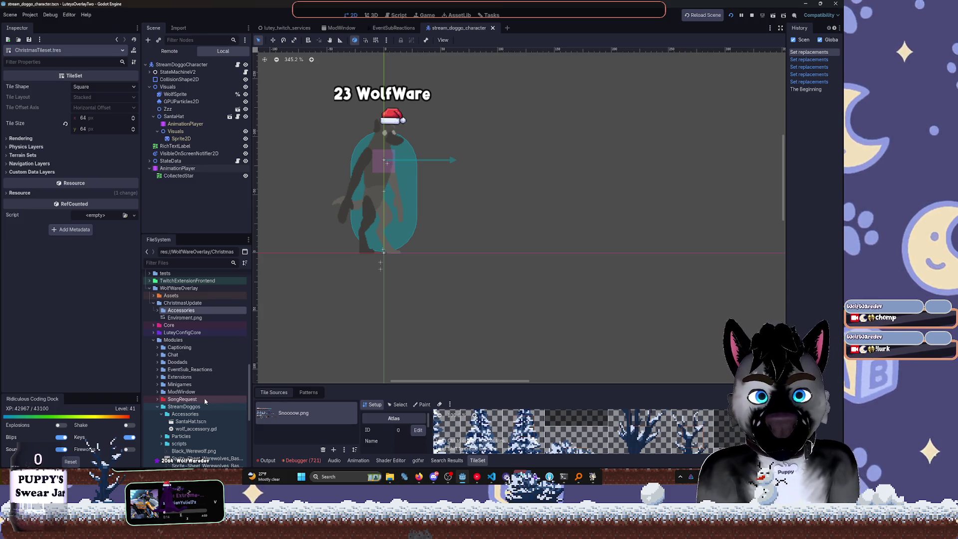
Expand SongRequest and PearAPIController, and open yt_controller.tscn and Song_Request.gd
scroll(168, 399, "down", 2)
left_click(162, 390)
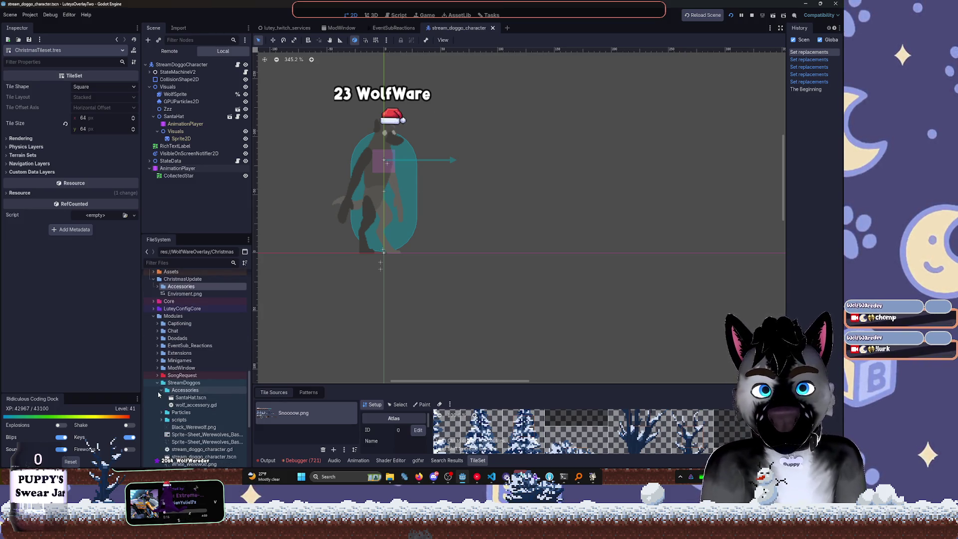
left_click(157, 375)
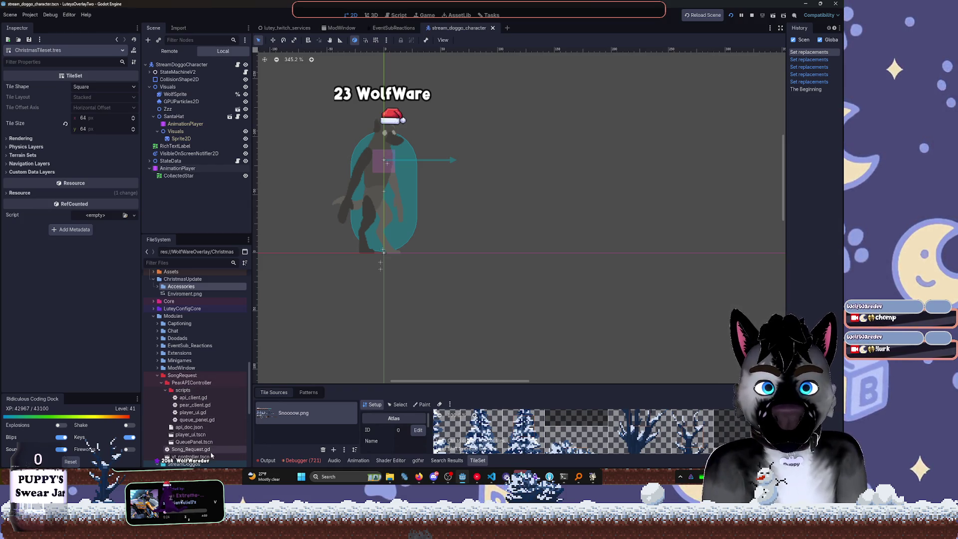
double_click(215, 456)
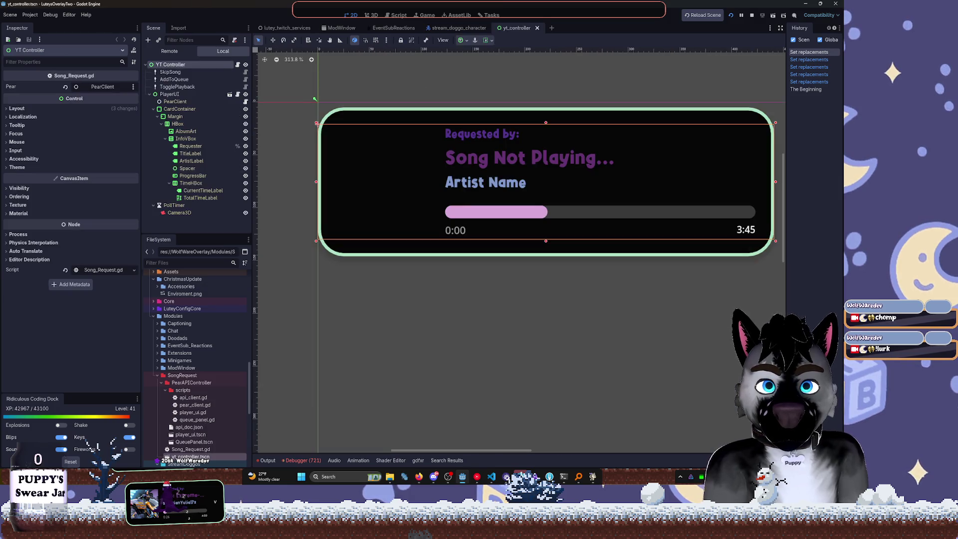
double_click(209, 450)
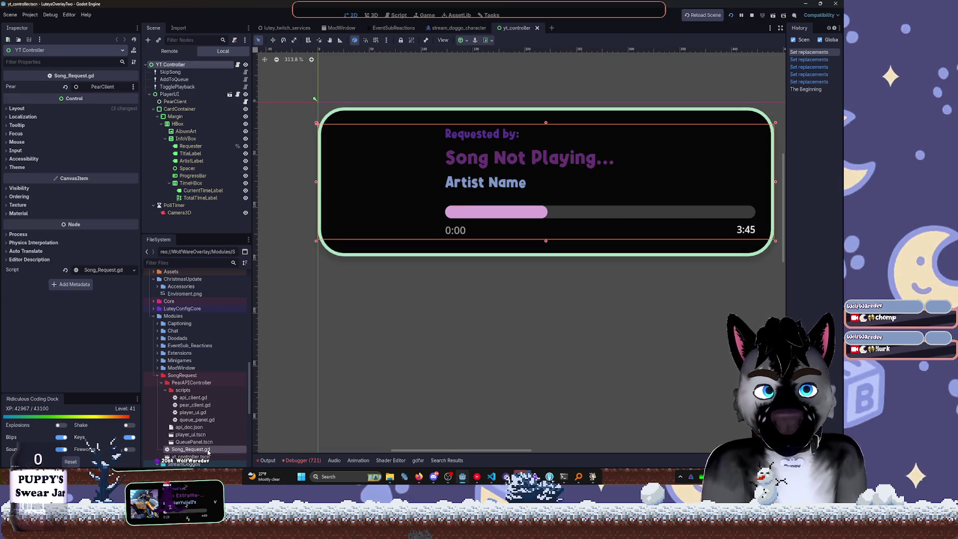
Open api_client.gd, select port 1444 in the song-info URL, then switch to YouTube Music
scroll(549, 200, "up", 5)
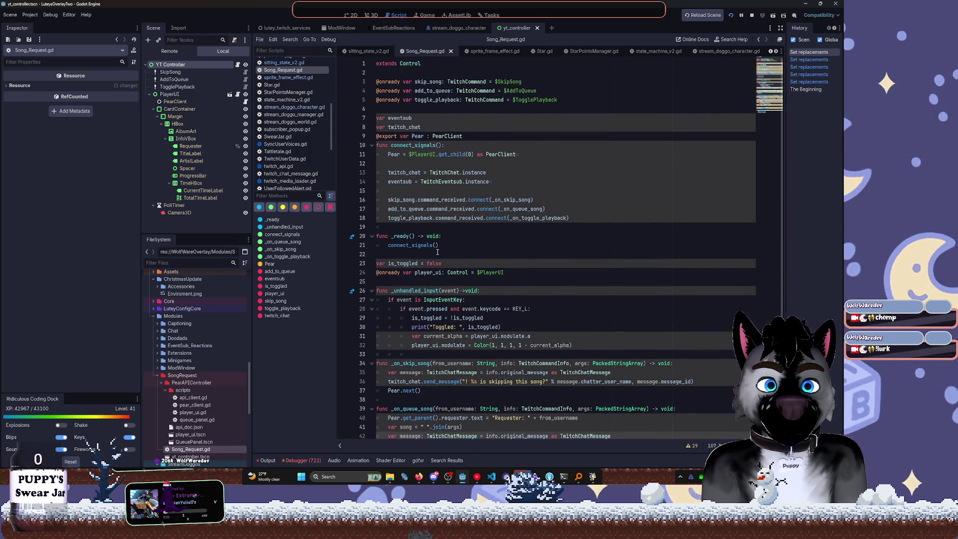
left_click(190, 435)
double_click(193, 398)
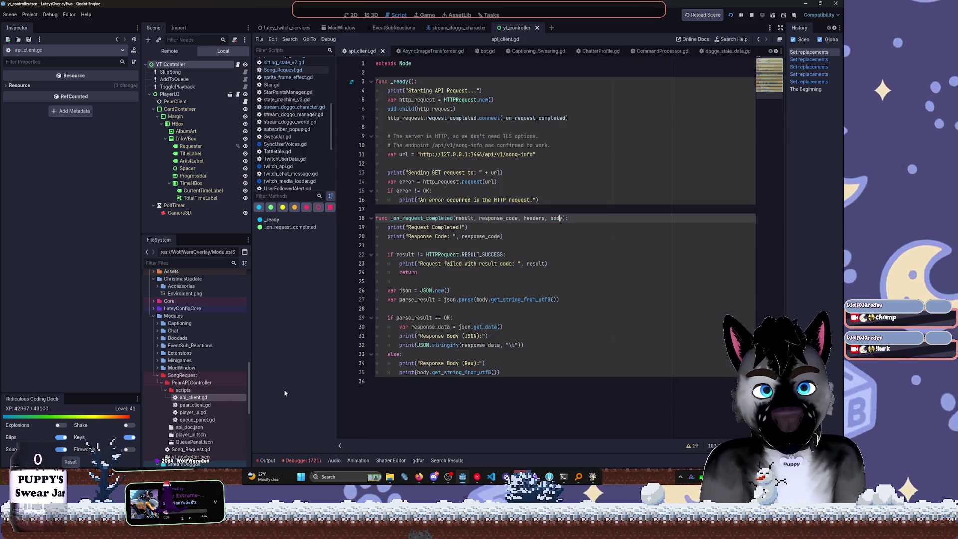
double_click(477, 155)
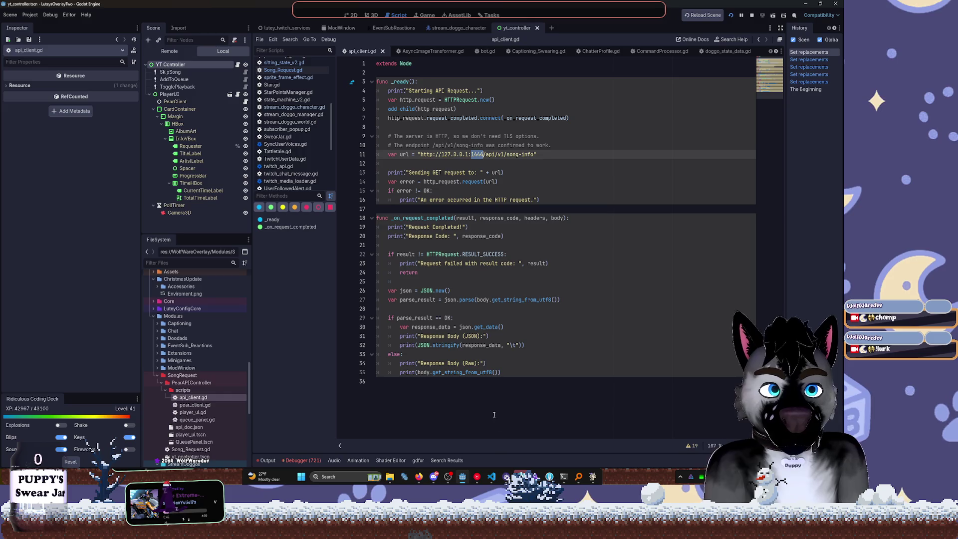
key("alt+Tab")
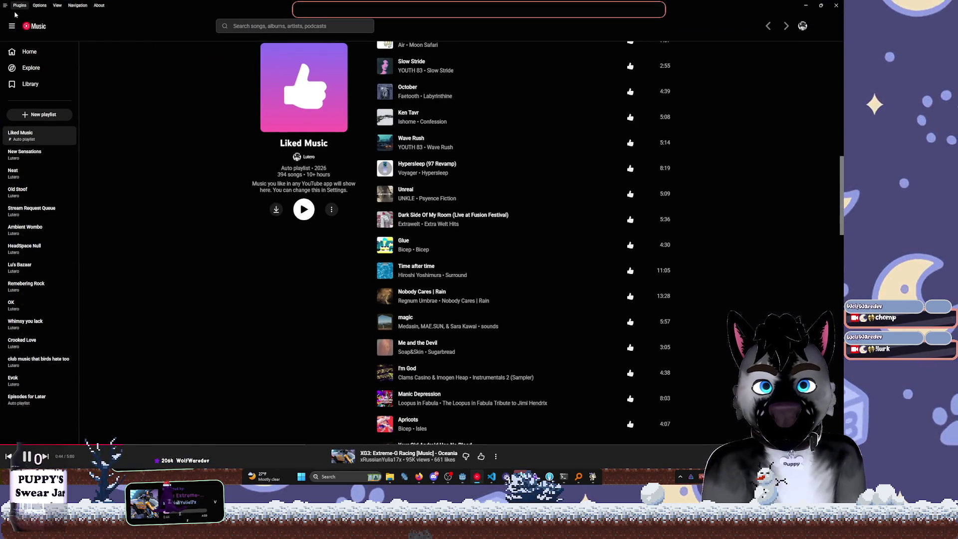
Review the YouTube Music API Server plugin's port (1444) and hostname settings without changing them
left_click(19, 6)
mouse_move(63, 72)
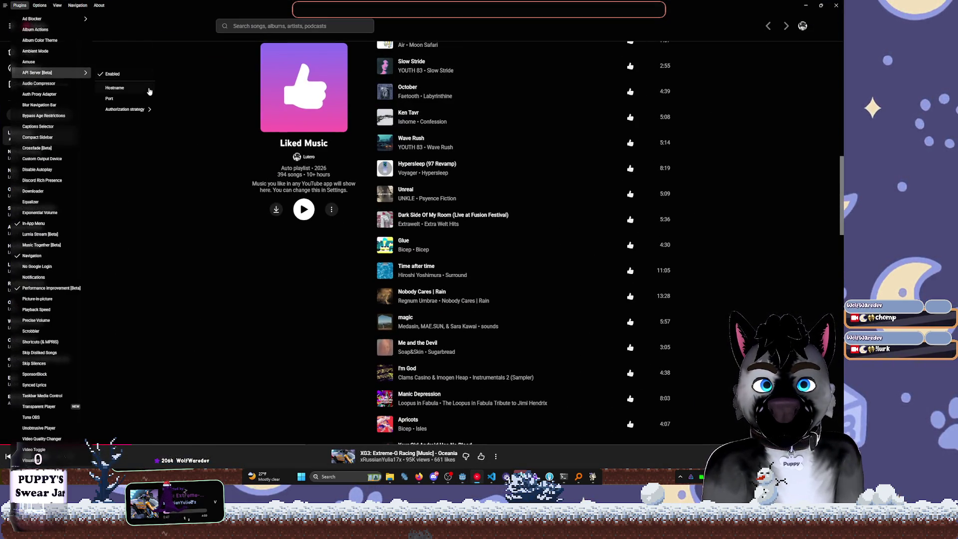
left_click(148, 98)
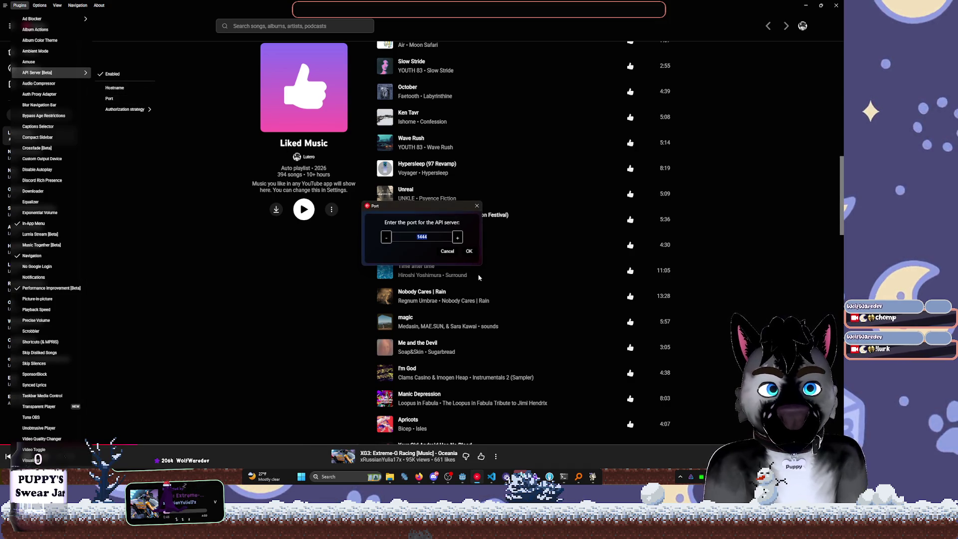
left_click(469, 251)
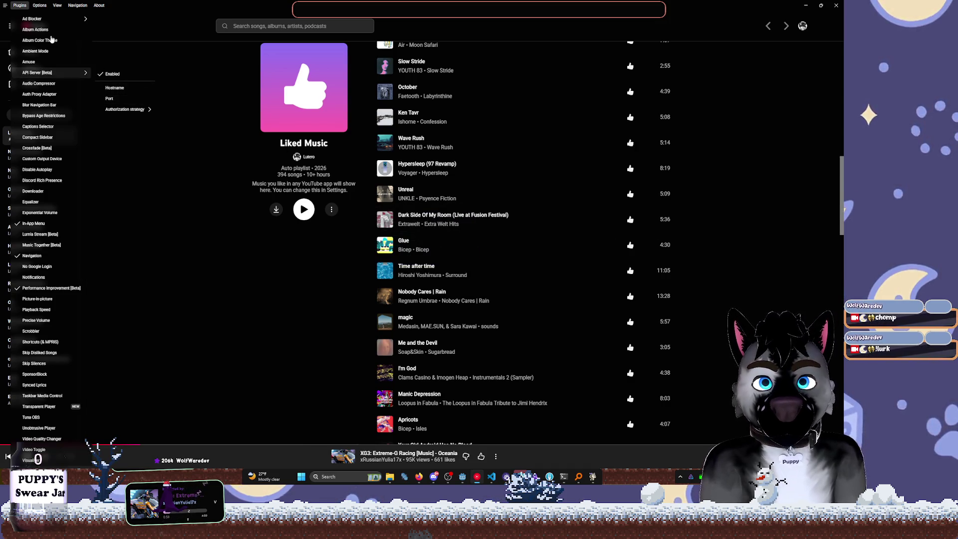
left_click(127, 90)
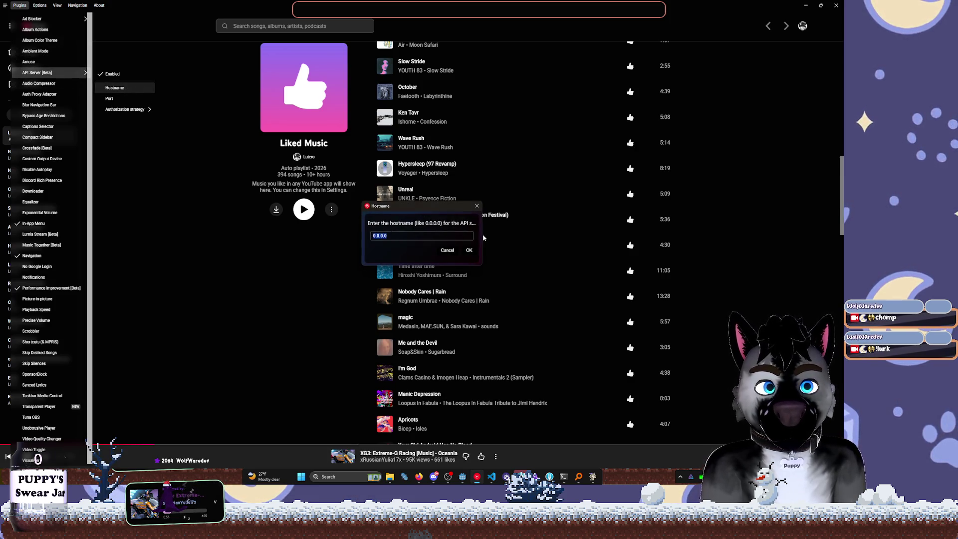
left_click(469, 249)
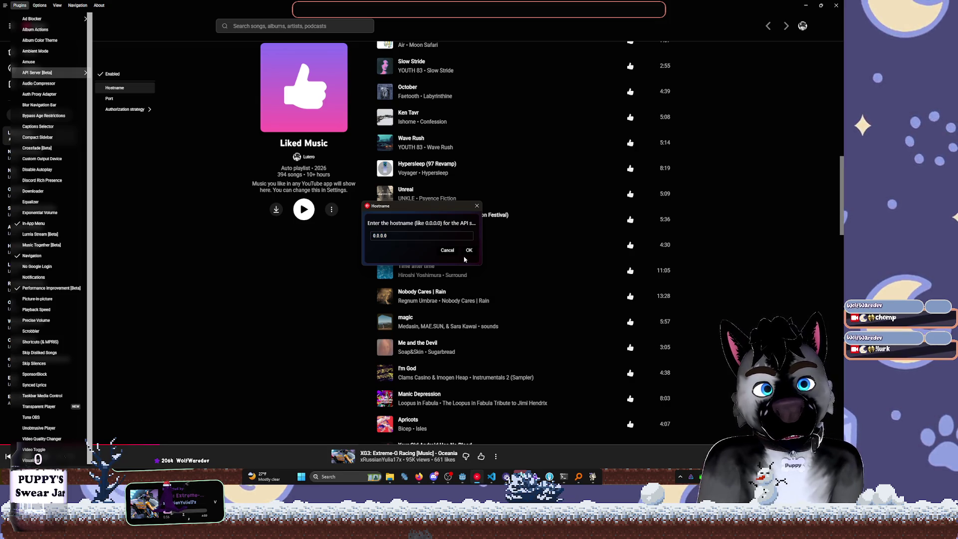
Compare api_client.gd's 127.0.0.1 URL host with the plugin hostname, leaving it 127.0.0.1, and return to Godot
left_click(812, 4)
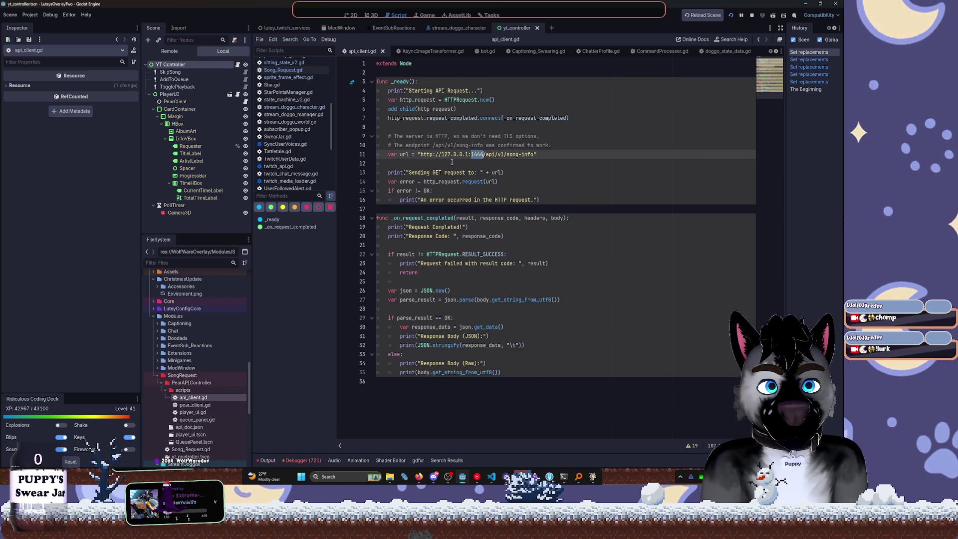
left_click_drag(442, 154, 469, 155)
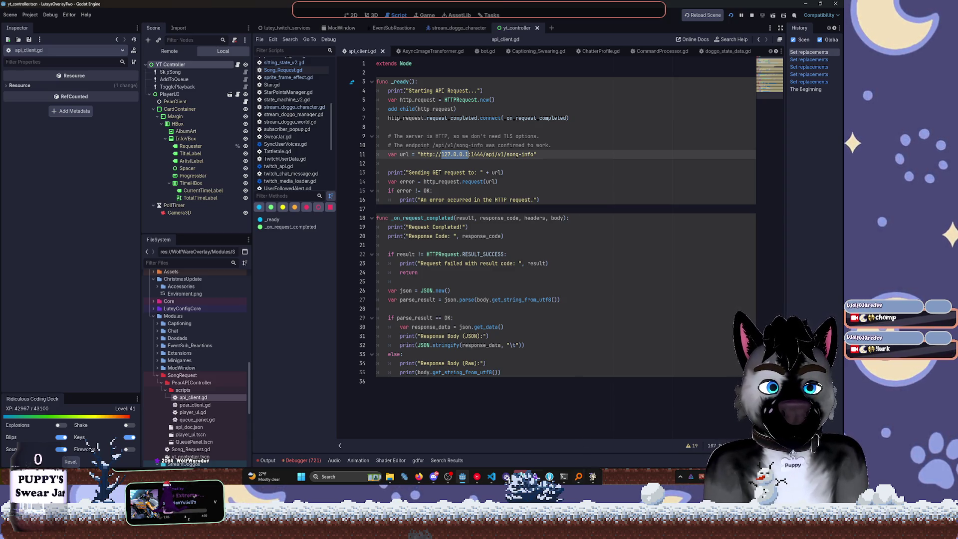
left_click(477, 477)
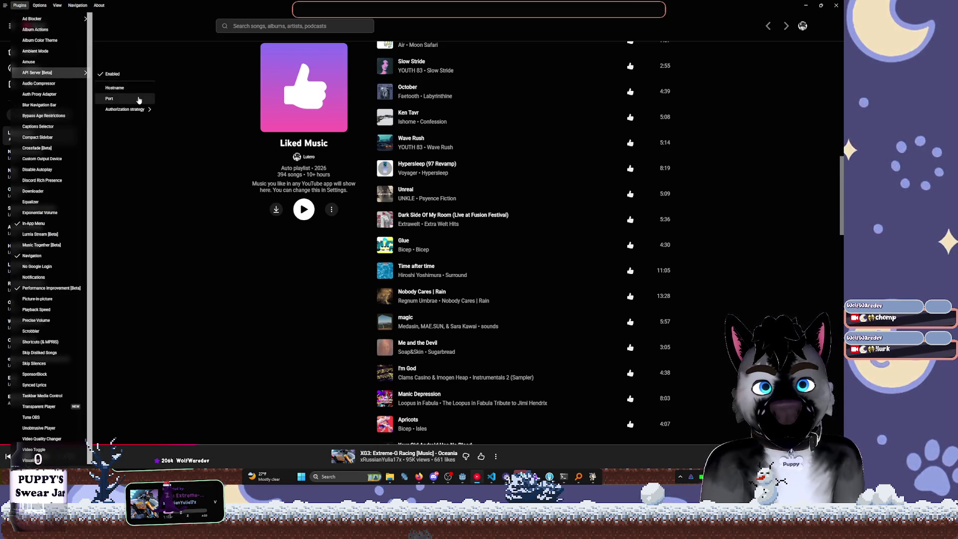
left_click(142, 88)
type("127.0.0.1")
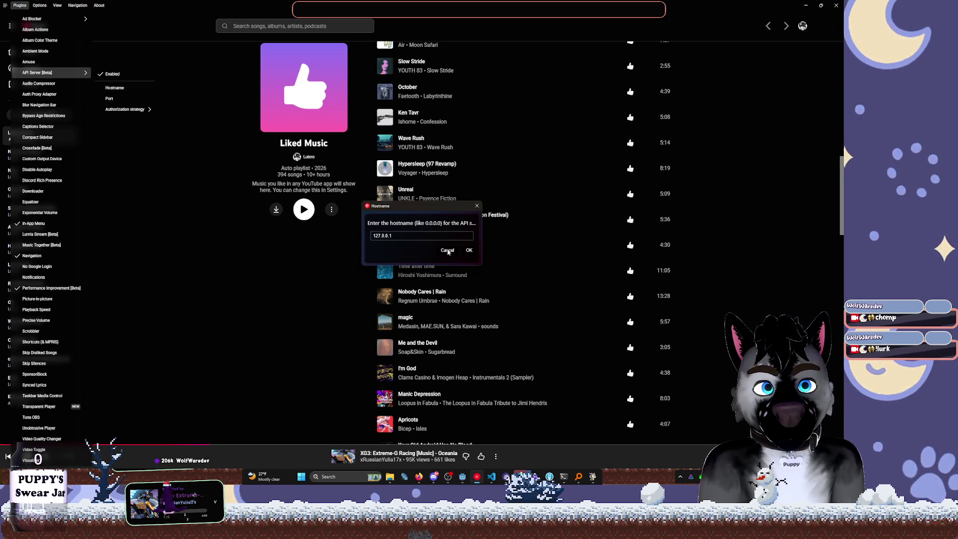
left_click(470, 251)
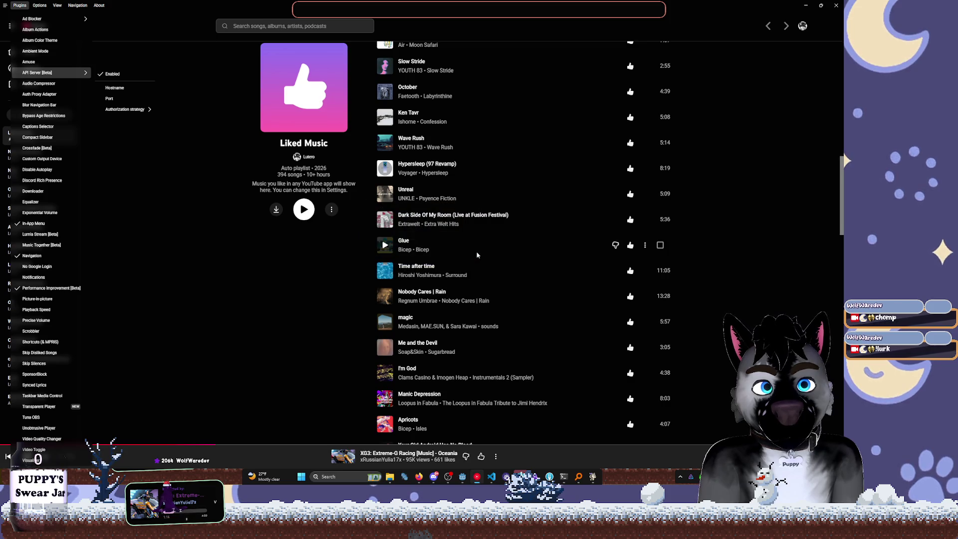
key("alt+Tab")
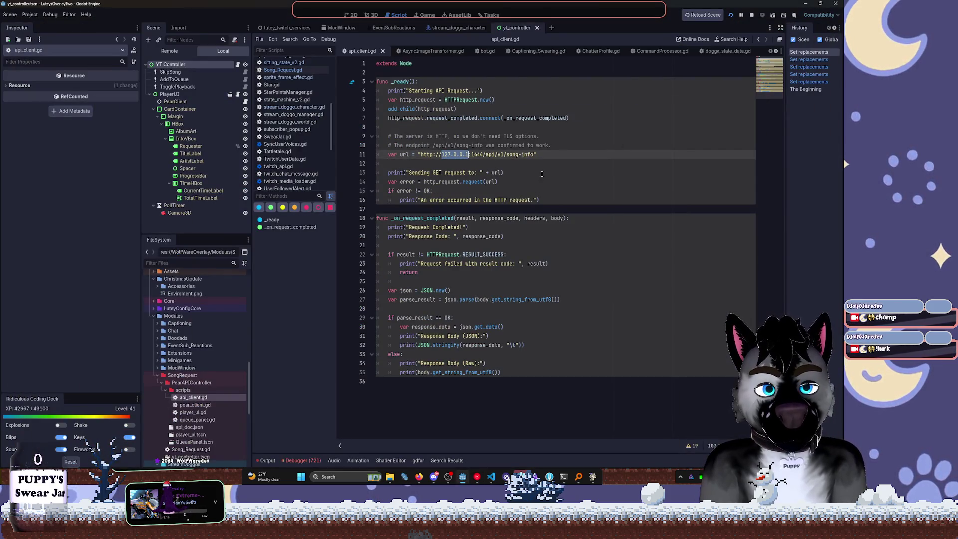
Deselect the URL on line 13 and restart the running overlay project
left_click(559, 170)
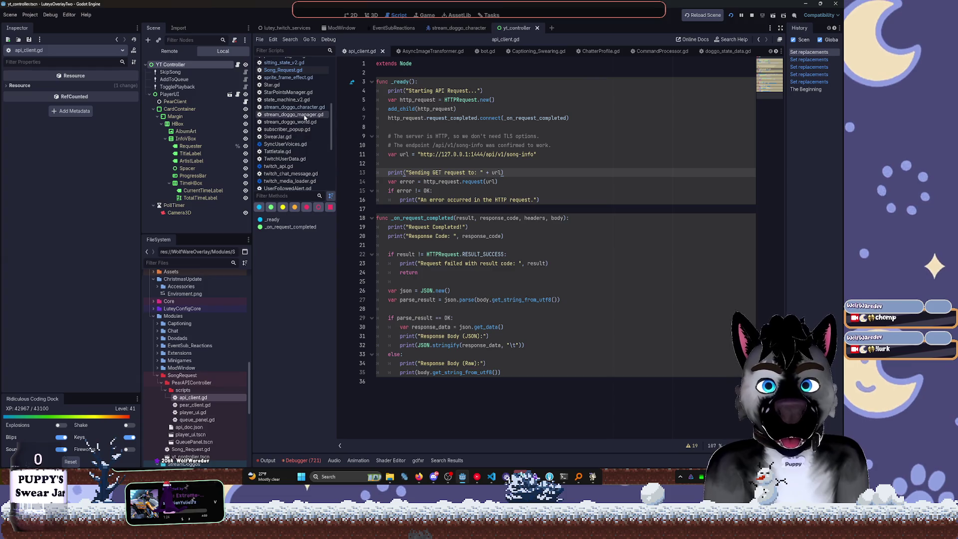
left_click(732, 16)
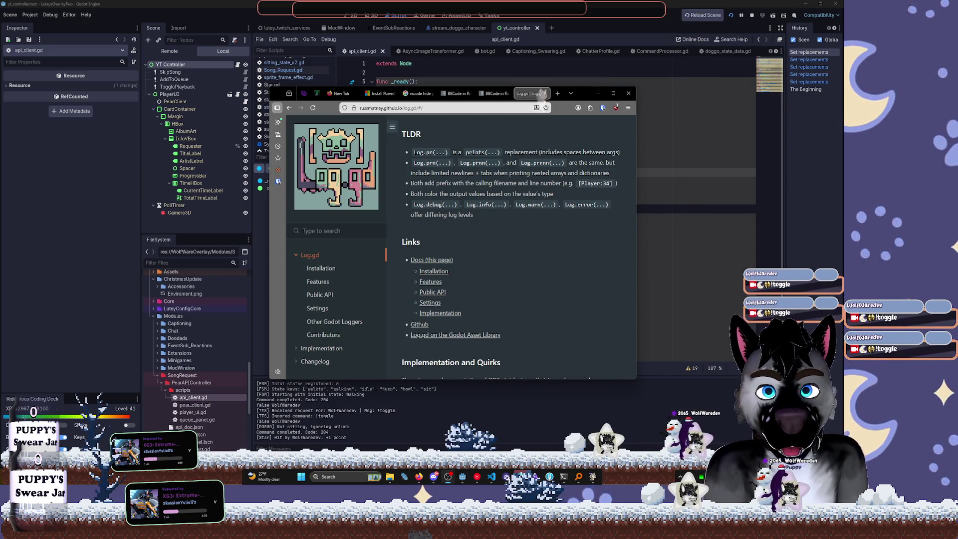
Skip the playing track ahead to 2:42, close YouTube Music, and minimize the Log.gd docs browser
left_click(477, 478)
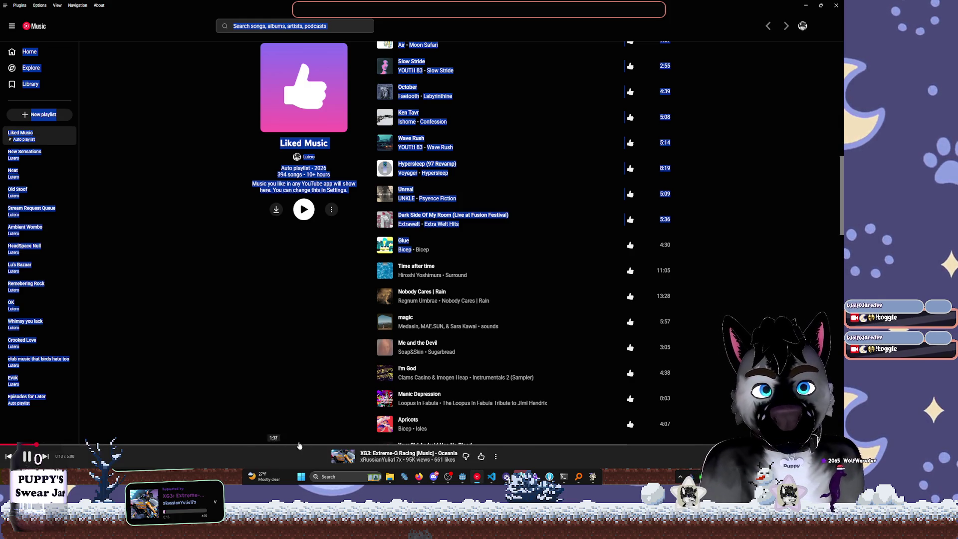
left_click(315, 439)
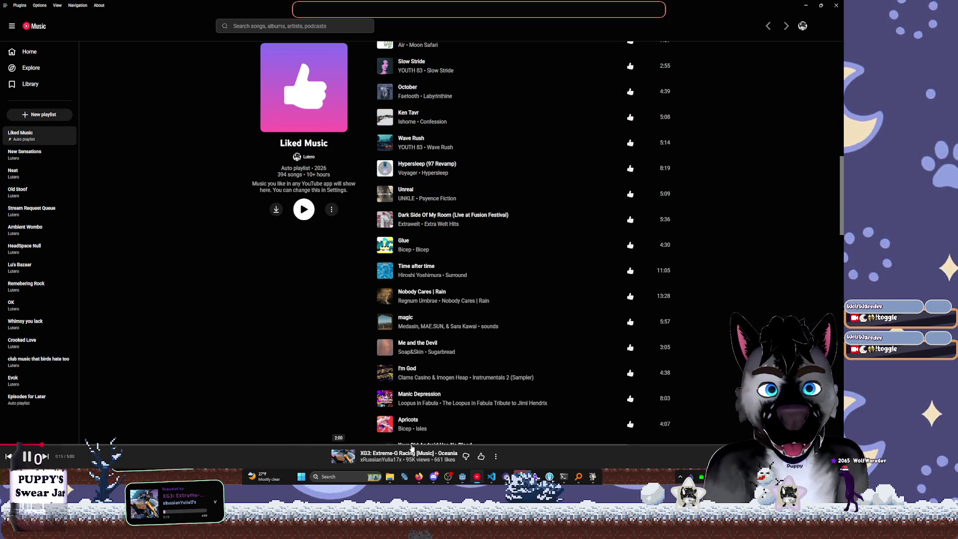
left_click(454, 444)
left_click(829, 5)
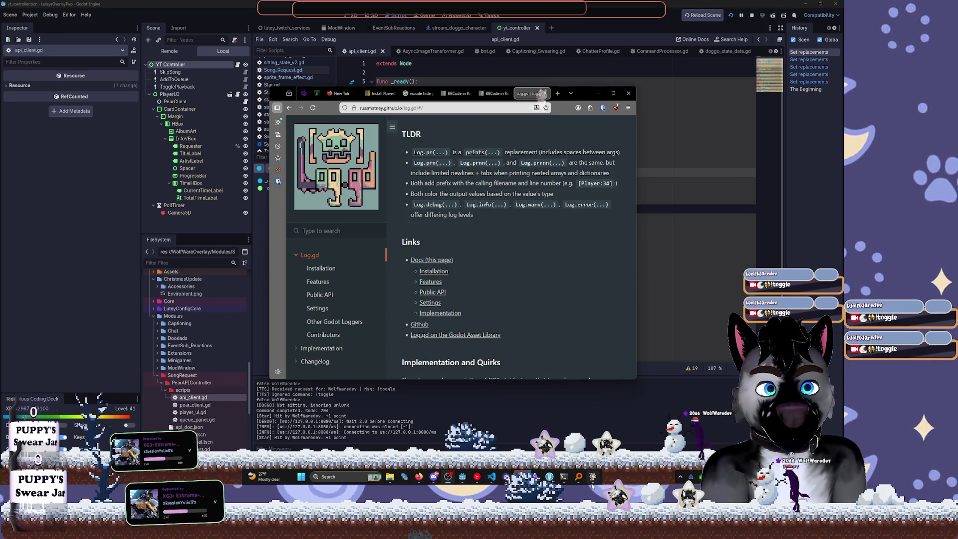
mouse_move(593, 484)
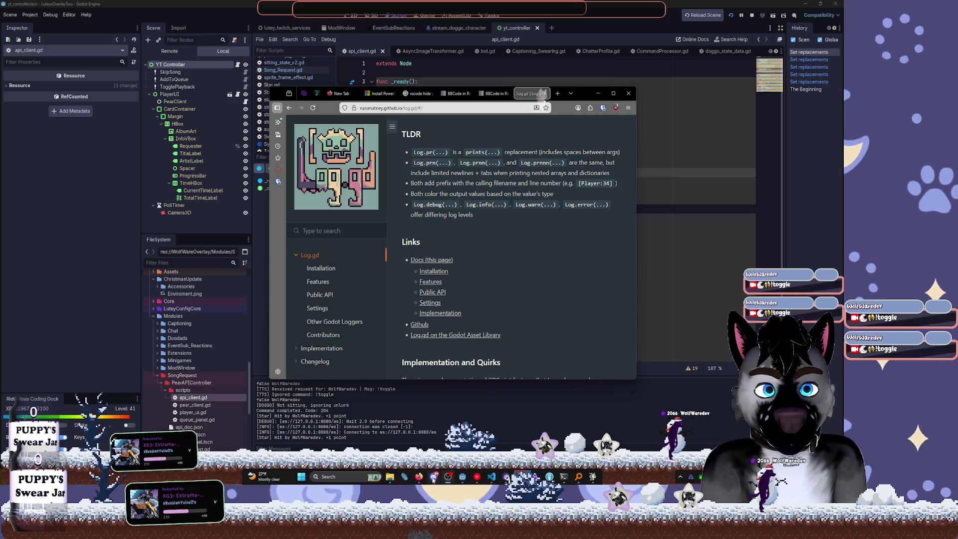
left_click(464, 479)
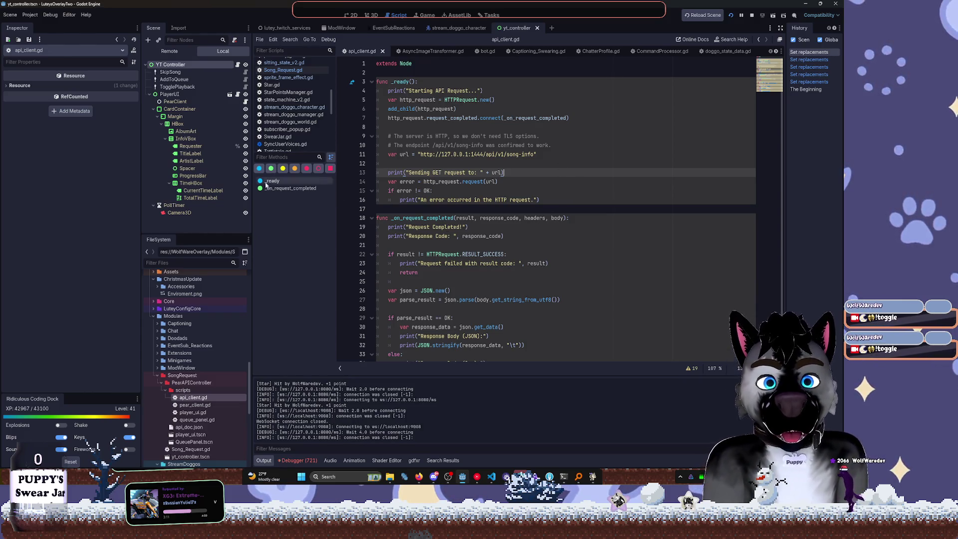
Open pear_client.gd, player_ui.gd and api_client.gd from the FileSystem and skim through each
scroll(381, 350, "down", 1)
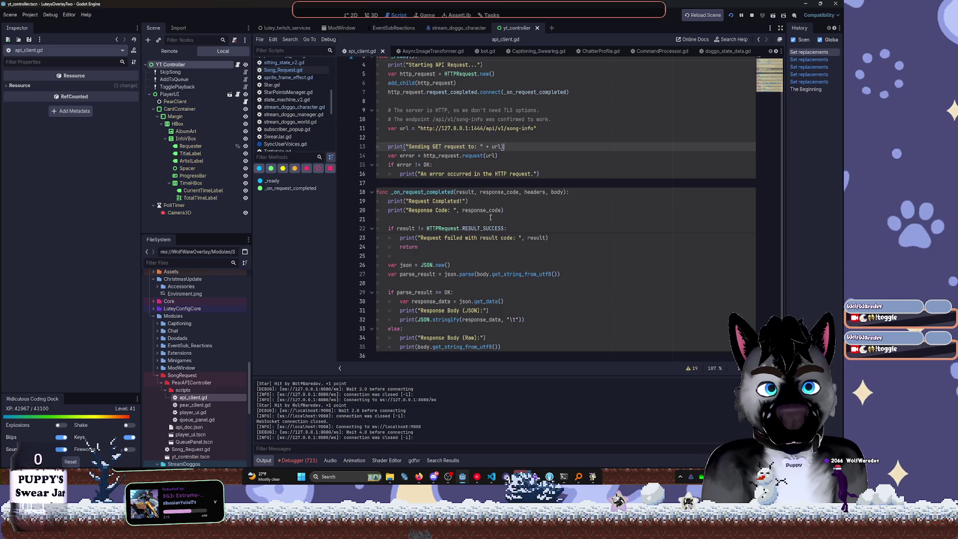
double_click(195, 405)
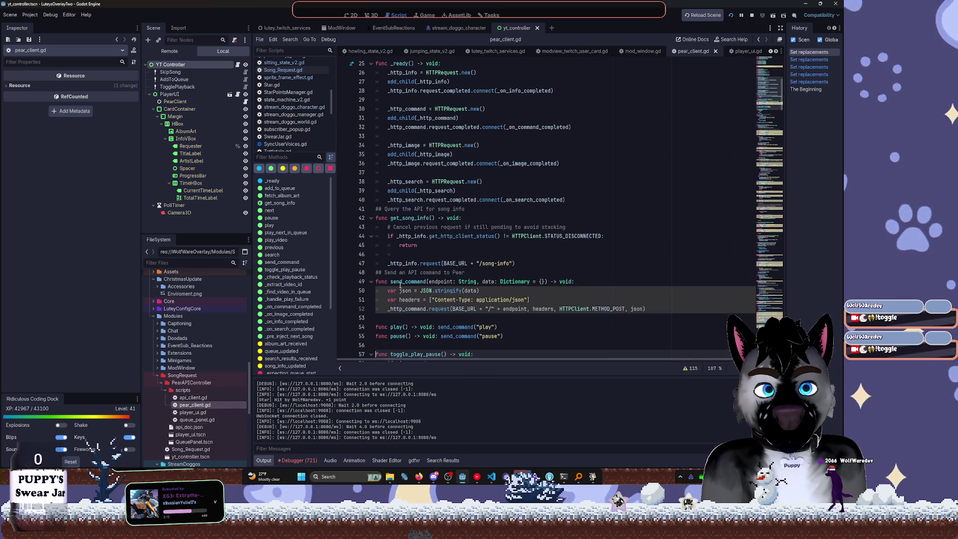
scroll(510, 182, "up", 8)
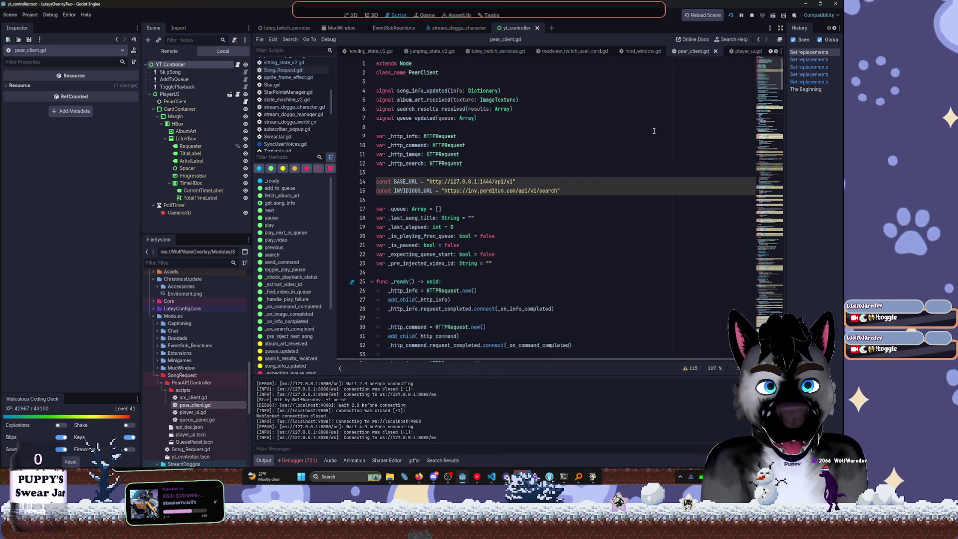
left_click_drag(776, 80, 770, 334)
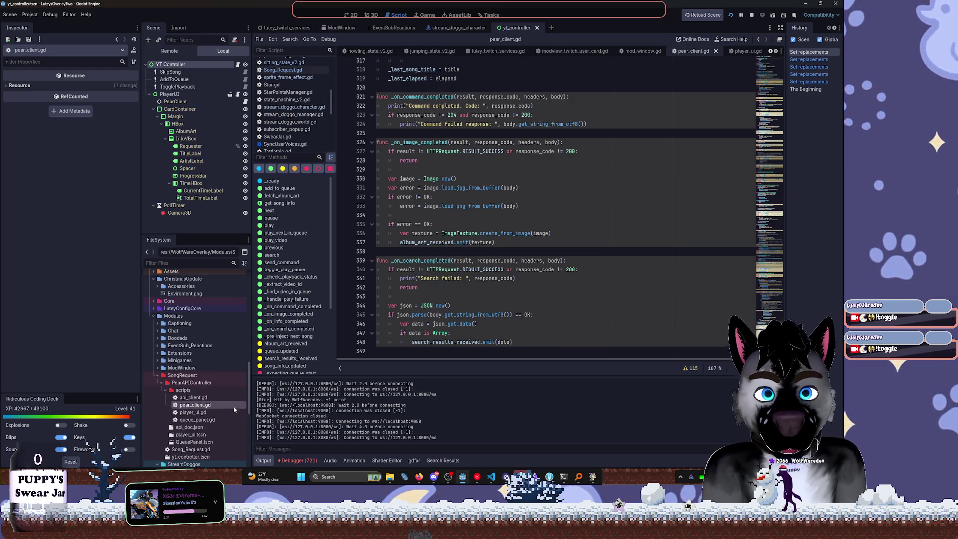
double_click(231, 415)
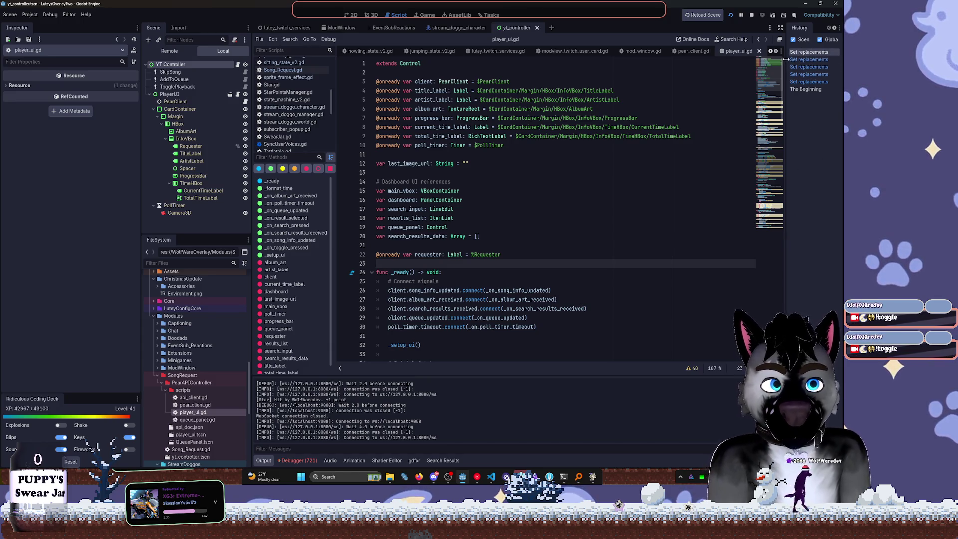
left_click_drag(770, 77, 781, 175)
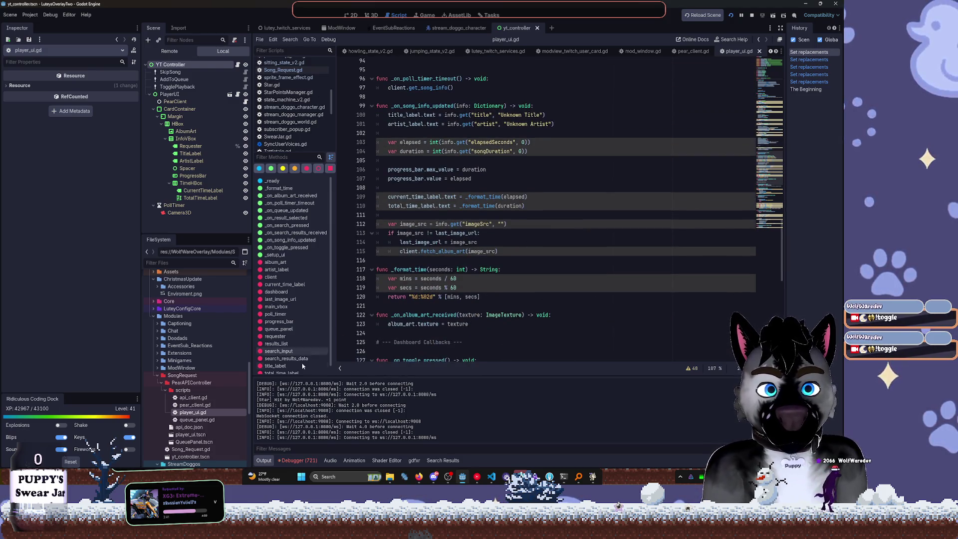
left_click(199, 420)
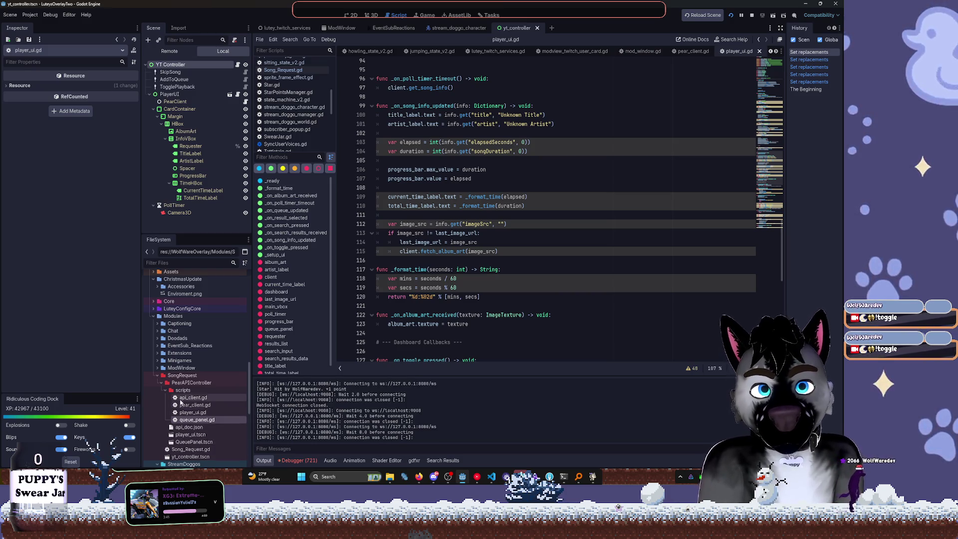
scroll(169, 394, "down", 2)
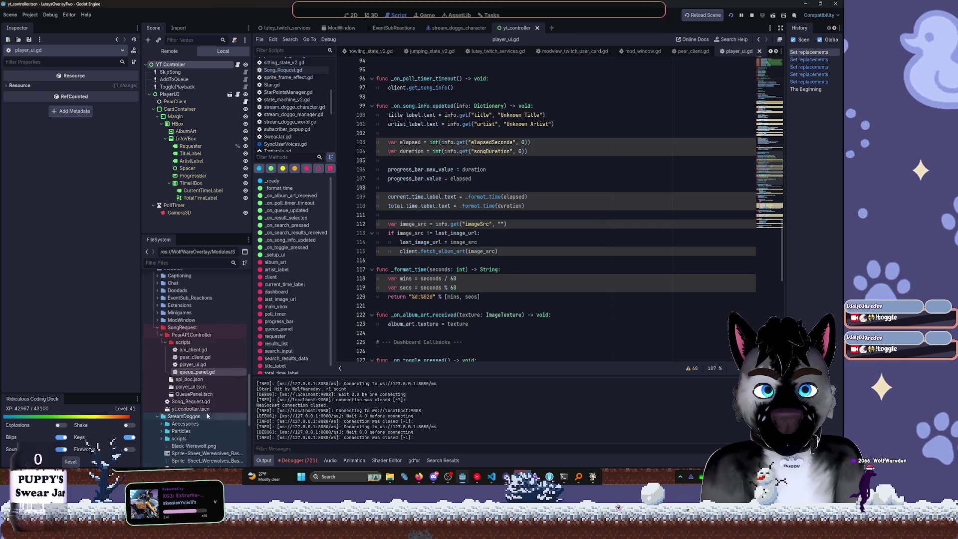
double_click(199, 350)
scroll(544, 118, "up", 1)
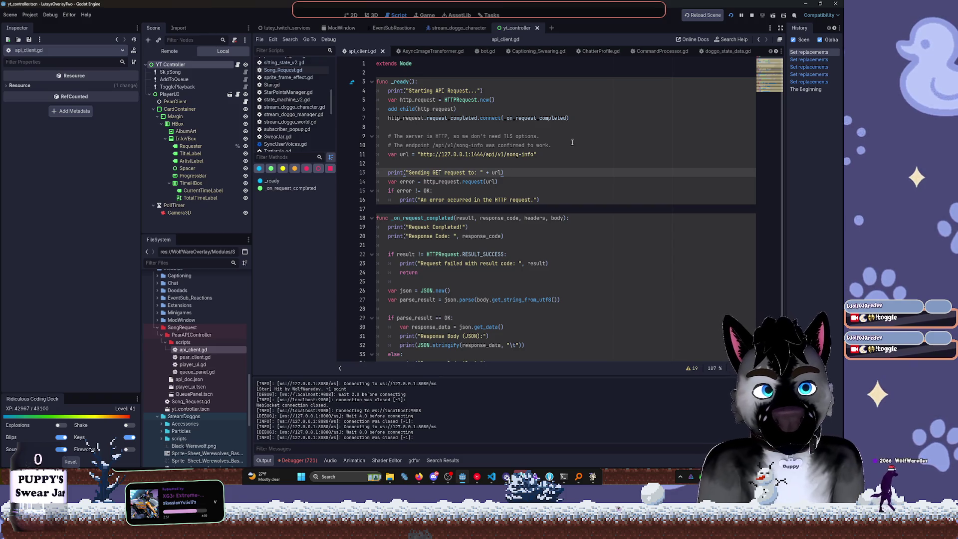
scroll(585, 160, "down", 2)
scroll(587, 173, "up", 2)
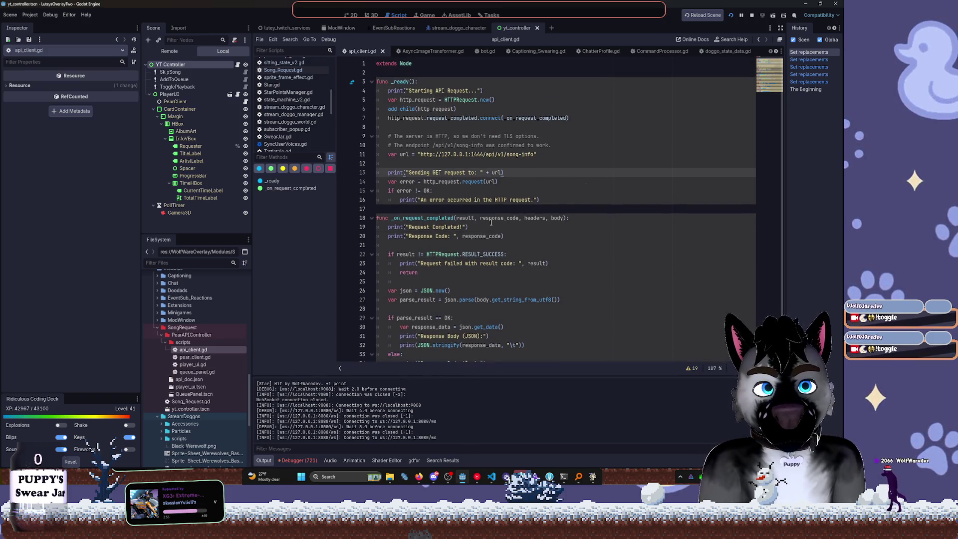
Reopen pear_client.gd, select the INVIDIOUS_URL address on line 15, and bring Firefox forward
double_click(195, 357)
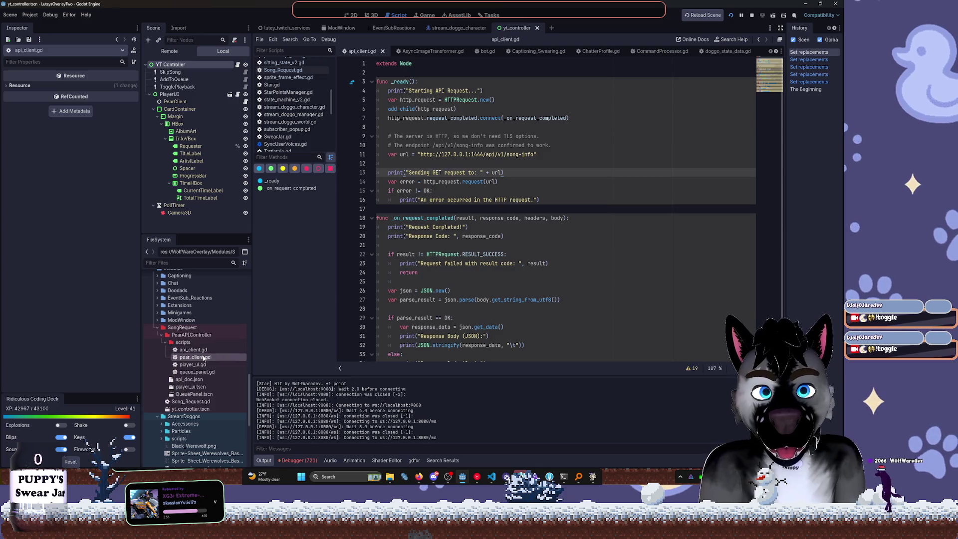
scroll(604, 158, "up", 1)
scroll(604, 157, "up", 20)
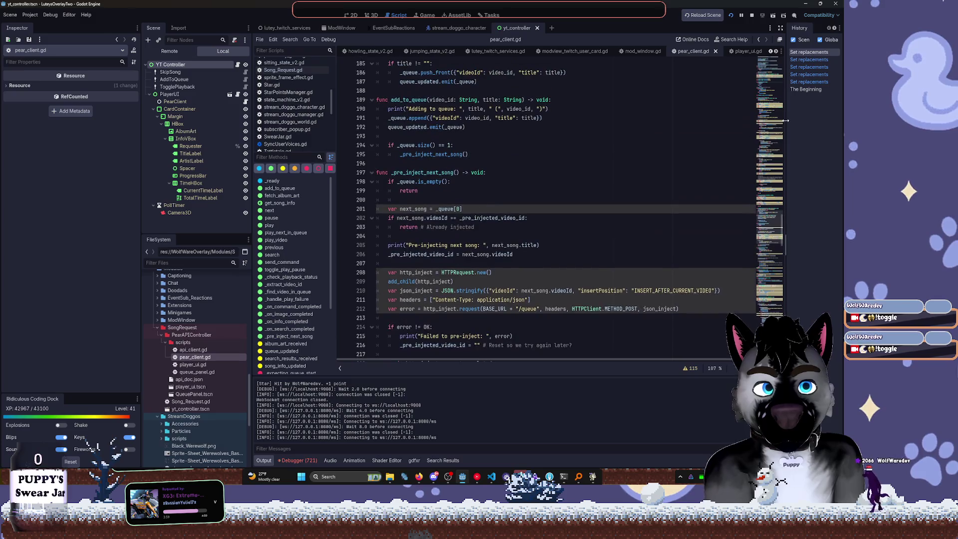
left_click(774, 61)
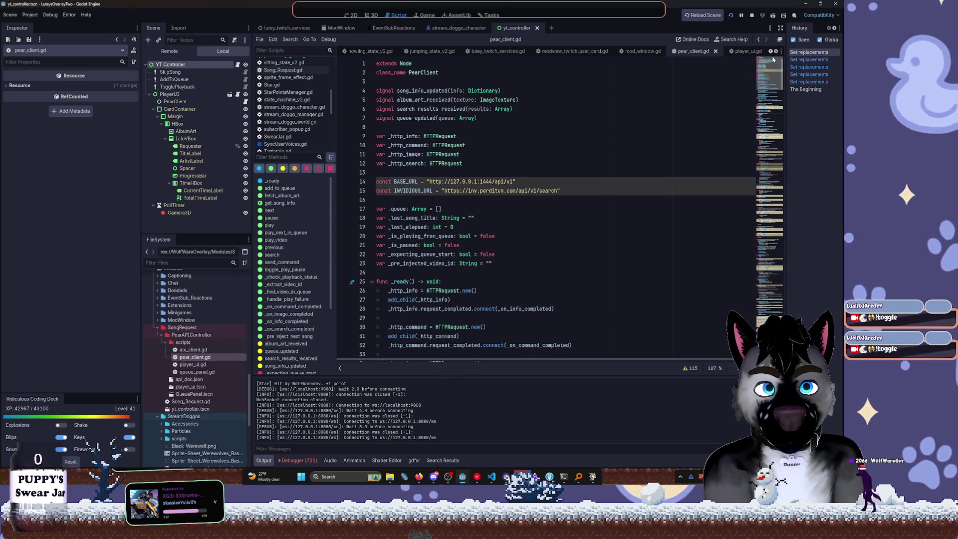
left_click_drag(442, 190, 559, 190)
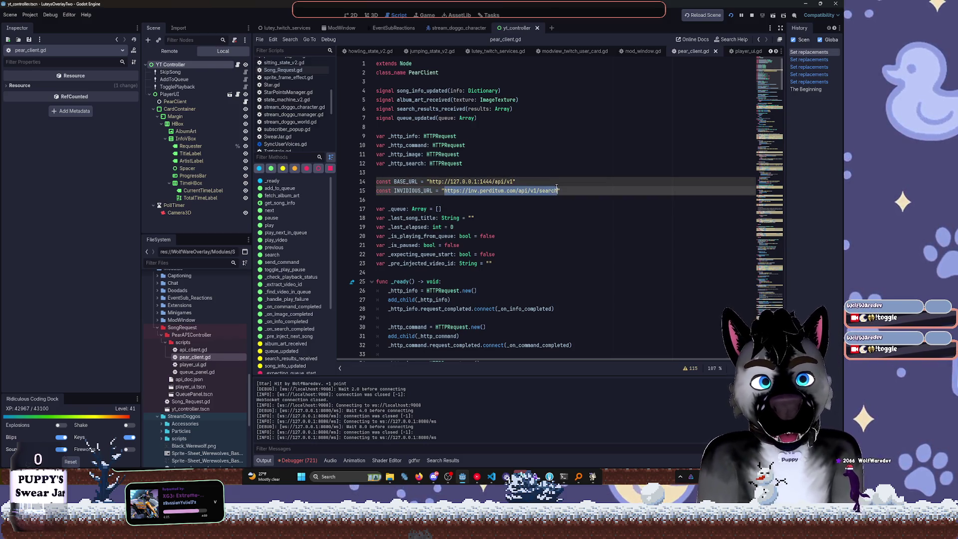
left_click(417, 478)
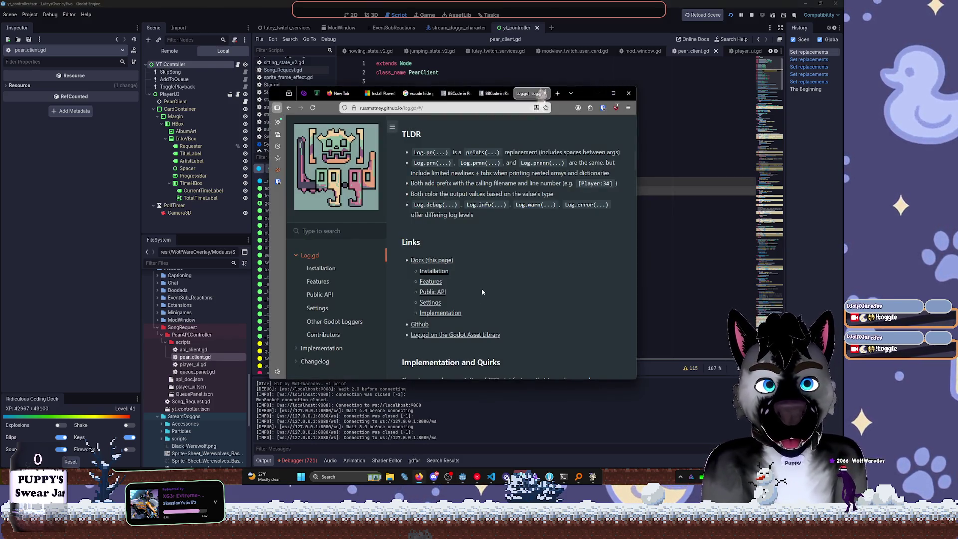
Load the Invidious search URL in a new tab, then strip /api/v1/search to load inv.perditum.com
key("ctrl+t")
key("ctrl+v")
key("Return")
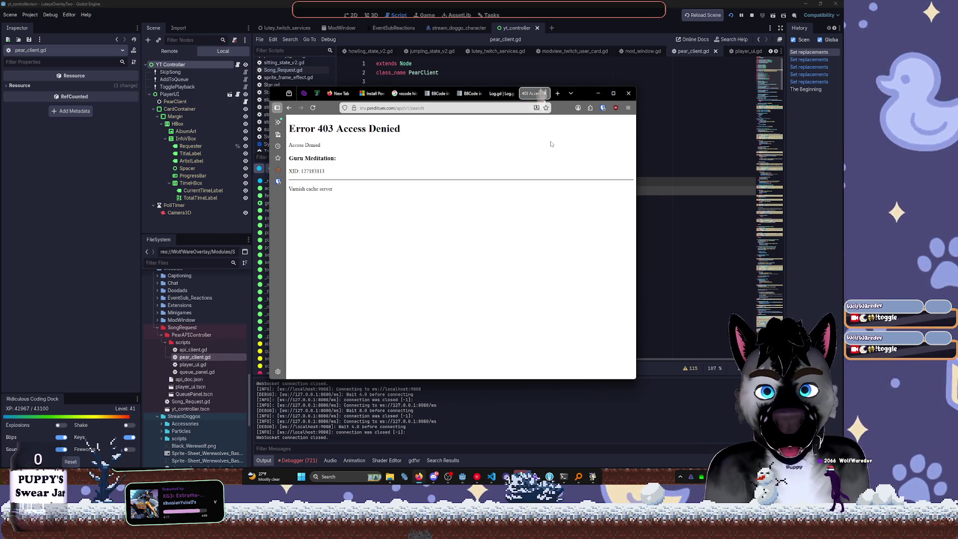
left_click_drag(396, 108, 437, 107)
key("BackSpace")
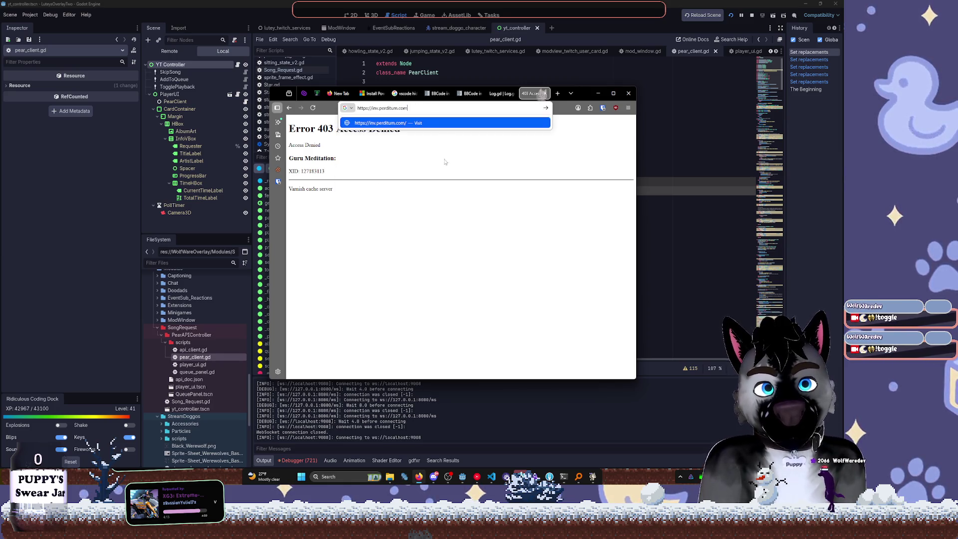
key("Return")
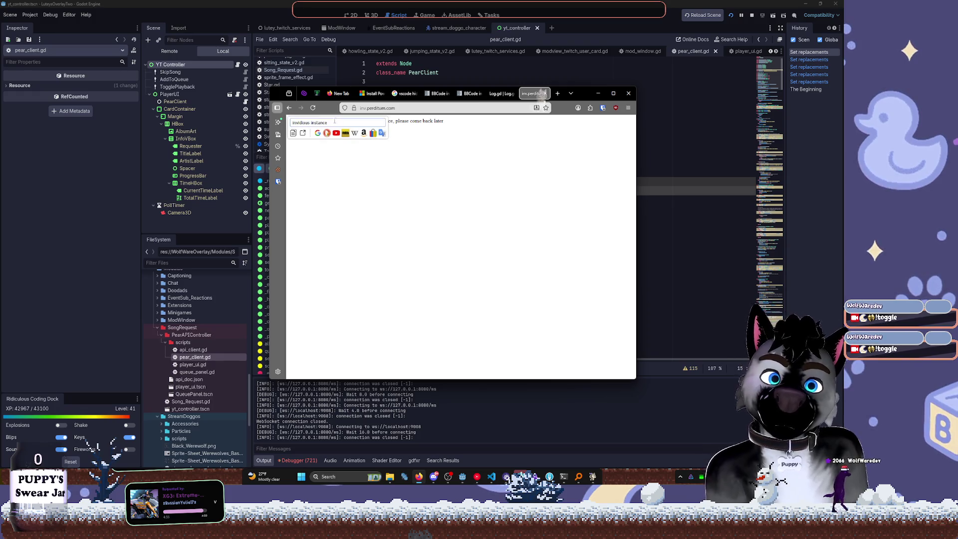
Search for 'invidious instance' and open the Invidious documentation result in a background tab
left_click(328, 132)
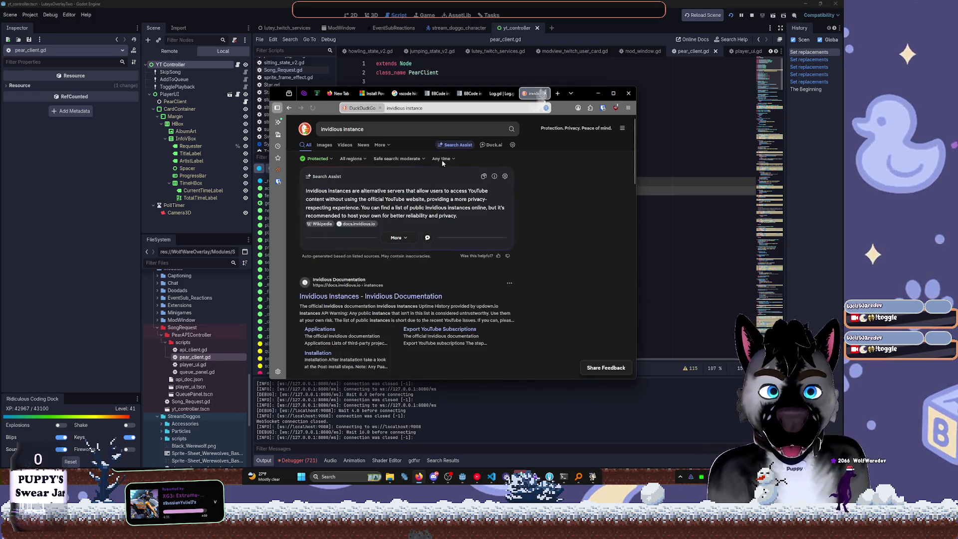
middle_click(379, 289)
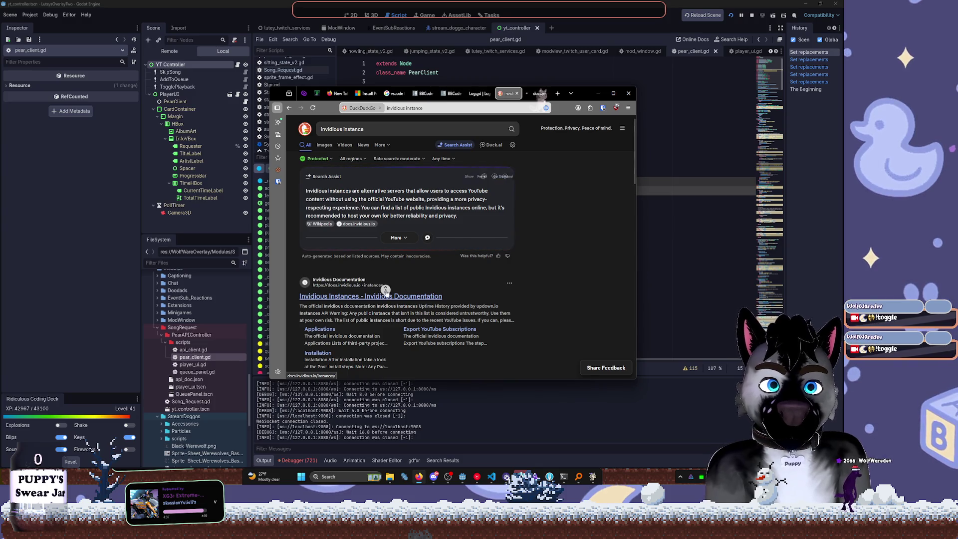
key("ctrl+Tab")
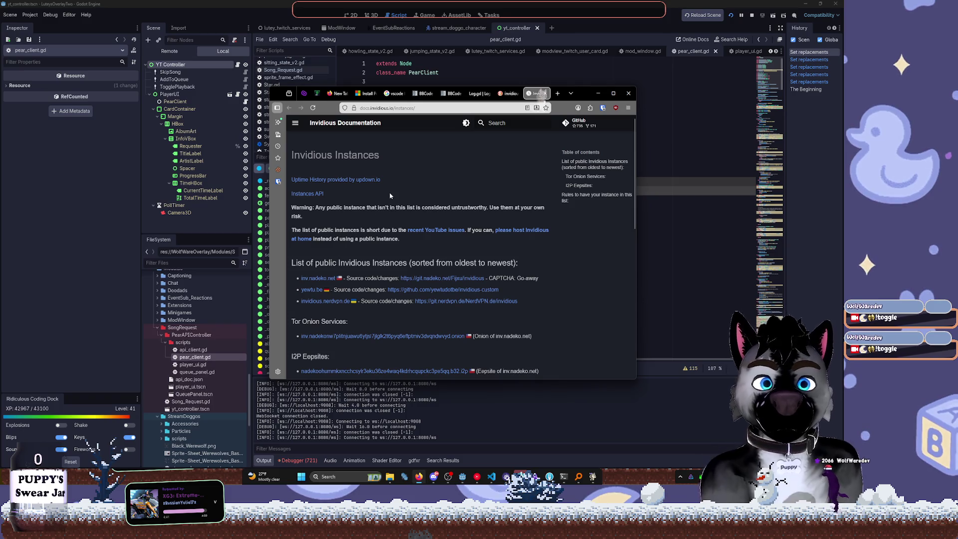
scroll(455, 274, "down", 3)
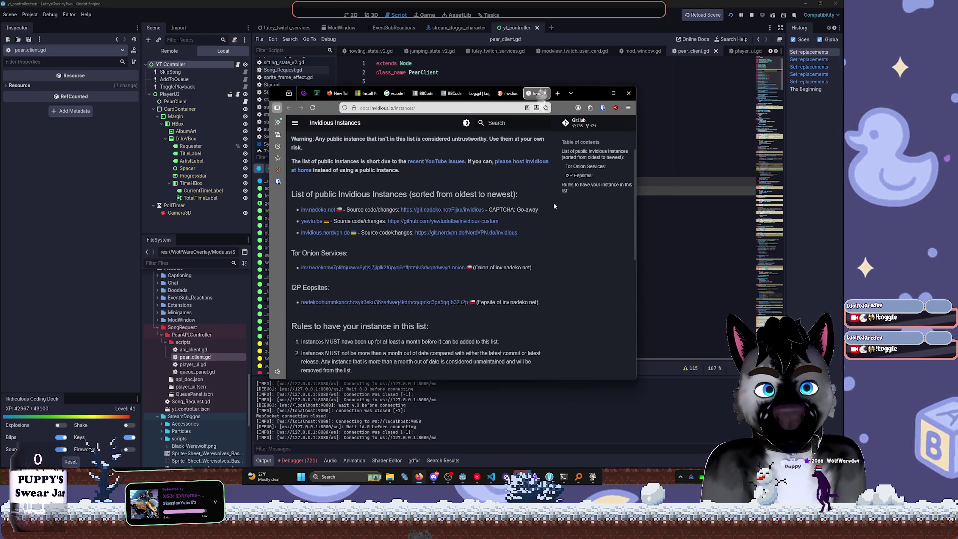
left_click(508, 95)
scroll(482, 280, "down", 2)
scroll(482, 280, "down", 2)
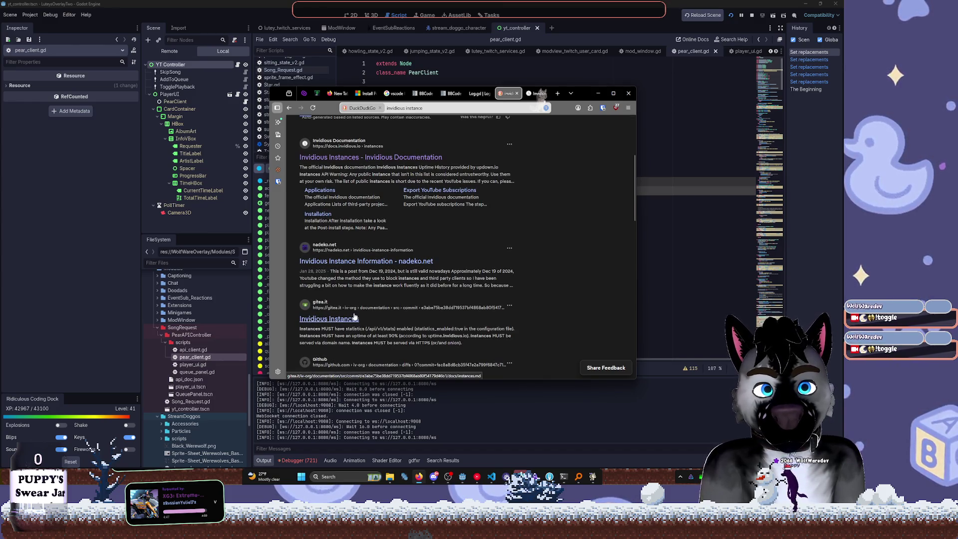
scroll(359, 280, "up", 5)
Refine the query to 'invidious instances' and scroll through the results
left_click(370, 134)
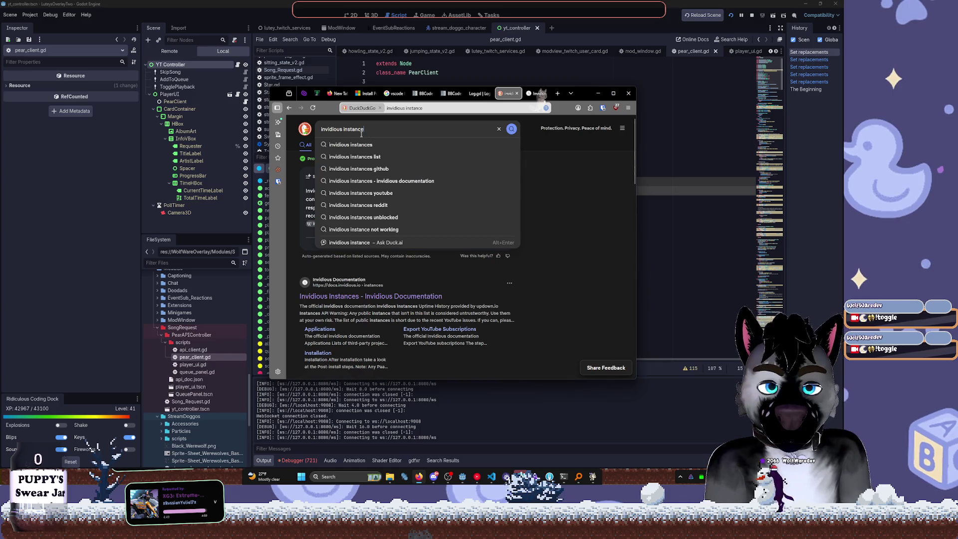
type("s")
key("Return")
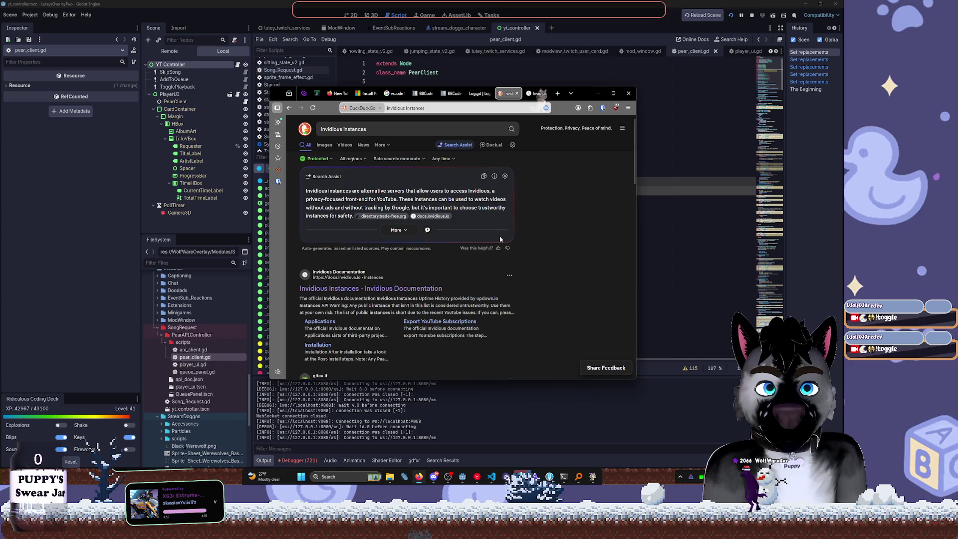
scroll(519, 239, "down", 3)
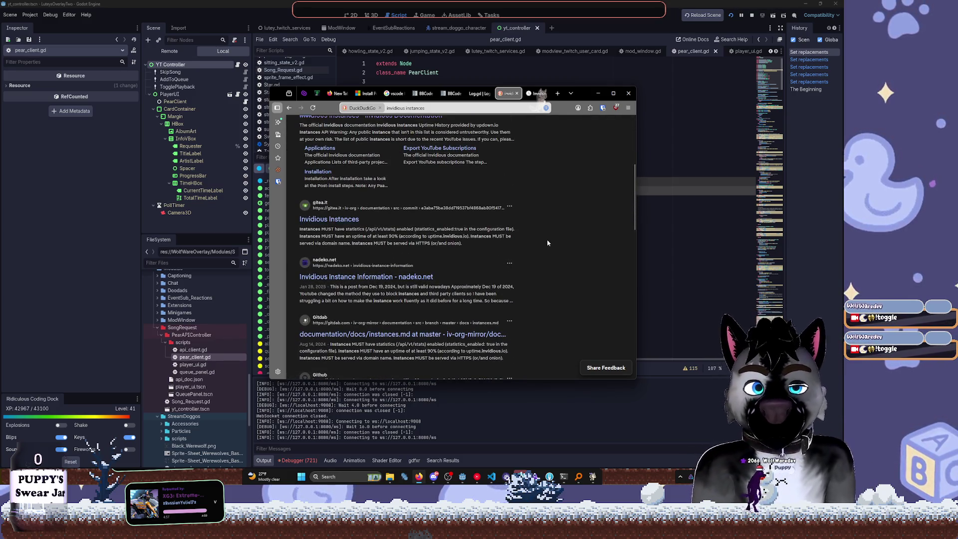
scroll(546, 244, "down", 1)
scroll(547, 245, "down", 3)
scroll(535, 209, "down", 2)
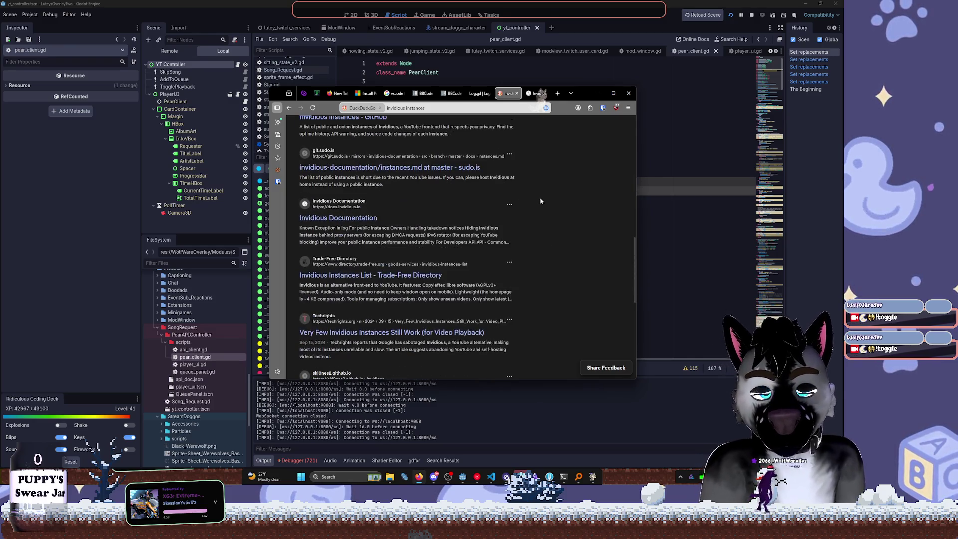
scroll(545, 184, "up", 6)
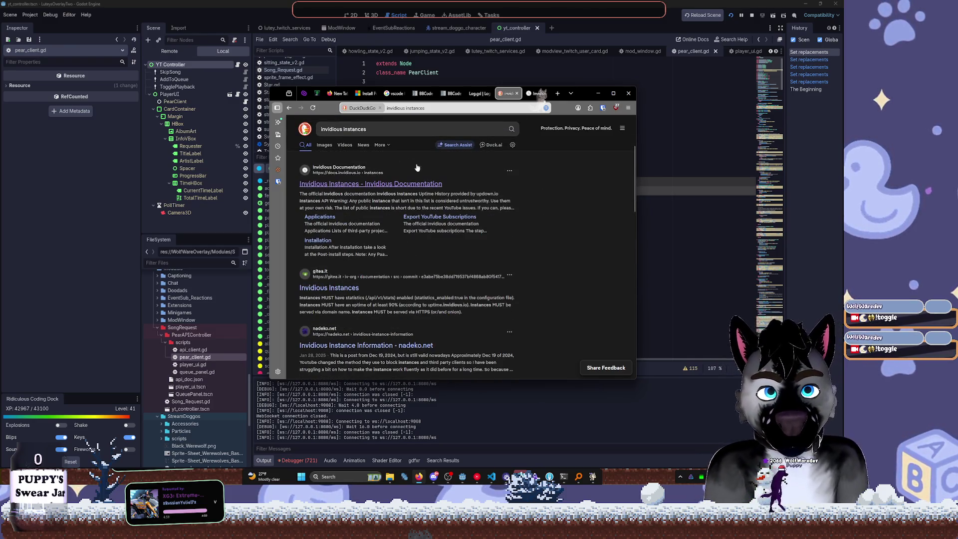
Change the query to 'invidious docker' and run the search
double_click(345, 130)
key("BackSpace")
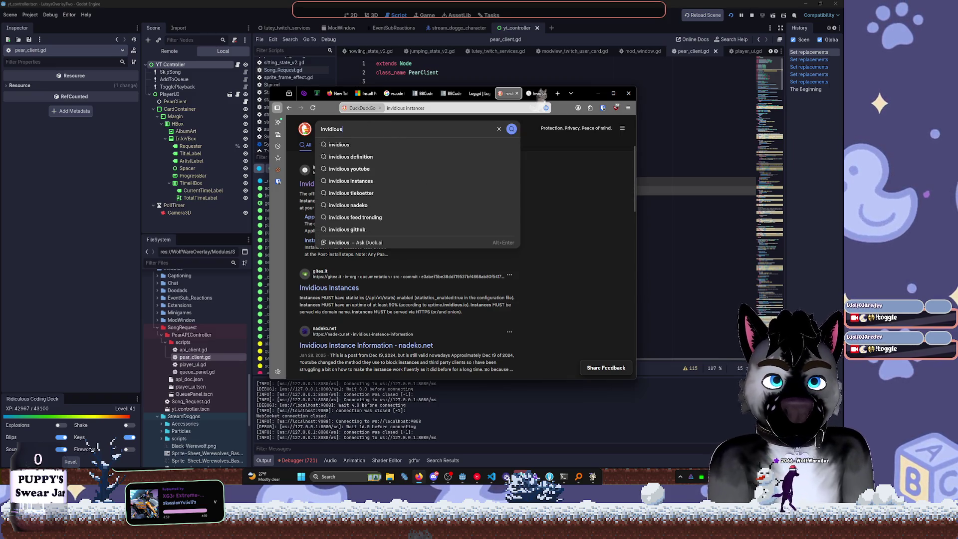
type(" docker")
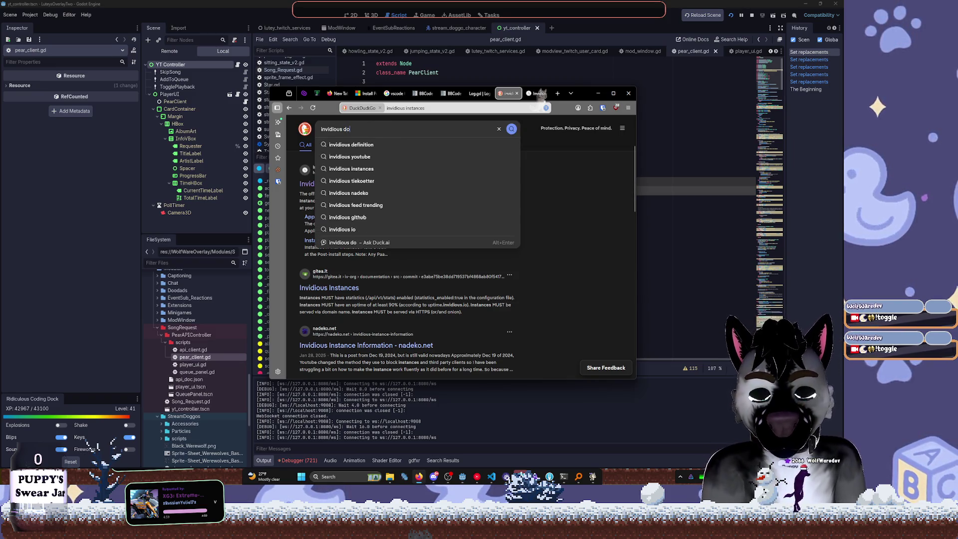
key("Return")
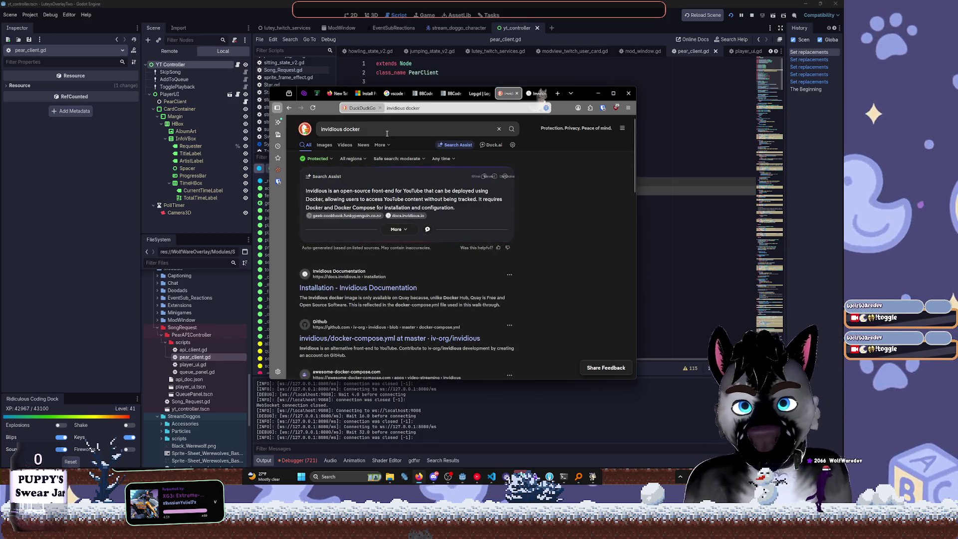
Open the Invidious Installation docs page, scroll to its Docker section, then switch to YouTube Music
left_click(374, 288)
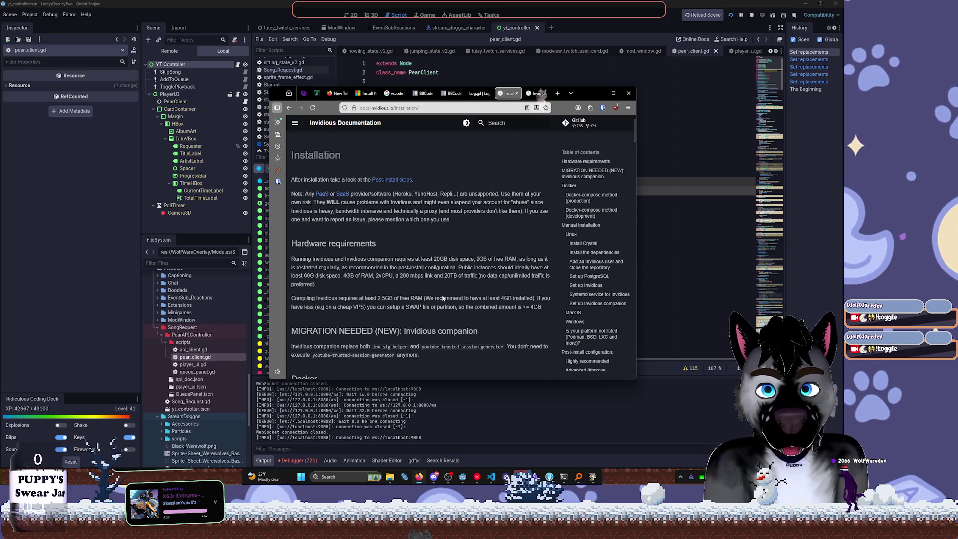
scroll(443, 298, "down", 3)
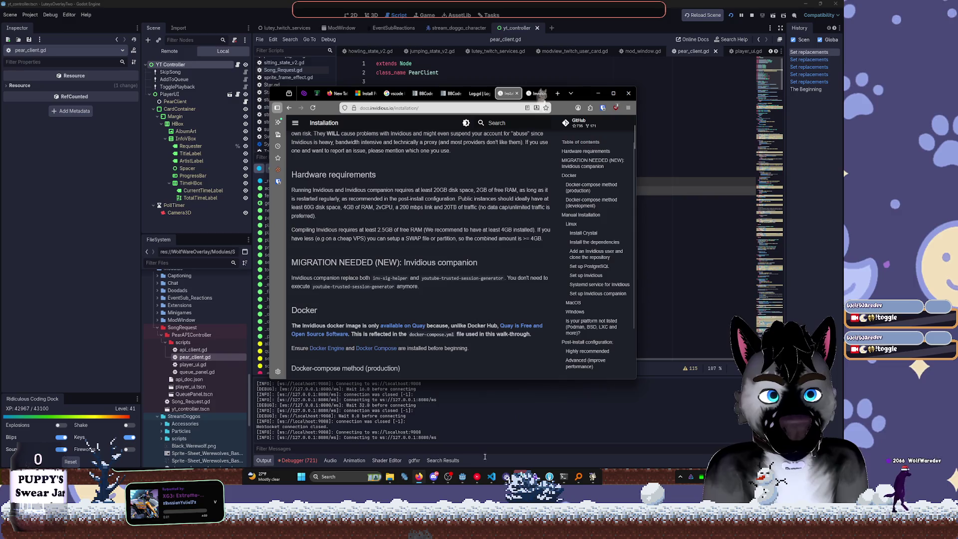
key("alt+Tab")
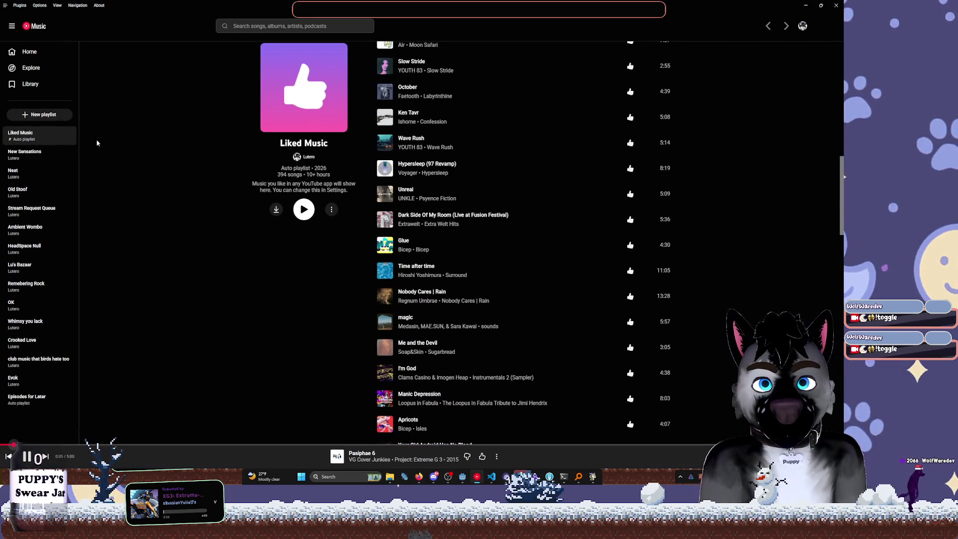
Play the snafu track from the New Sensations playlist, then switch back to the browser
left_click(38, 163)
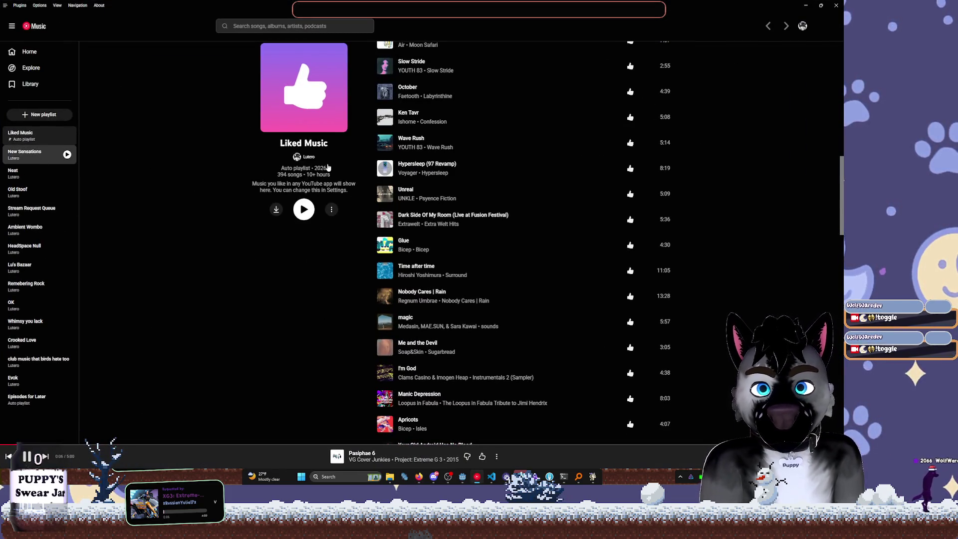
scroll(353, 270, "down", 5)
scroll(352, 270, "up", 5)
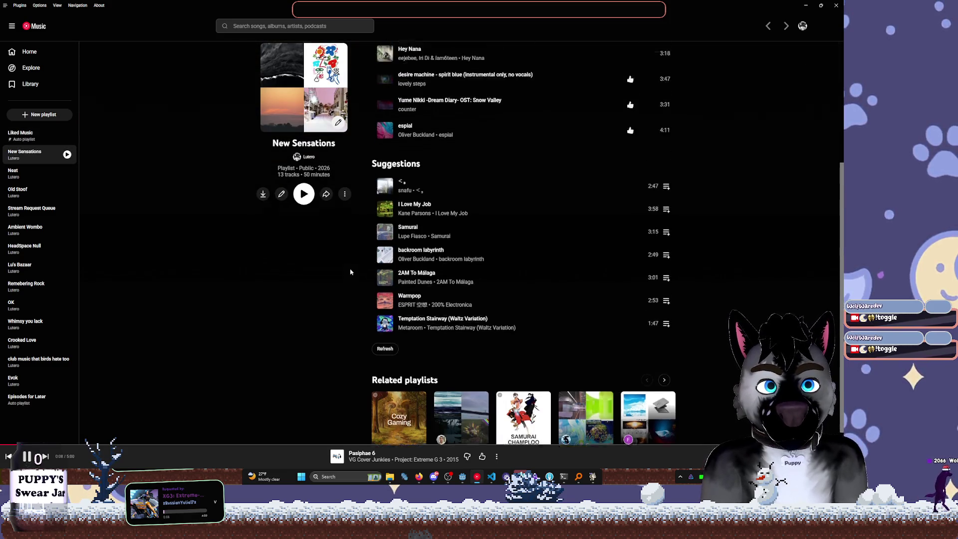
left_click(387, 193)
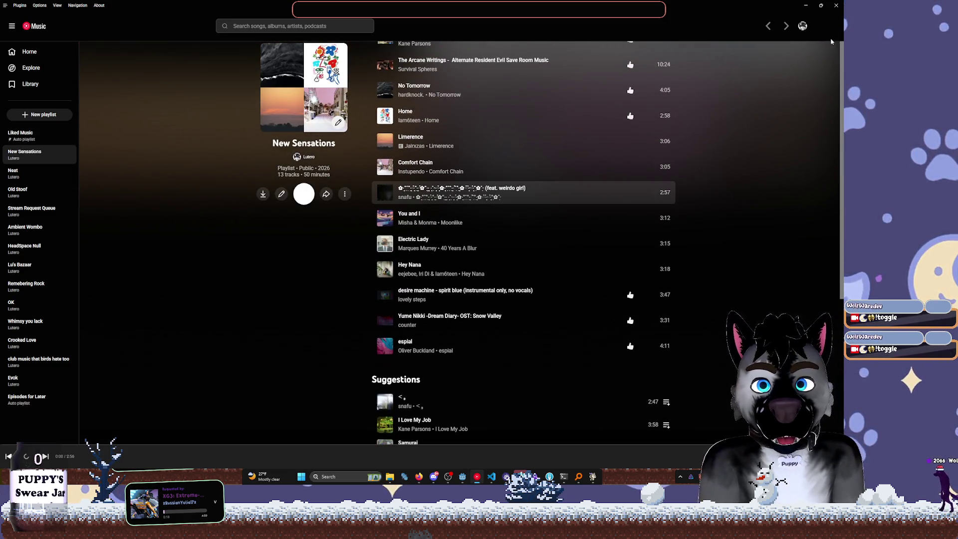
key("alt+Tab")
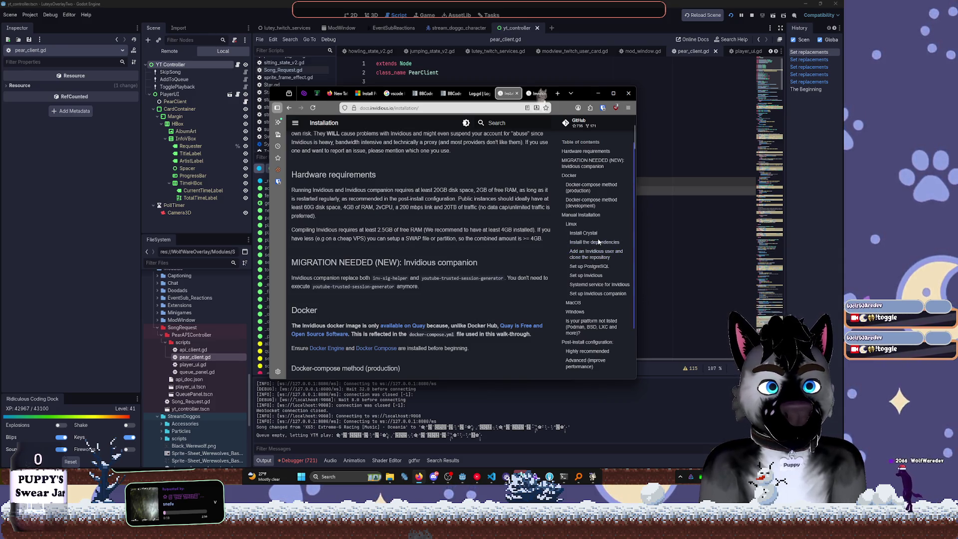
Read the Installation page's Highly recommended section, then return to Godot's pear_client.gd
scroll(498, 211, "up", 1)
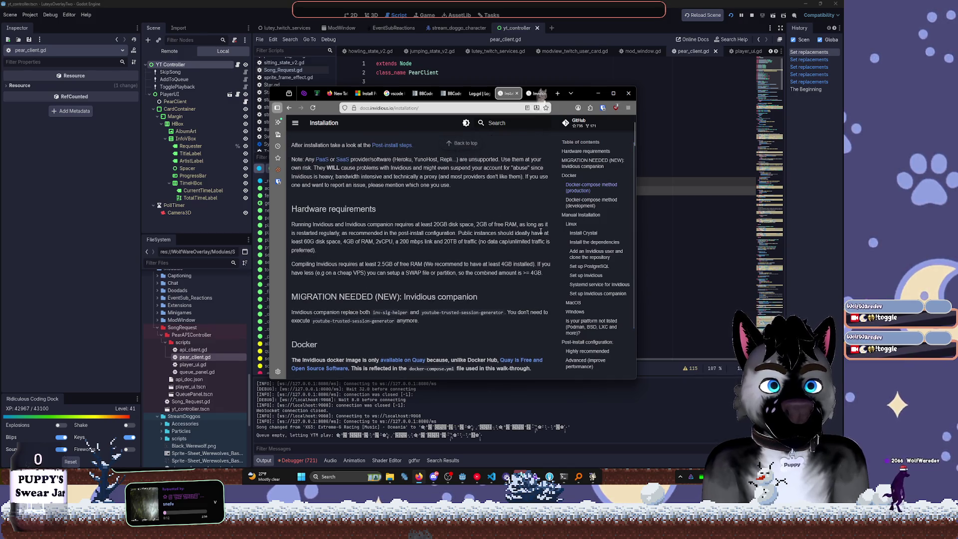
scroll(498, 312, "down", 1)
scroll(522, 331, "down", 1)
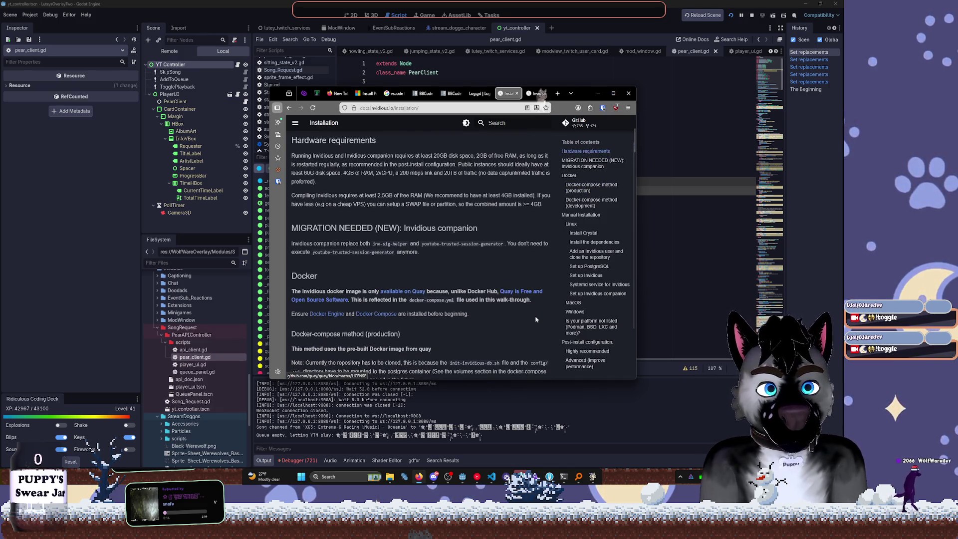
left_click(575, 352)
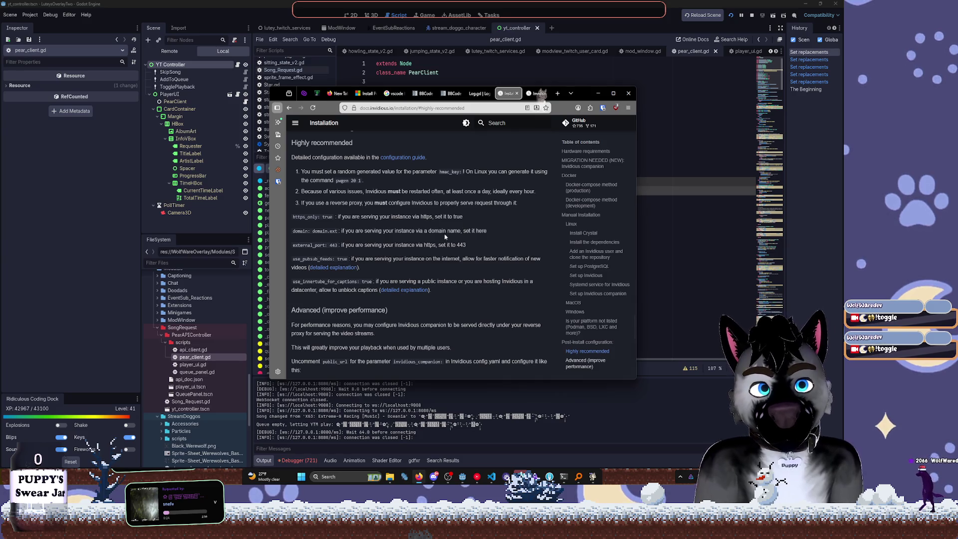
scroll(474, 220, "up", 20)
scroll(486, 215, "up", 3)
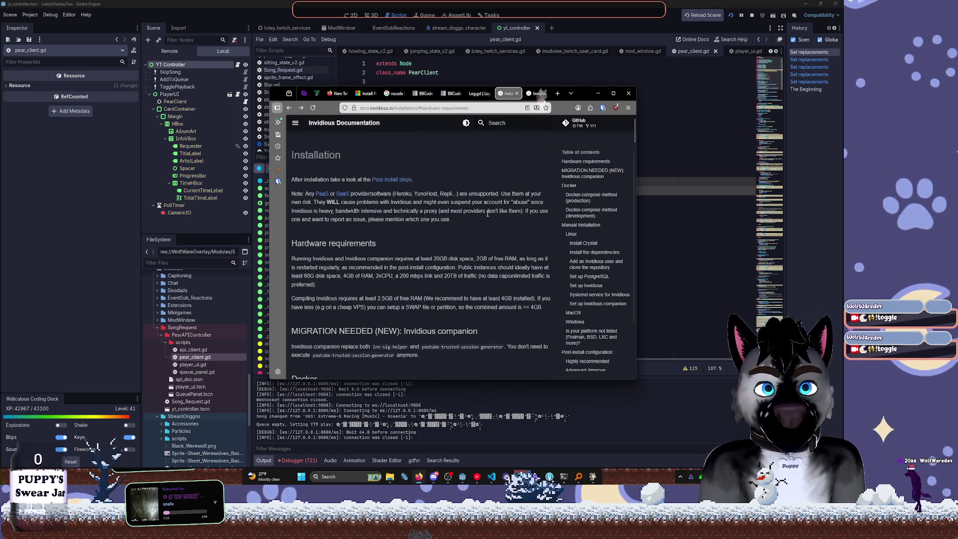
left_click(657, 231)
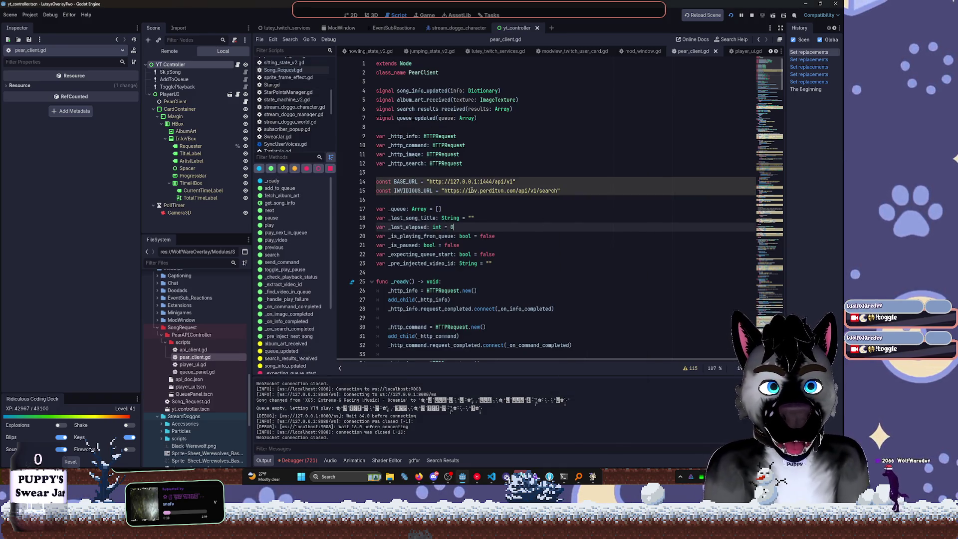
Add '# FAKTAL :: THIS INV INSTANCE IS Currently DEAD' below BASE_URL, save pear_client.gd, and close it
left_click(545, 186)
key("Return")
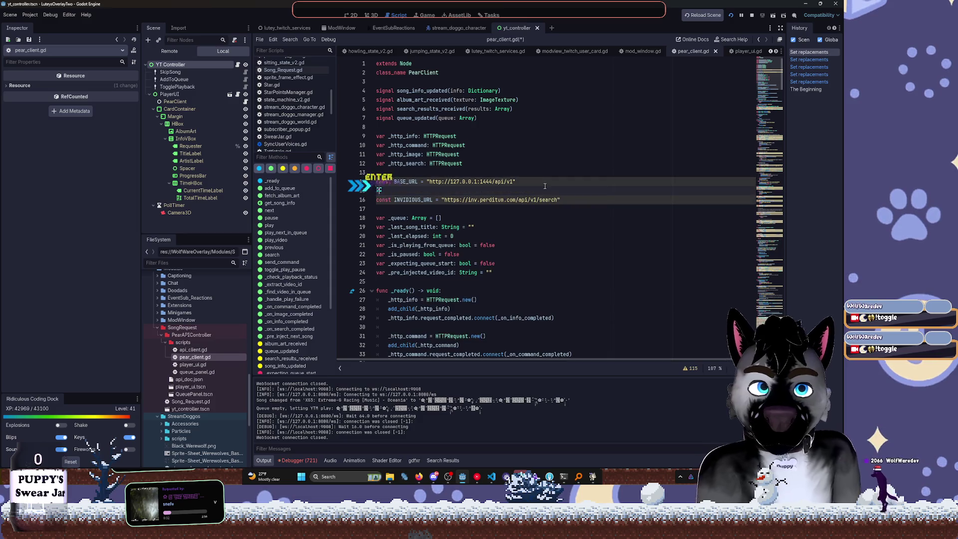
type("# FAKTAL")
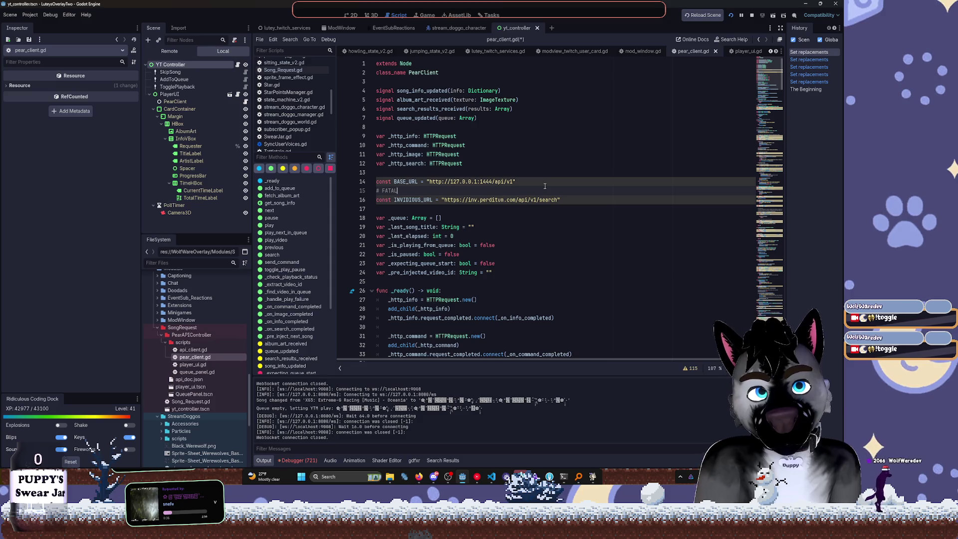
type(" :: ")
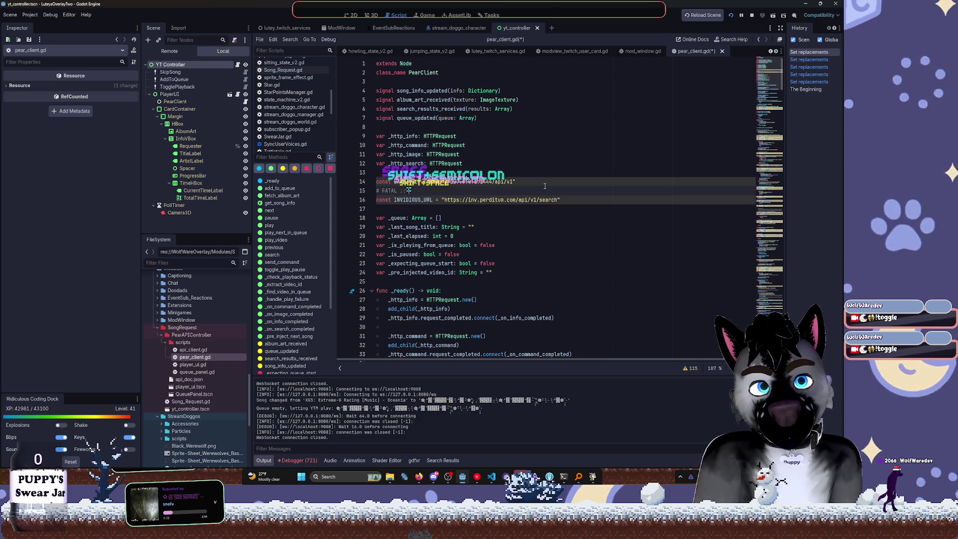
type("THIS INV")
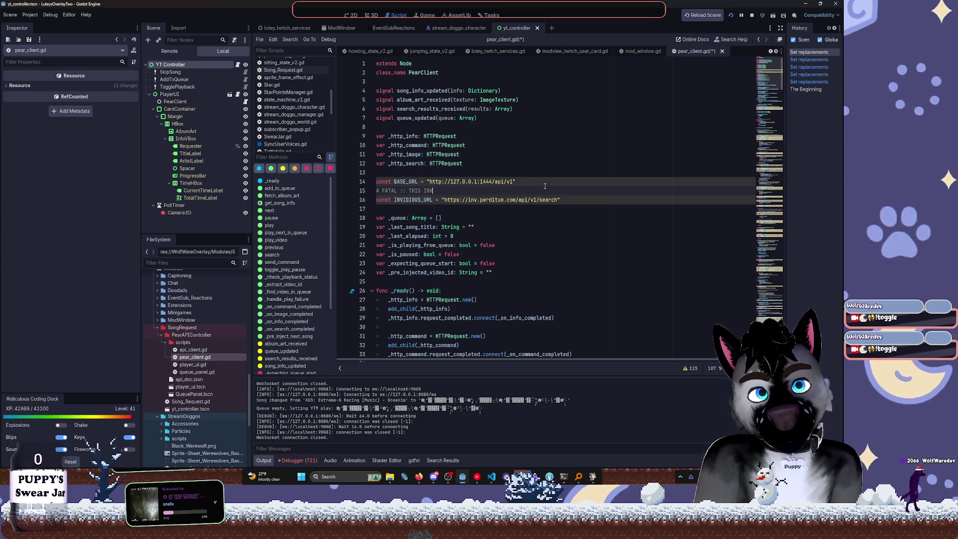
type(" I")
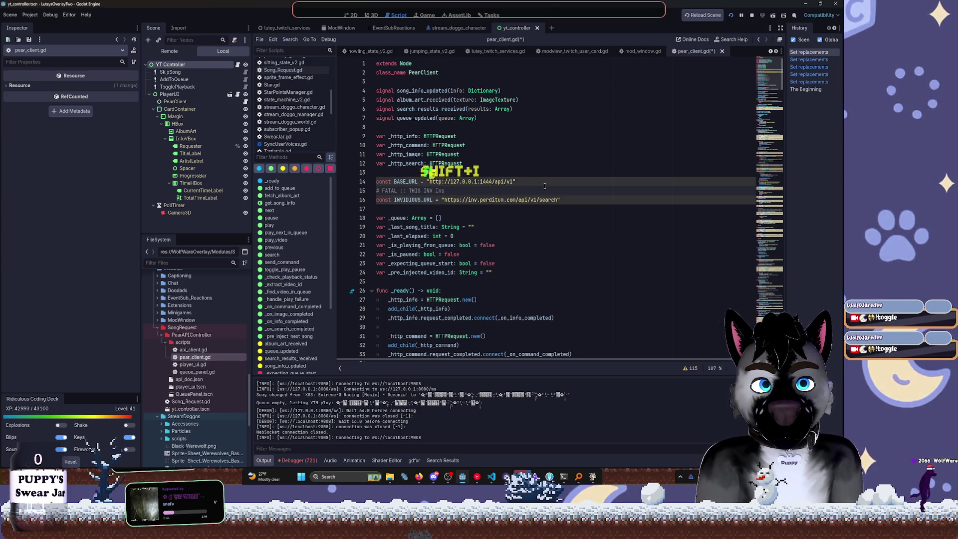
type("NSTANCE IS ")
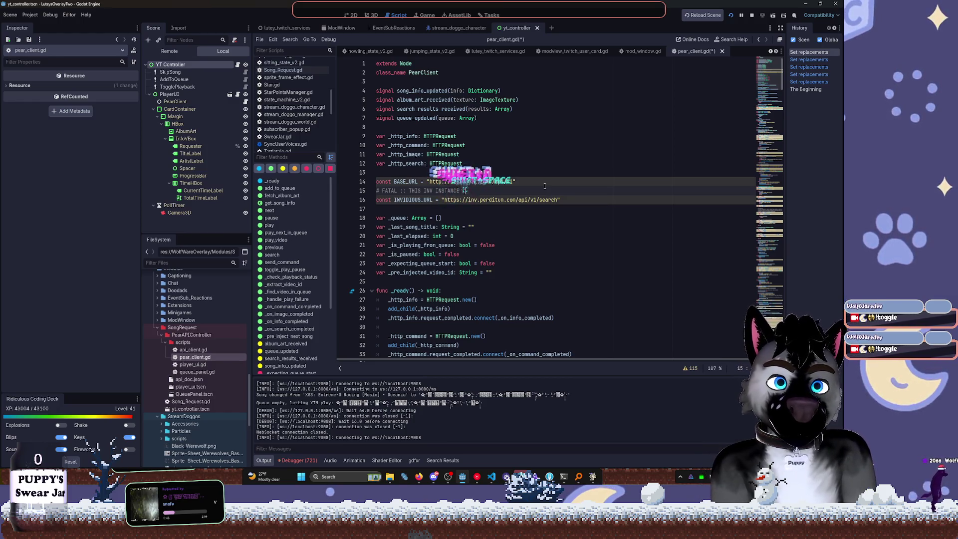
type("Current")
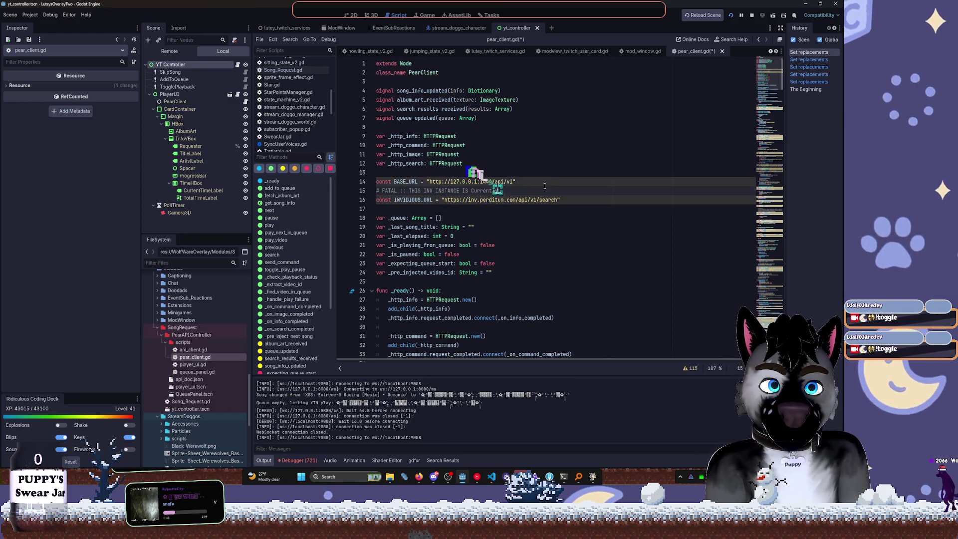
type("ly D")
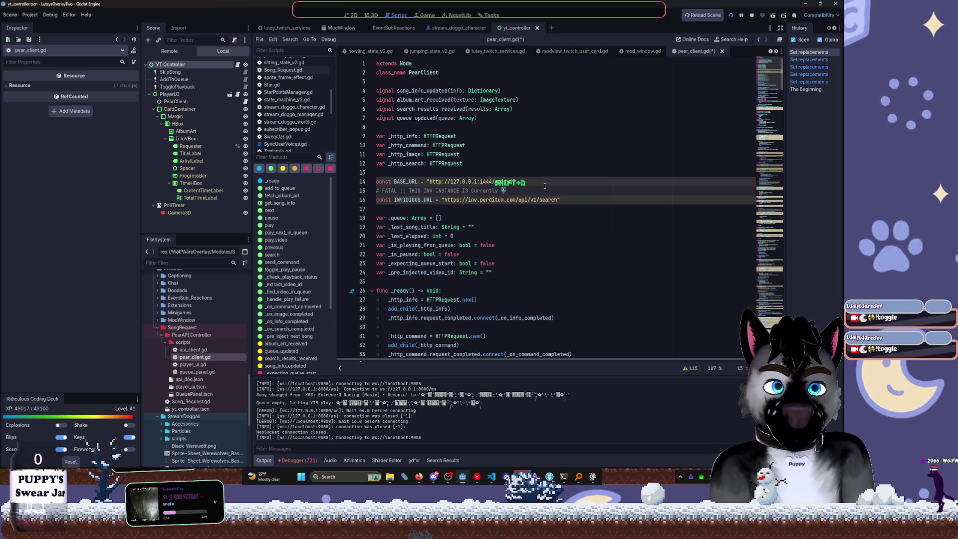
type("EAD")
left_click(561, 227)
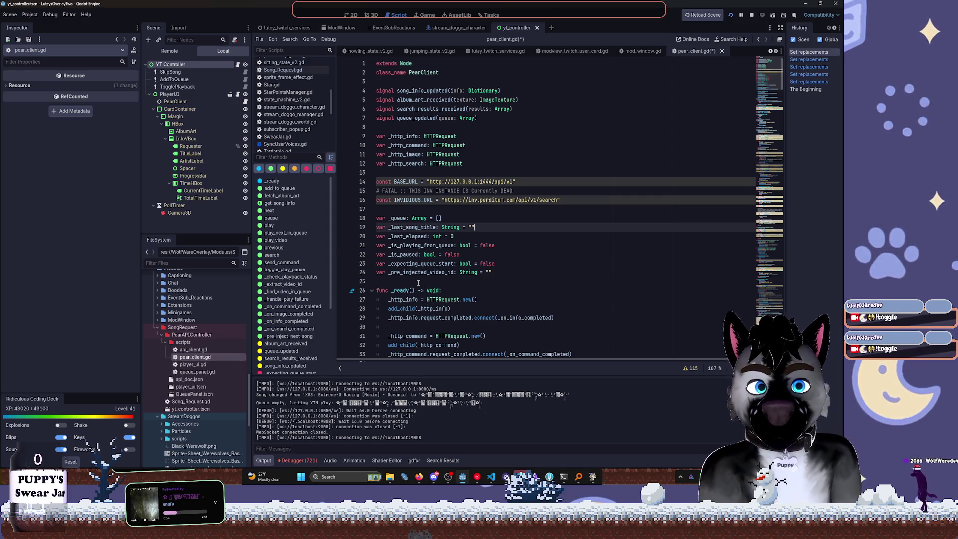
key("ctrl+s")
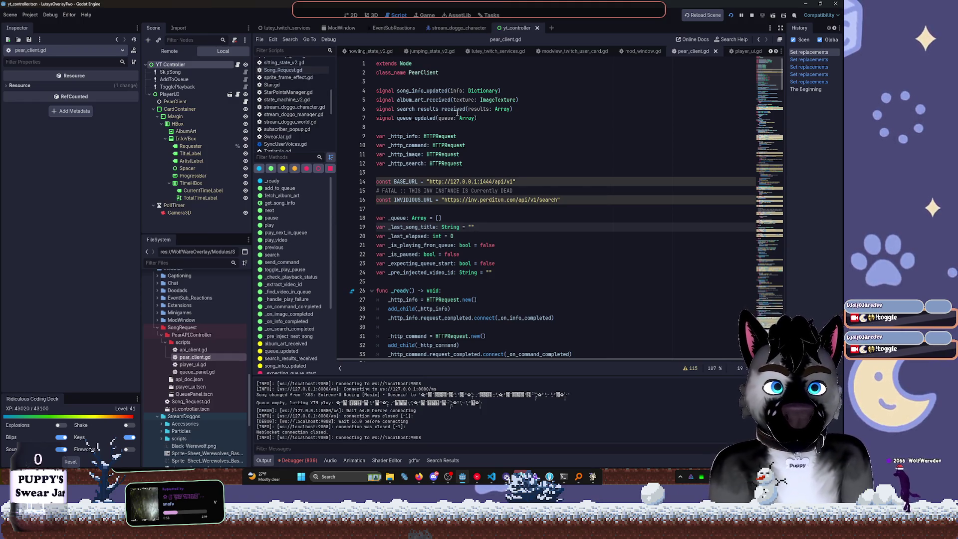
scroll(458, 113, "down", 3)
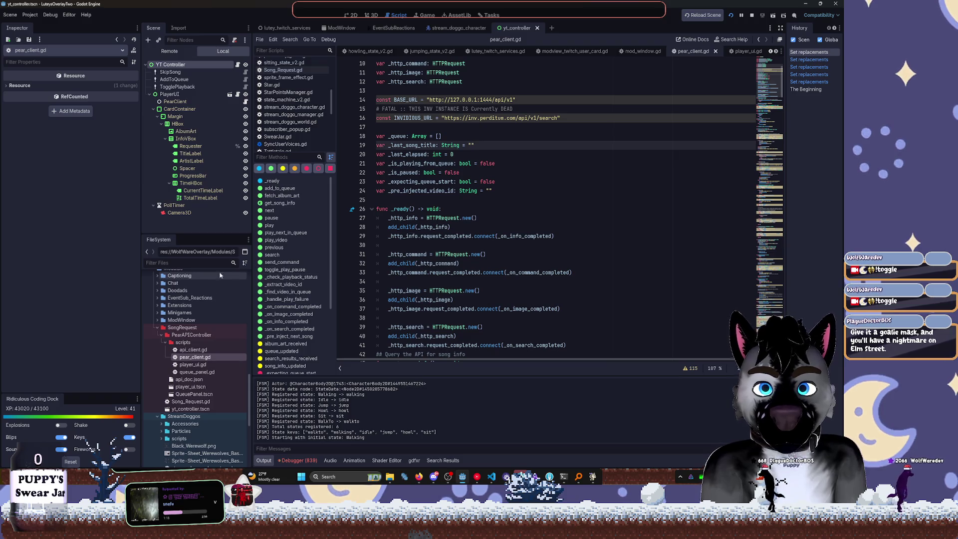
middle_click(684, 53)
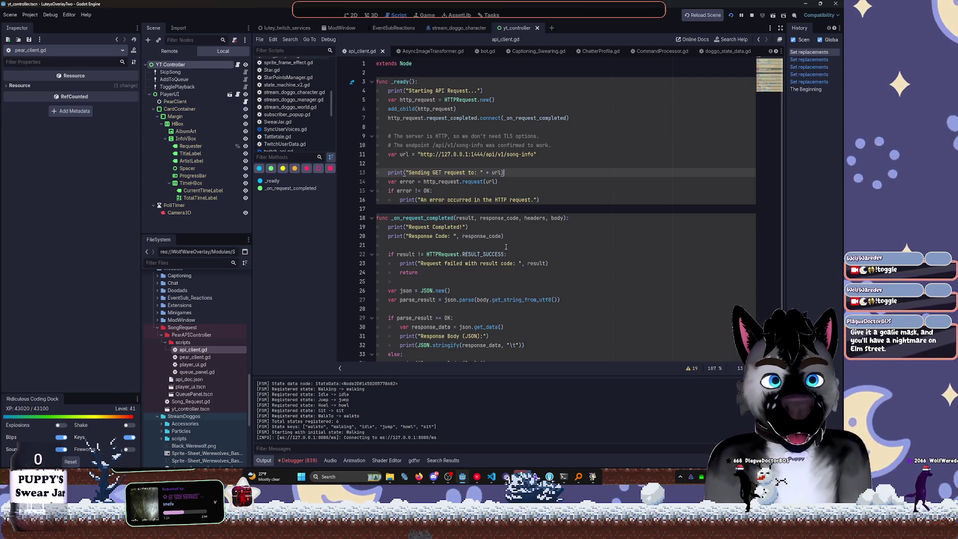
Close the api_client.gd script and collapse the PearAPIController folder
mouse_move(498, 255)
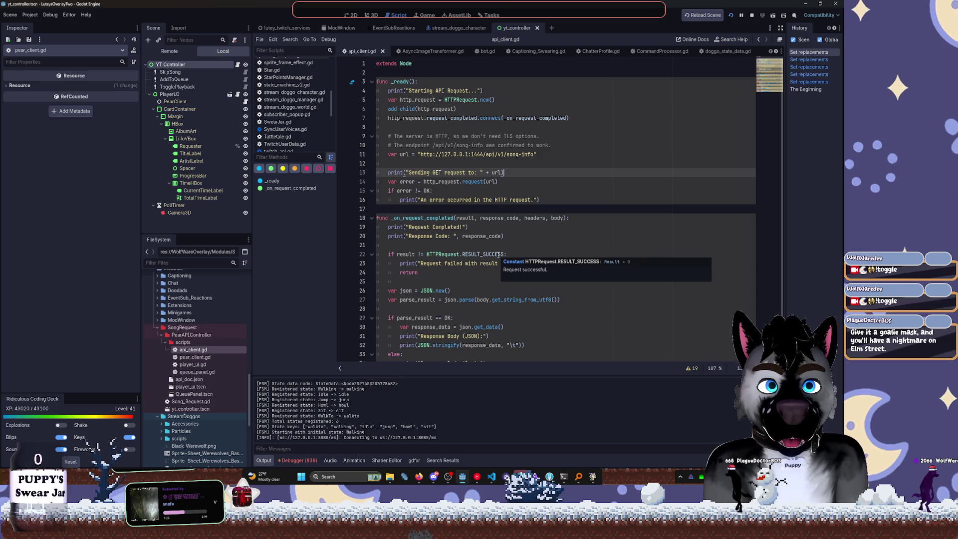
middle_click(372, 52)
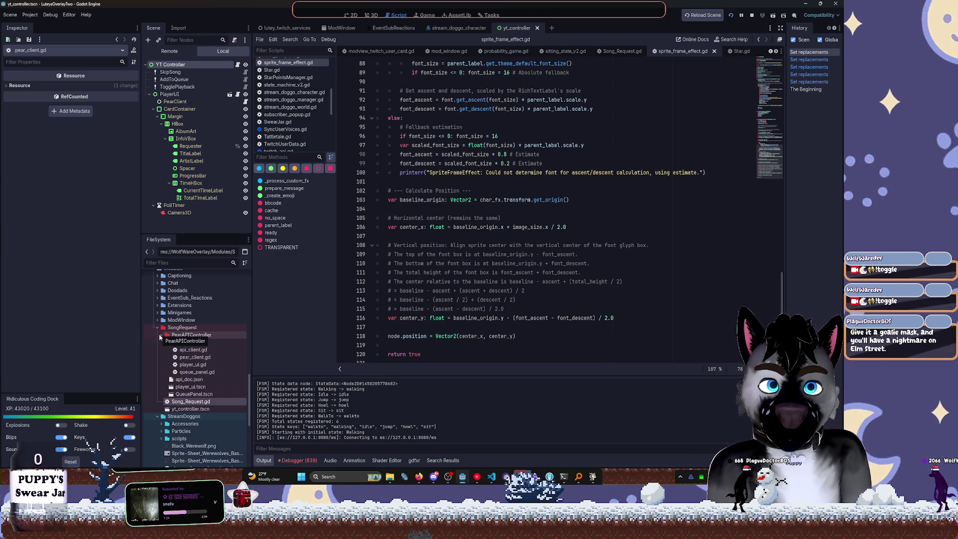
left_click(161, 335)
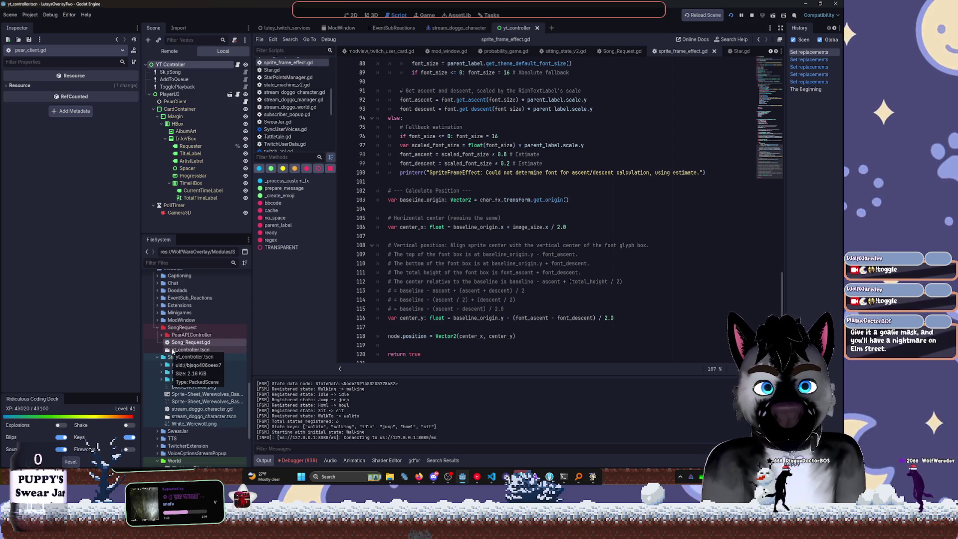
Collapse SongRequest, expand the ModWindow folder and open ModWindow.tscn
left_click(477, 477)
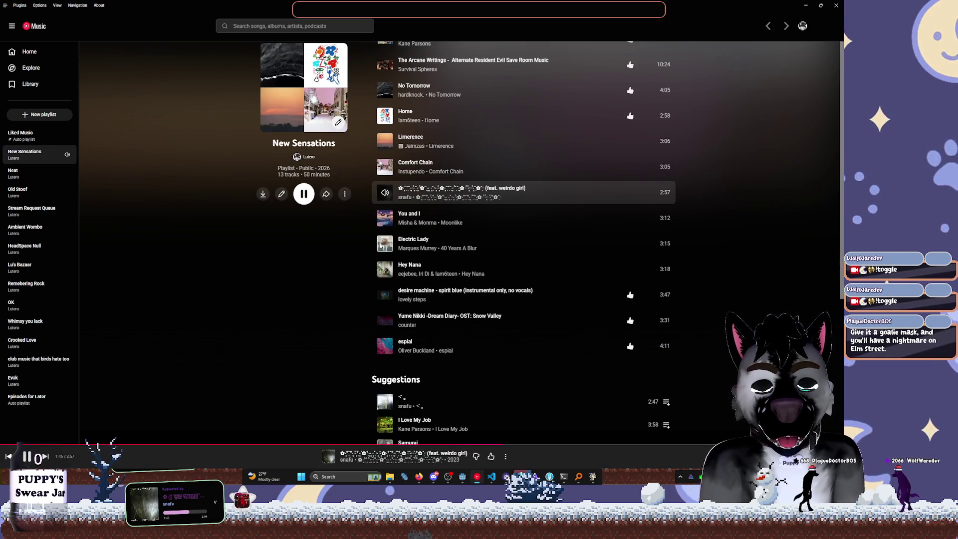
left_click(806, 6)
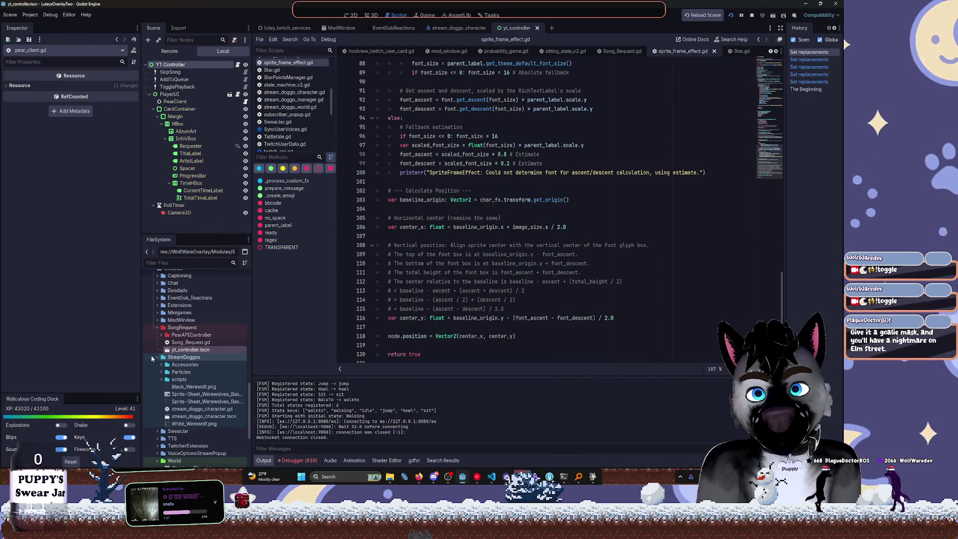
left_click(163, 328)
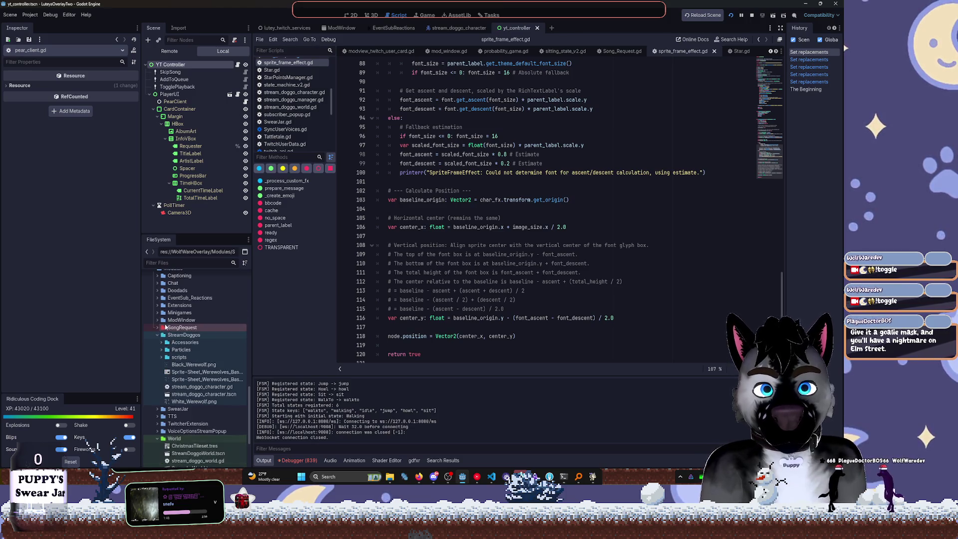
left_click(158, 321)
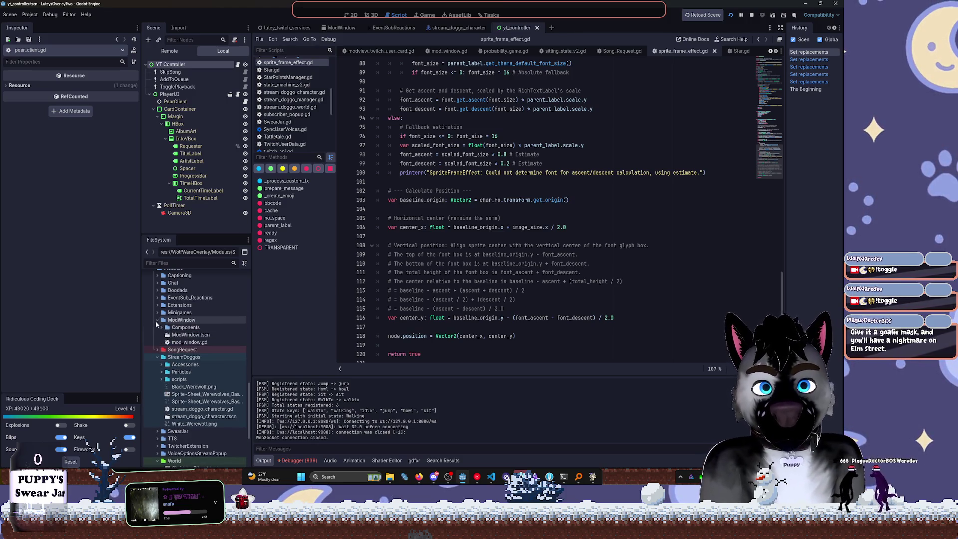
double_click(210, 335)
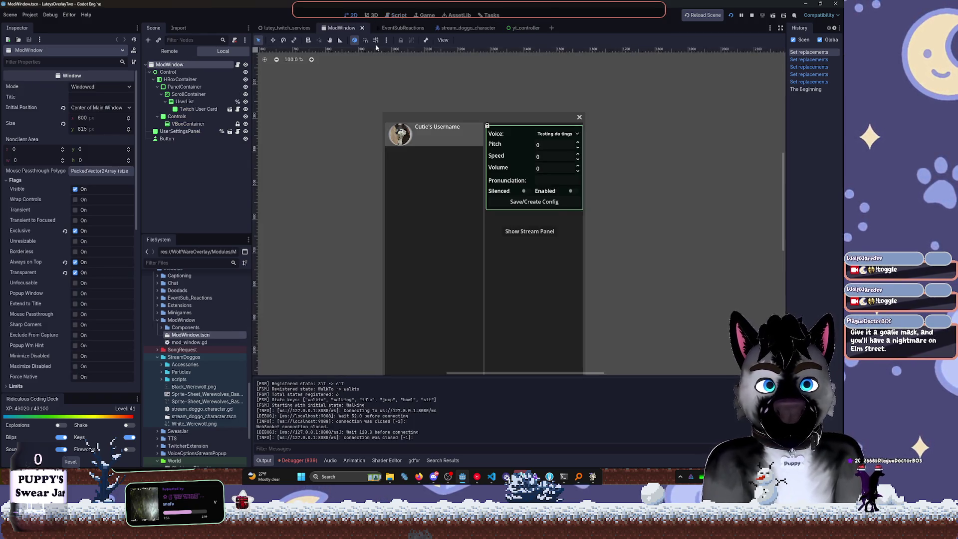
Run the project with F5, move the ModView window aside and shrink it
scroll(513, 157, "right", 3)
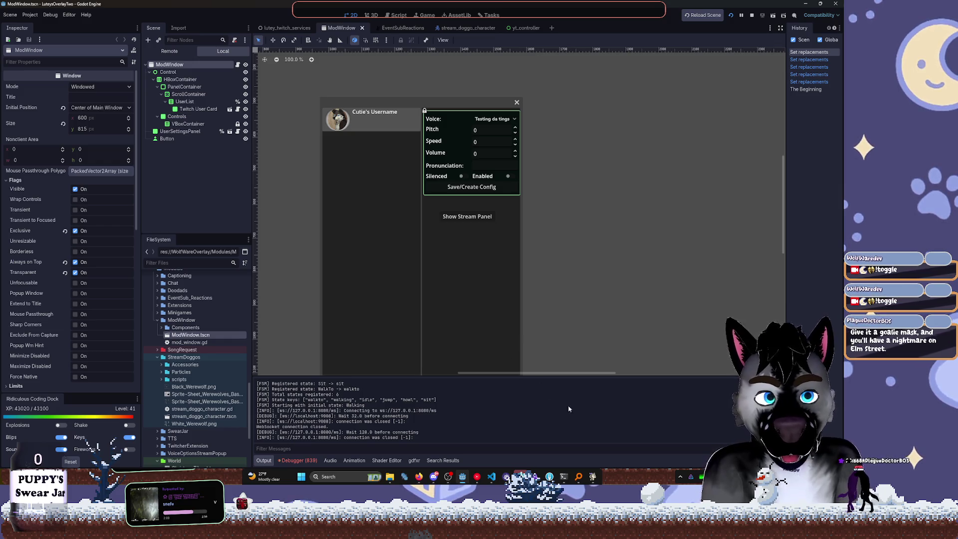
key("F5")
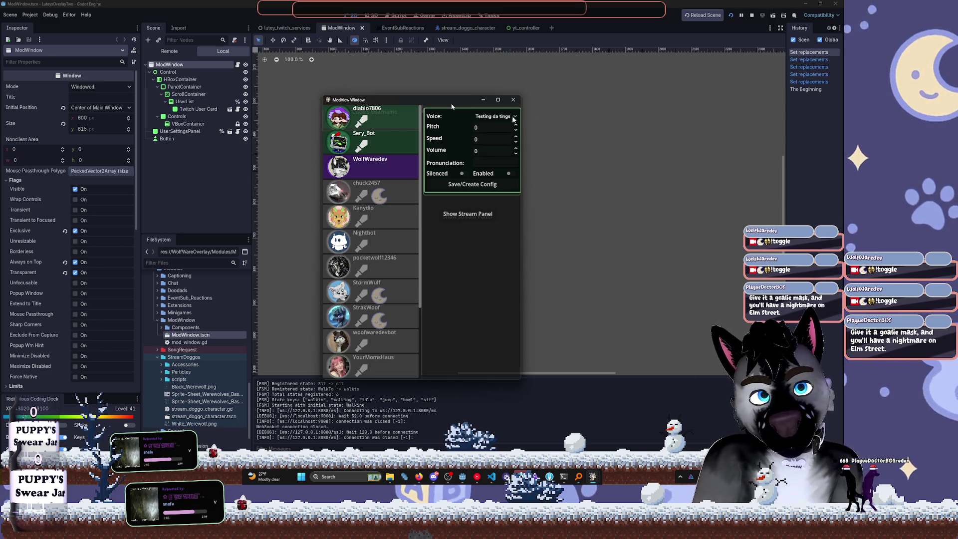
left_click_drag(452, 107, 570, 120)
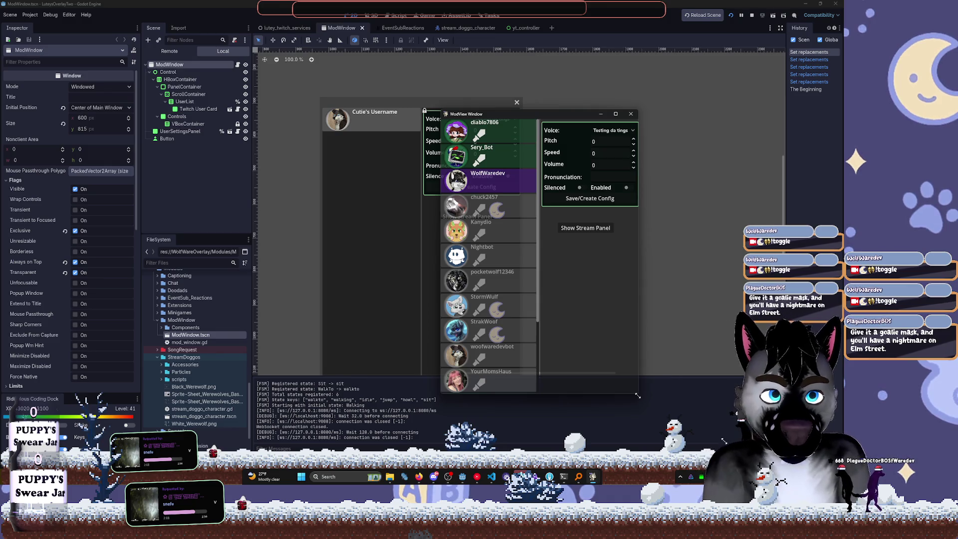
mouse_move(638, 395)
left_mouse_down()
mouse_move(780, 406)
mouse_move(717, 407)
mouse_move(499, 300)
mouse_move(406, 150)
mouse_move(716, 345)
mouse_move(679, 340)
mouse_move(689, 331)
mouse_move(684, 417)
mouse_move(646, 413)
left_mouse_up()
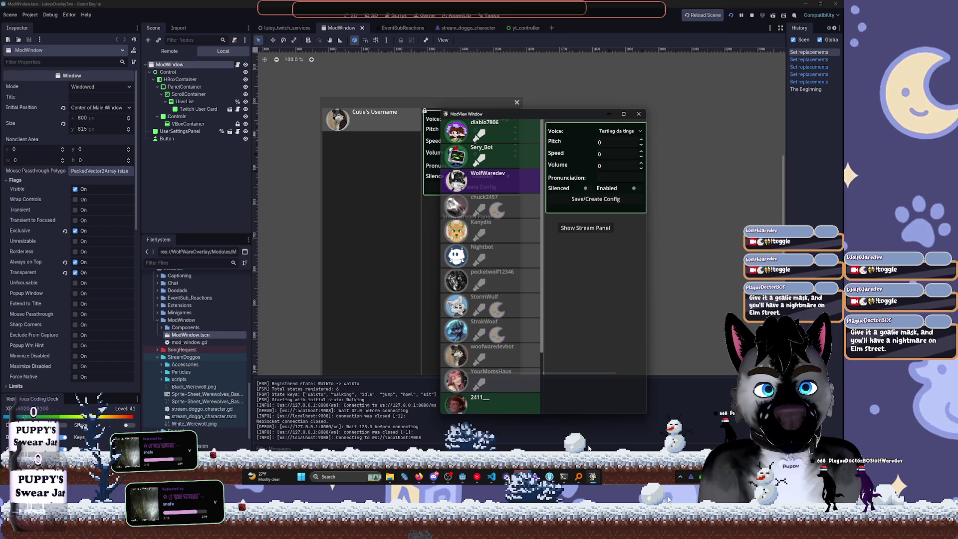
Back in the editor, select the scene nodes and collapse the window's Flags properties
left_click(460, 477)
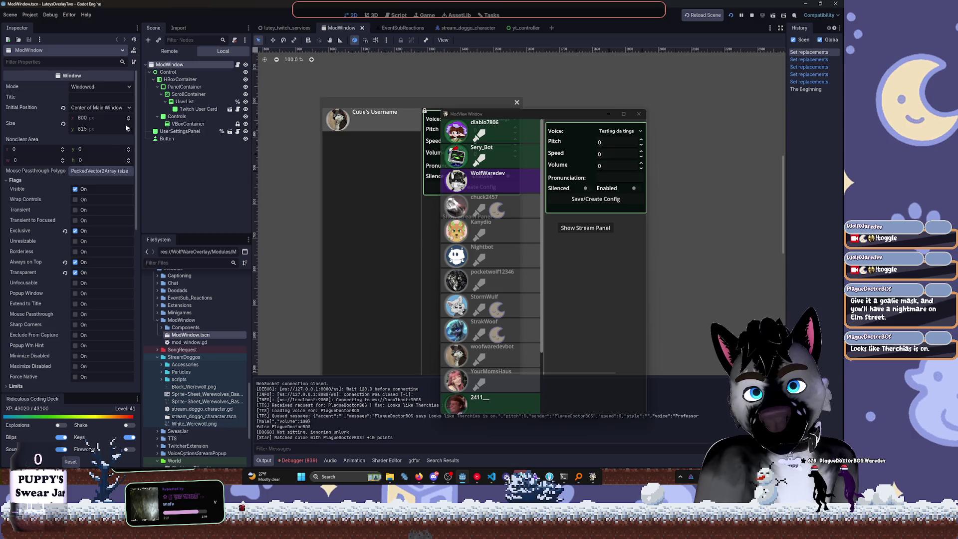
left_click(168, 72)
left_click(169, 64)
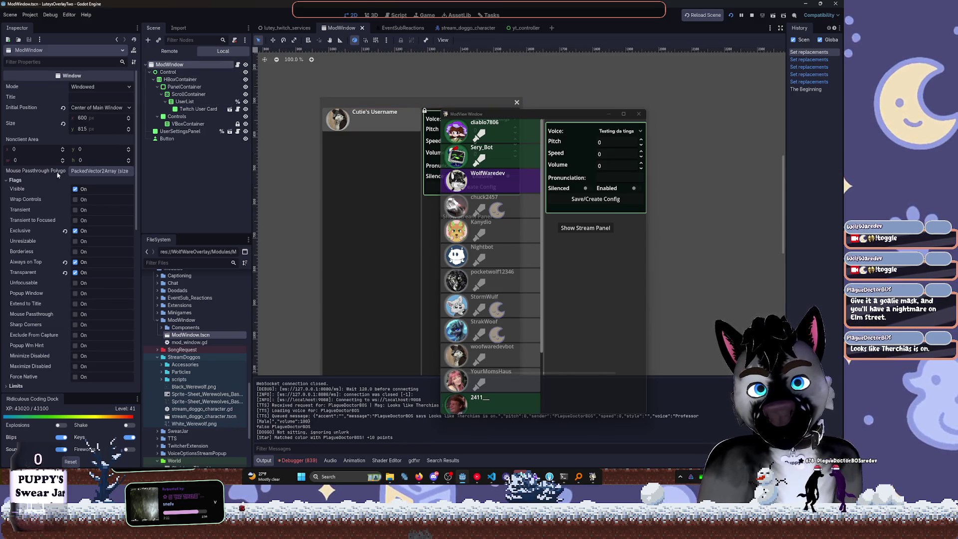
left_click(22, 182)
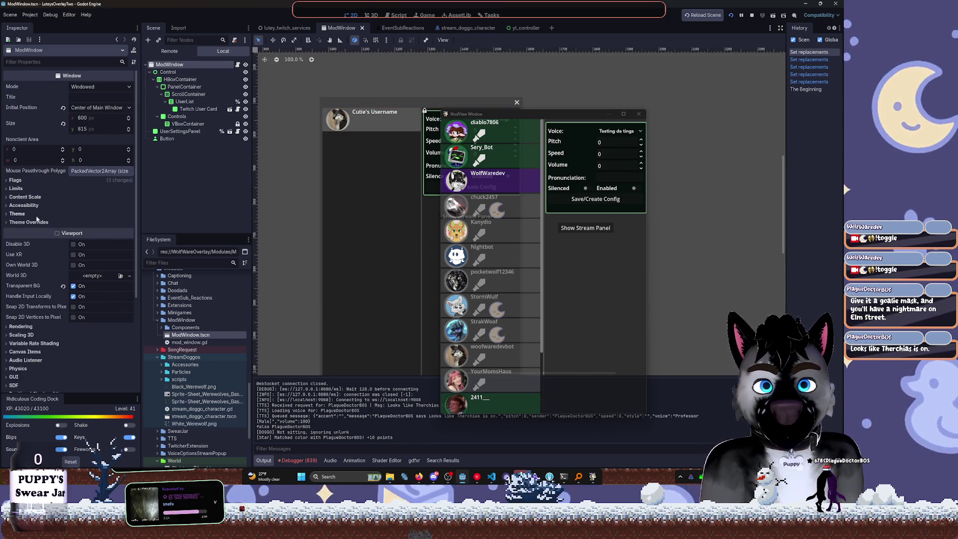
Select the Control node and enter a custom minimum size of 600 × 815
scroll(34, 324, "down", 3)
scroll(36, 322, "down", 1)
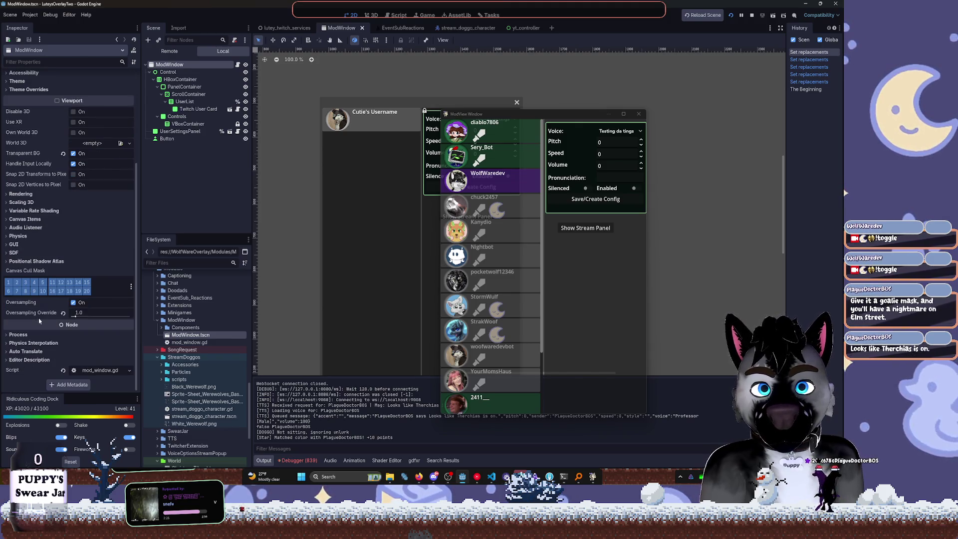
left_click(169, 72)
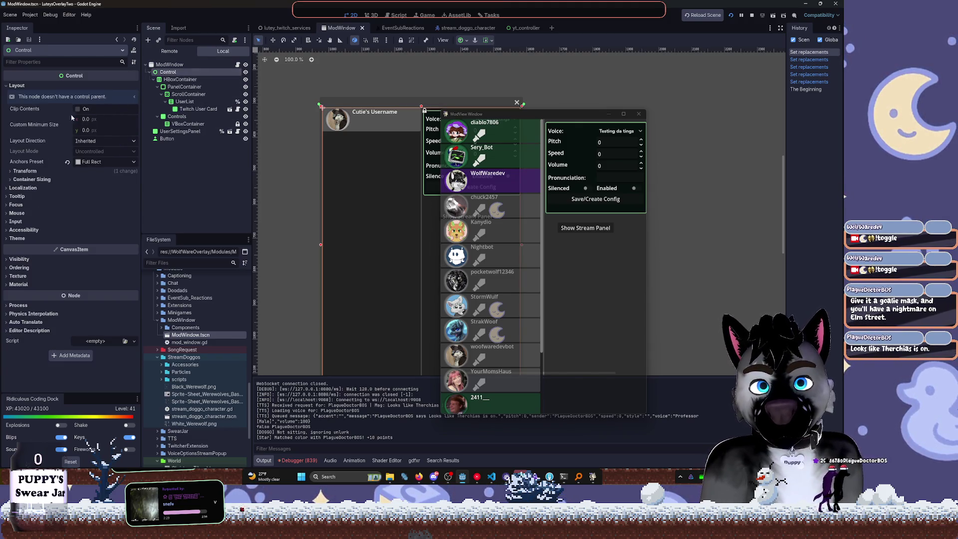
left_click(169, 65)
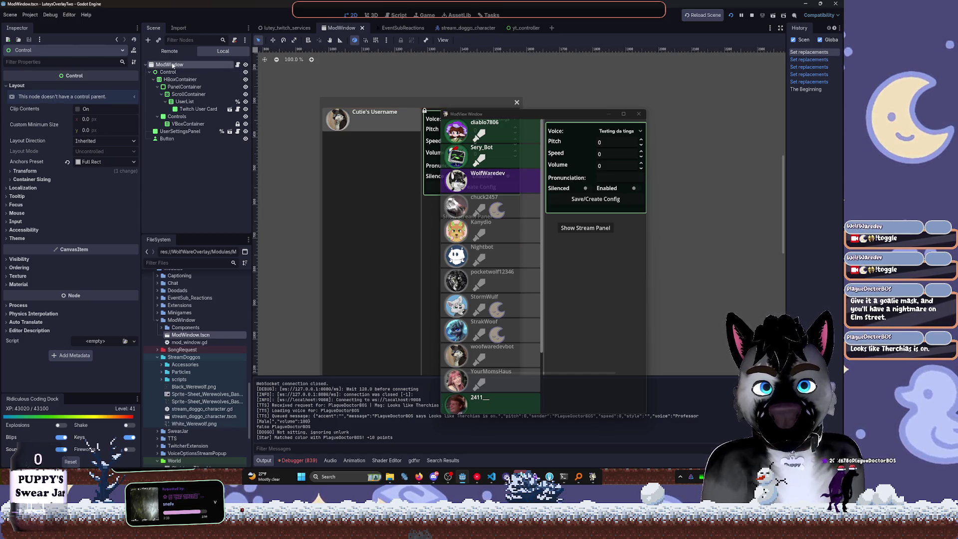
scroll(41, 110, "up", 10)
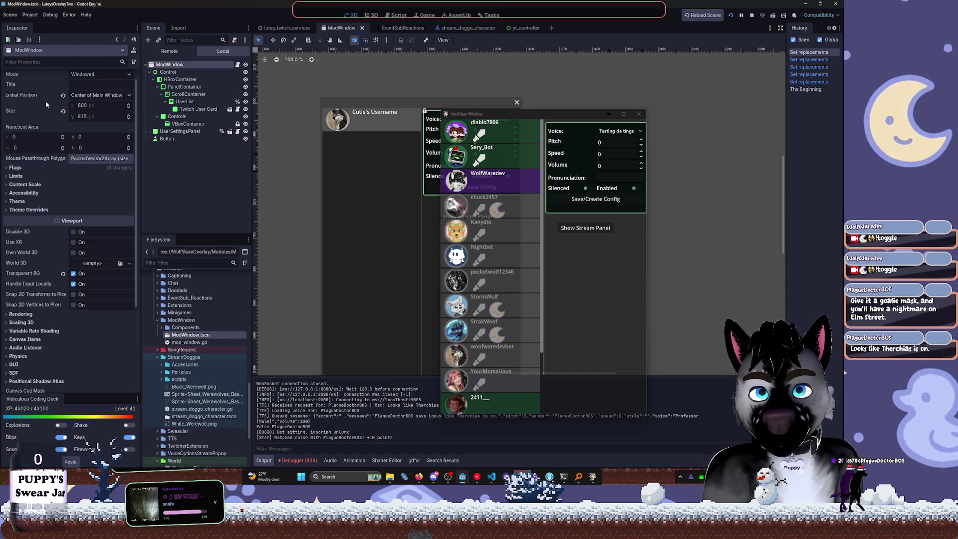
left_click(169, 72)
left_click(104, 119)
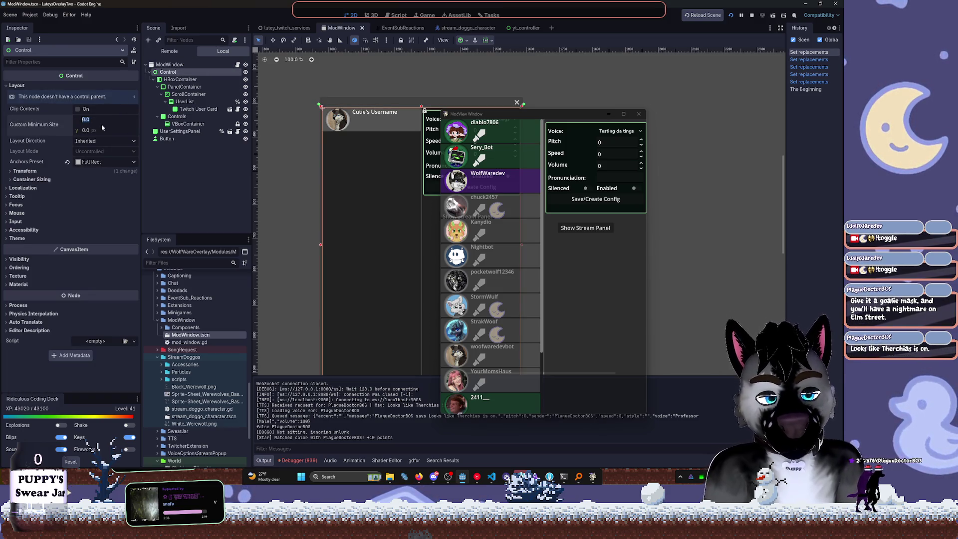
type("6")
left_click(102, 129)
type("815")
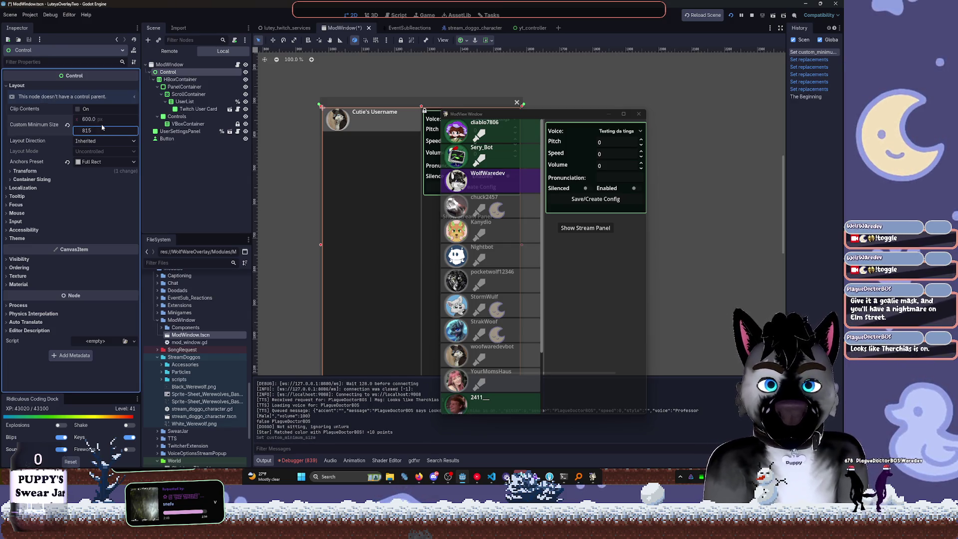
left_click(115, 117)
type("*.08")
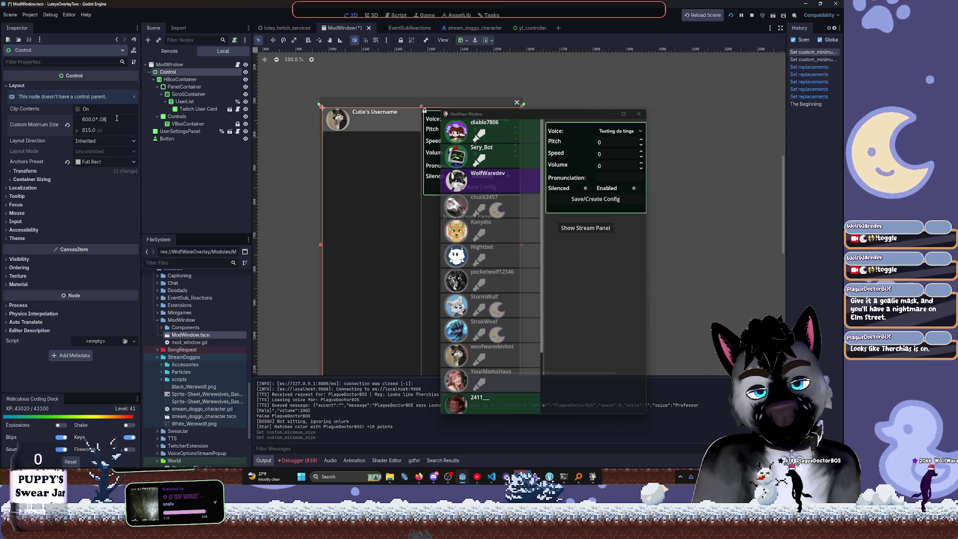
Scale the custom minimum size by .8 to 480 × 652, undoing a wrong 48 px width
key("Return")
key("ctrl+z")
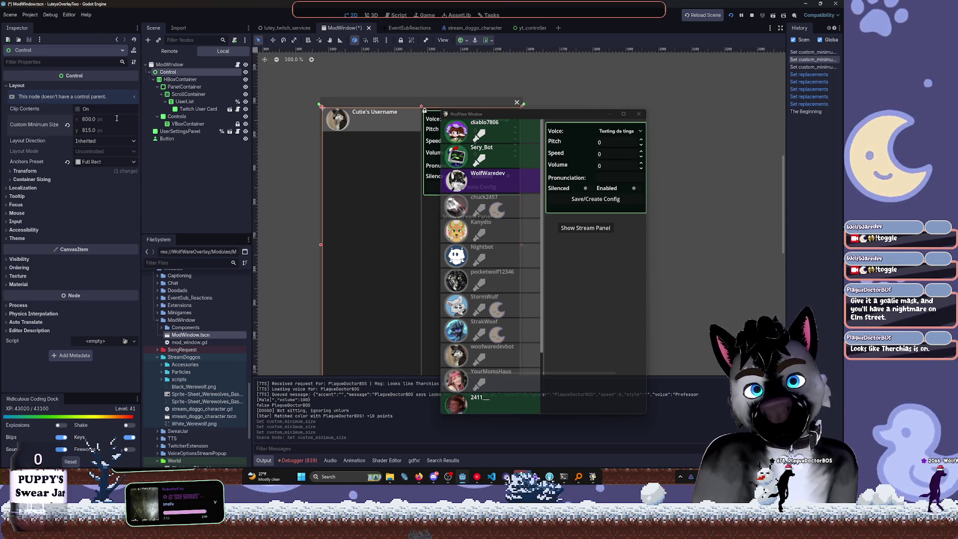
left_click(117, 119)
left_click(116, 118)
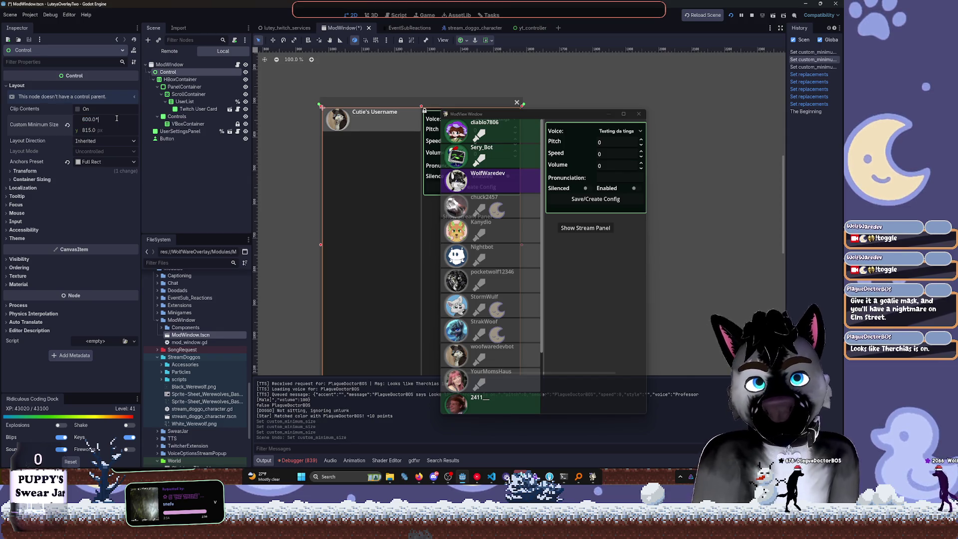
type(".8")
key("Return")
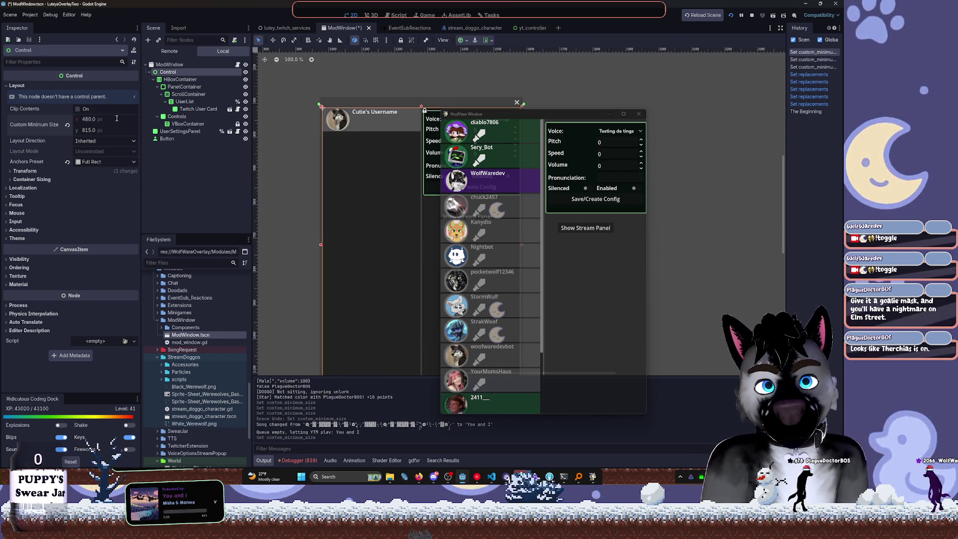
left_click(115, 130)
type("*.8")
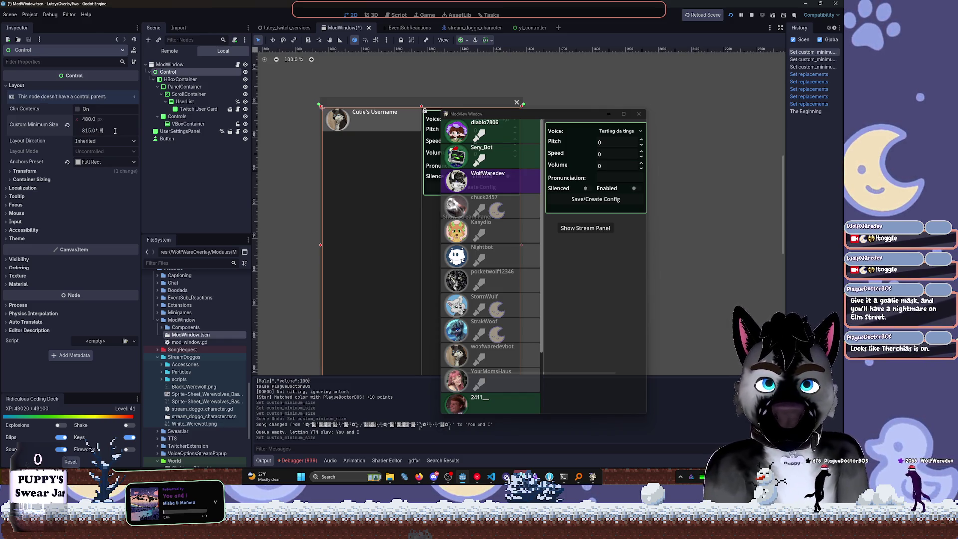
key("Return")
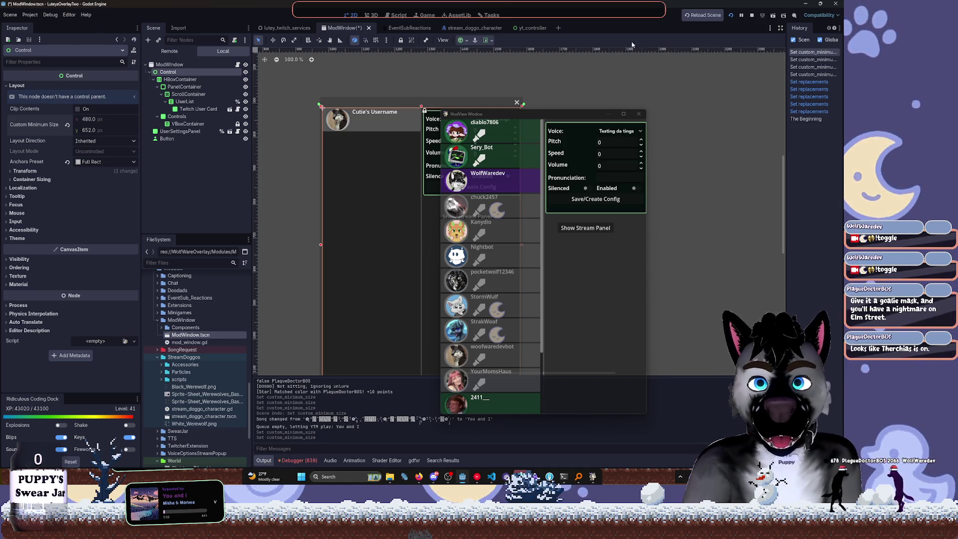
Restart the game with the new minimum size and minimize the Invidious documentation browser
left_click(732, 18)
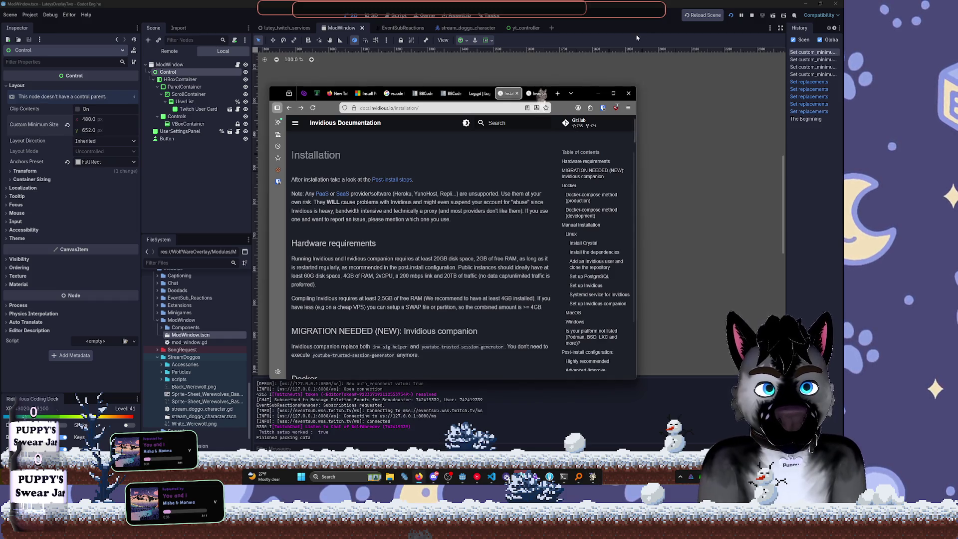
mouse_move(584, 91)
left_mouse_down()
mouse_move(411, 95)
mouse_move(733, 89)
left_mouse_up()
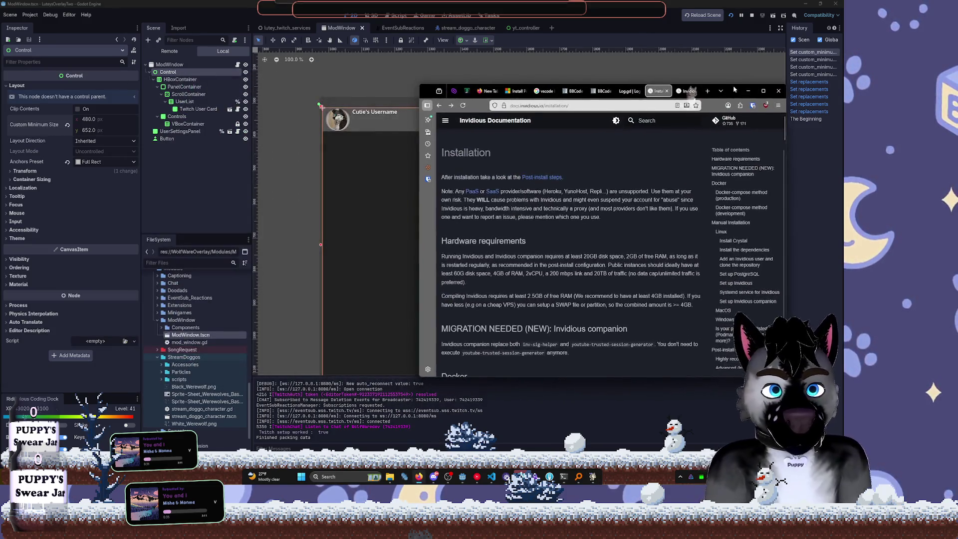
left_click(749, 91)
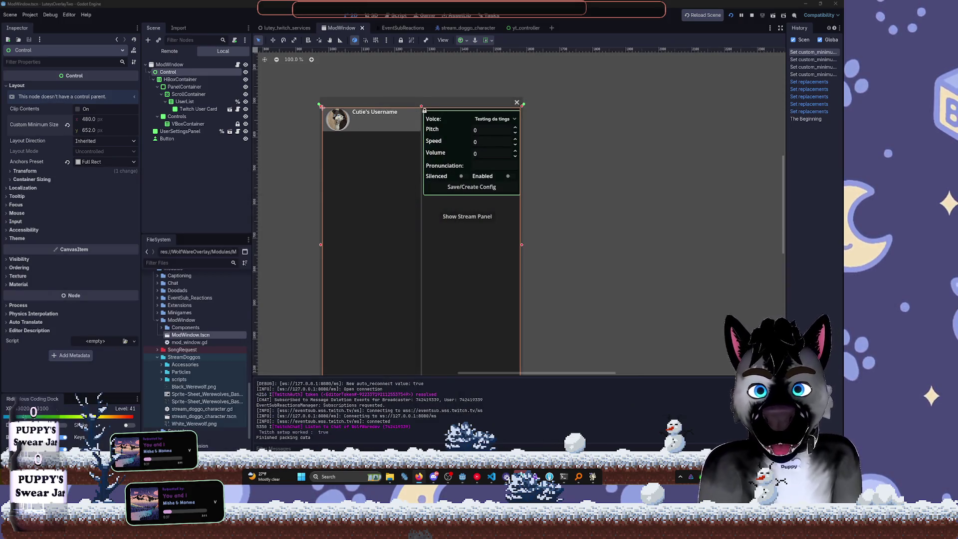
Shrink the running ModView window to test its minimum size, then reload the running project
left_click(593, 478)
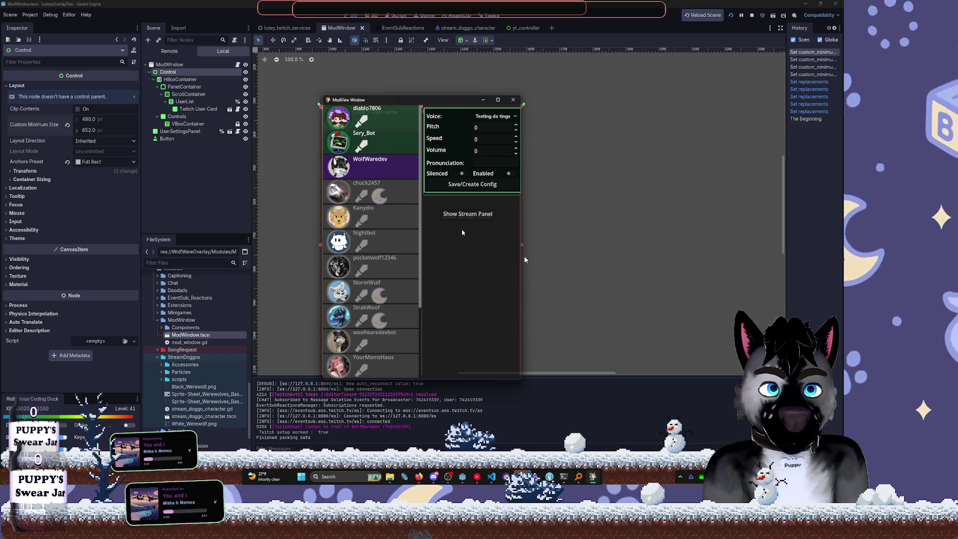
mouse_move(519, 379)
left_mouse_down()
mouse_move(400, 267)
mouse_move(506, 321)
left_mouse_up()
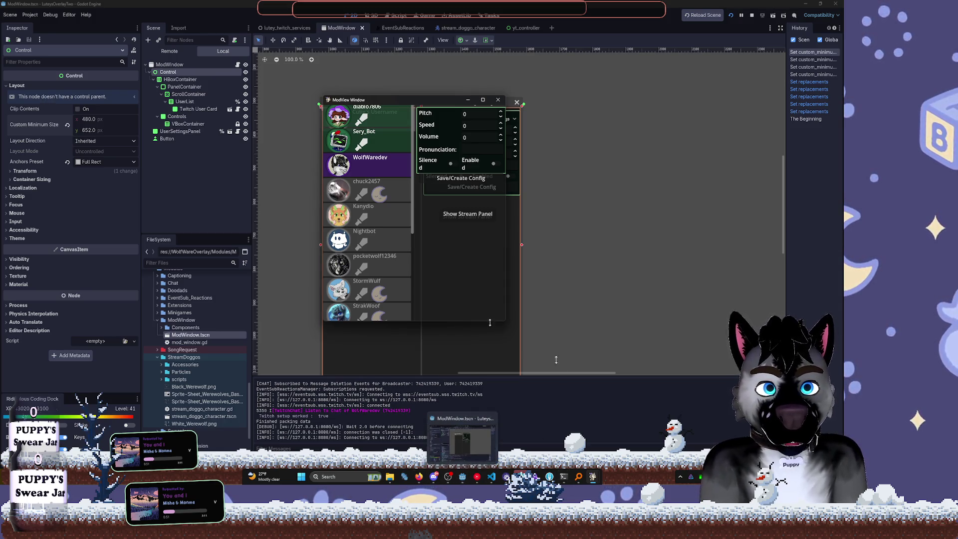
left_click(469, 482)
left_click(231, 145)
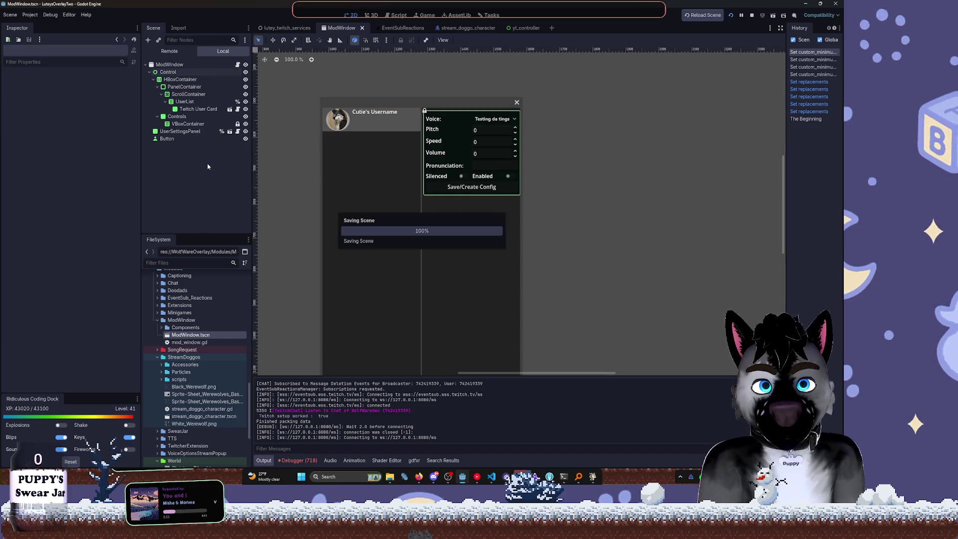
left_click(731, 15)
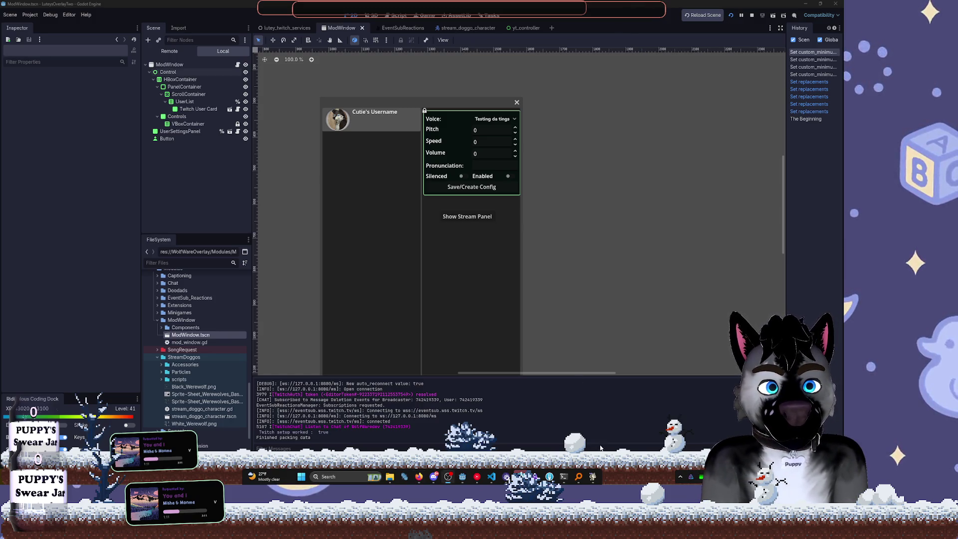
Shrink the running ModView window, then select Control and expand its Container Sizing settings
left_click(598, 477)
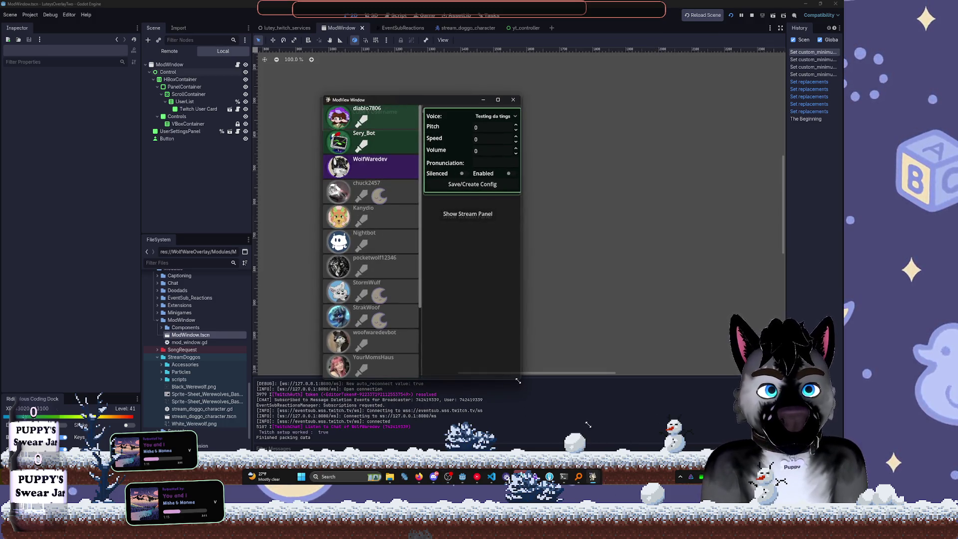
mouse_move(518, 381)
left_mouse_down()
mouse_move(479, 325)
mouse_move(471, 284)
mouse_move(535, 289)
mouse_move(284, 74)
mouse_move(669, 450)
mouse_move(359, 145)
mouse_move(644, 266)
mouse_move(619, 279)
mouse_move(649, 301)
left_mouse_up()
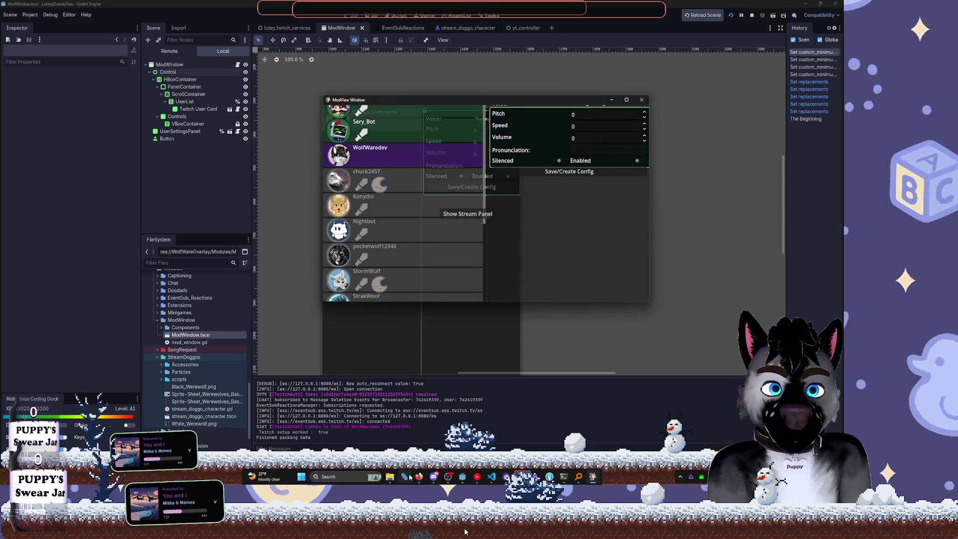
left_click(463, 478)
left_click(168, 71)
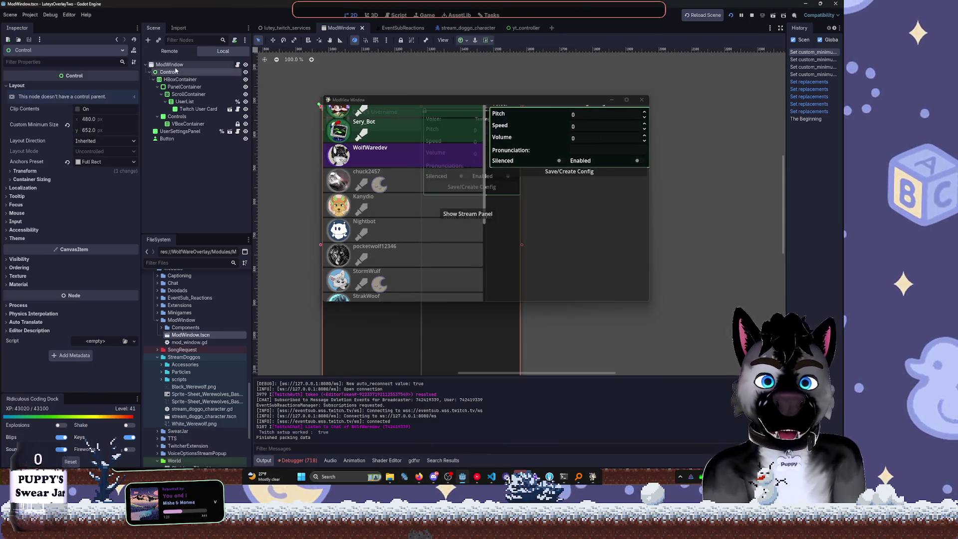
left_click(33, 179)
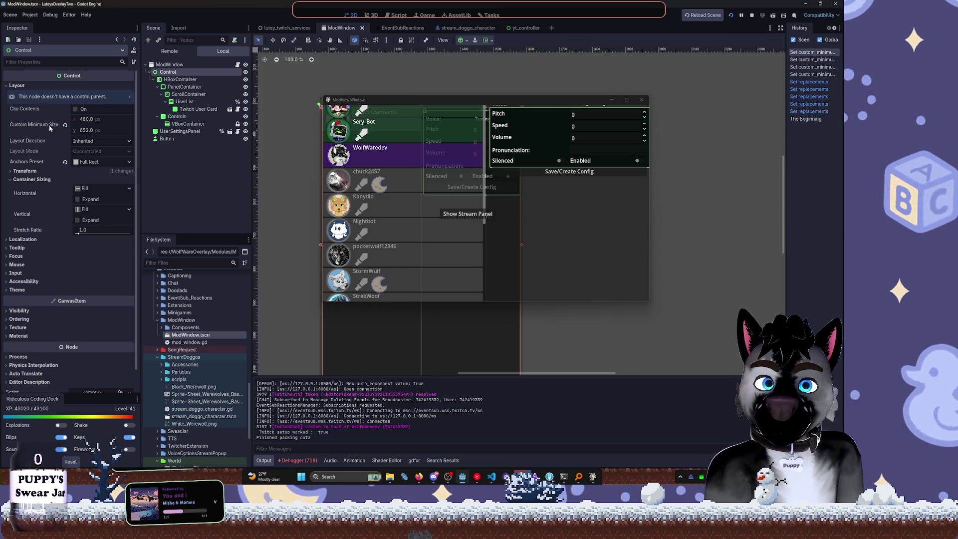
Select the ModWindow root and expand its Flags in the Inspector
mouse_move(50, 128)
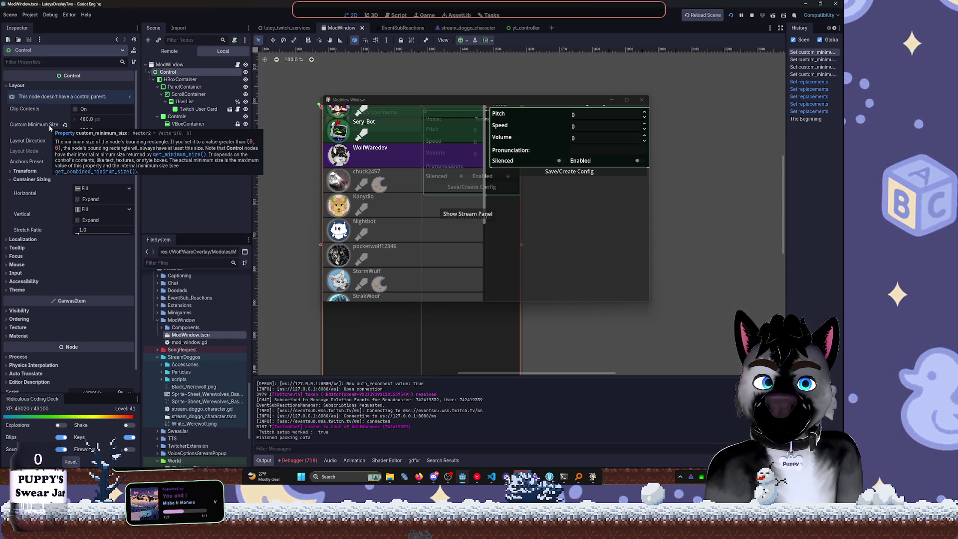
left_click(172, 64)
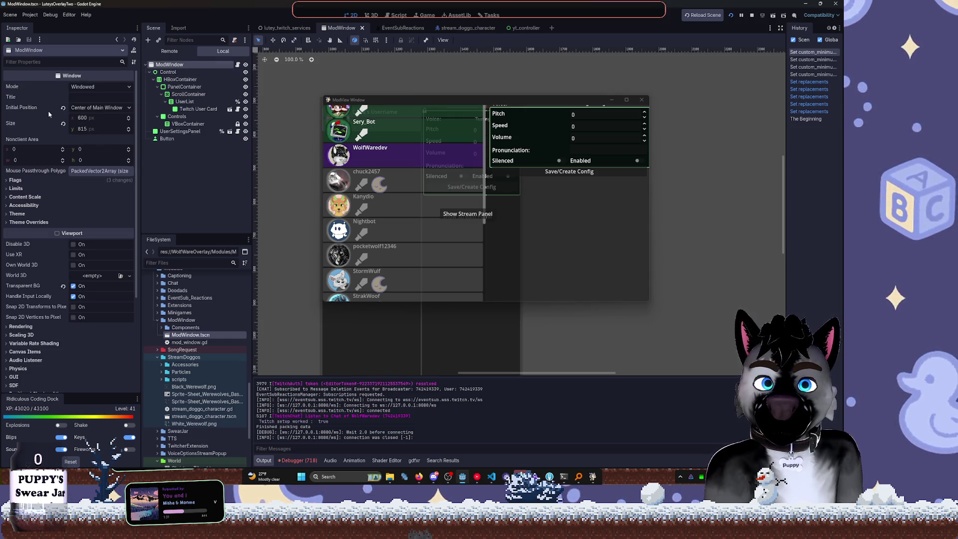
mouse_move(22, 127)
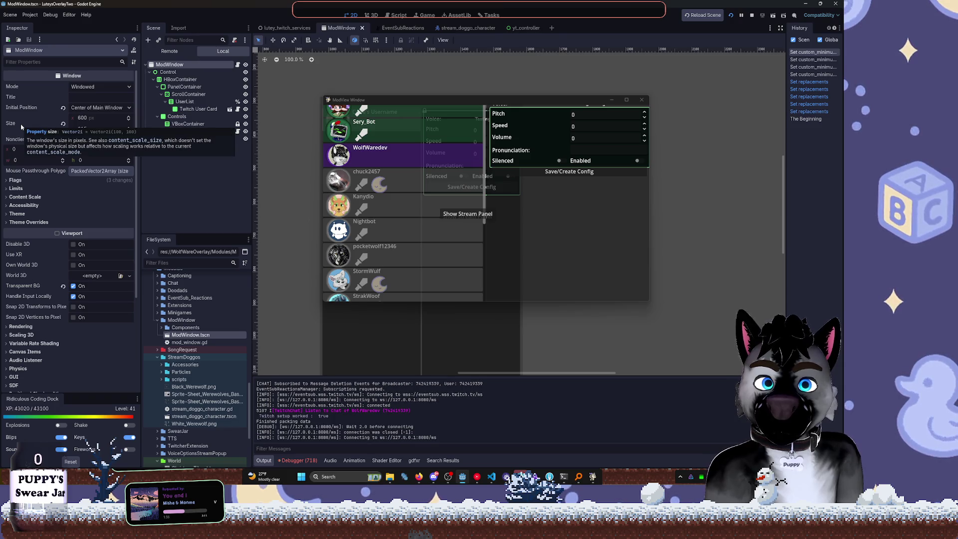
left_click(15, 180)
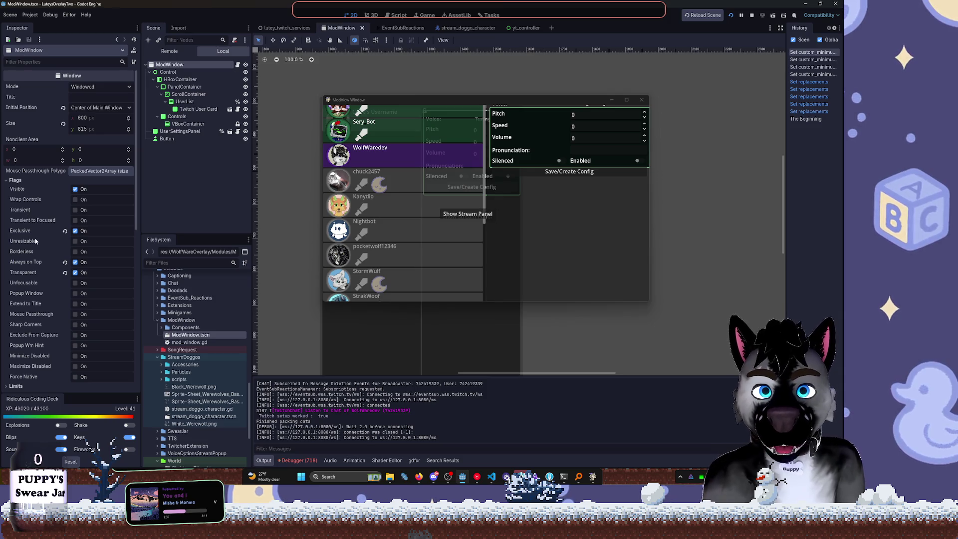
mouse_move(34, 243)
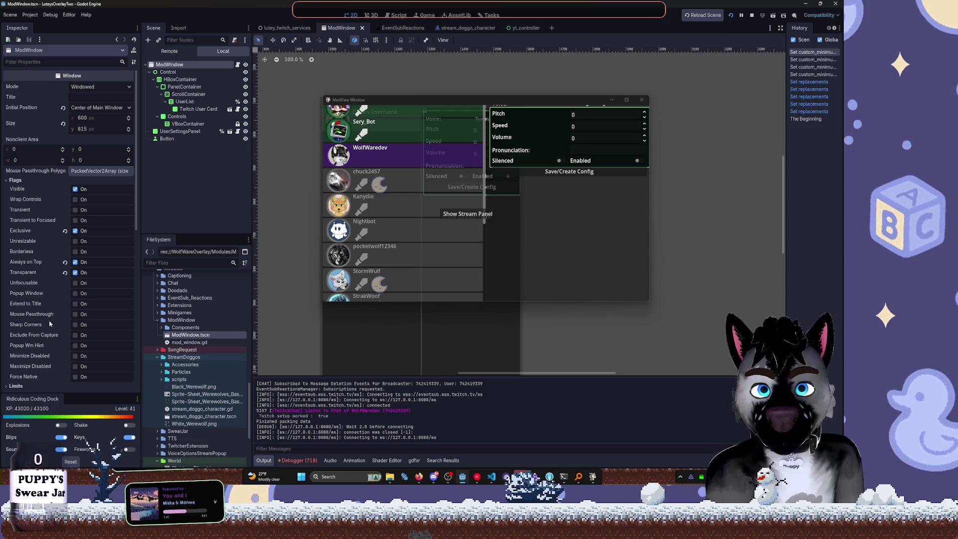
scroll(49, 324, "down", 2)
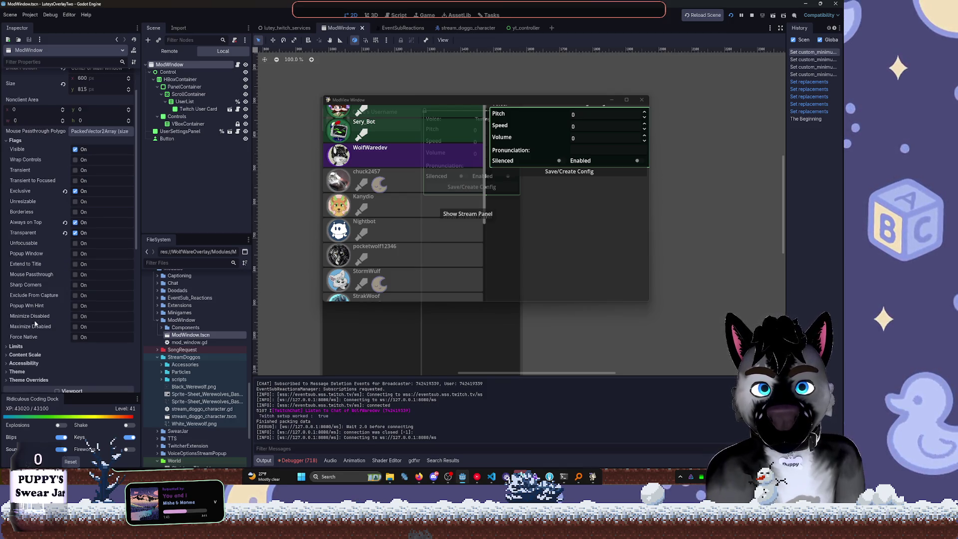
Expand the window's Limits and enter a Min Size of 600 × 815
left_click(17, 347)
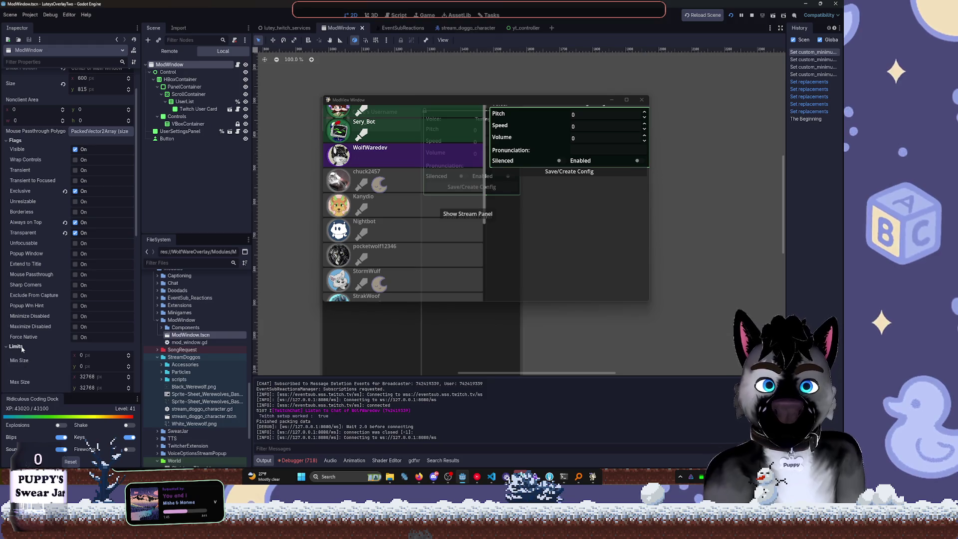
scroll(89, 326, "down", 2)
left_click(92, 318)
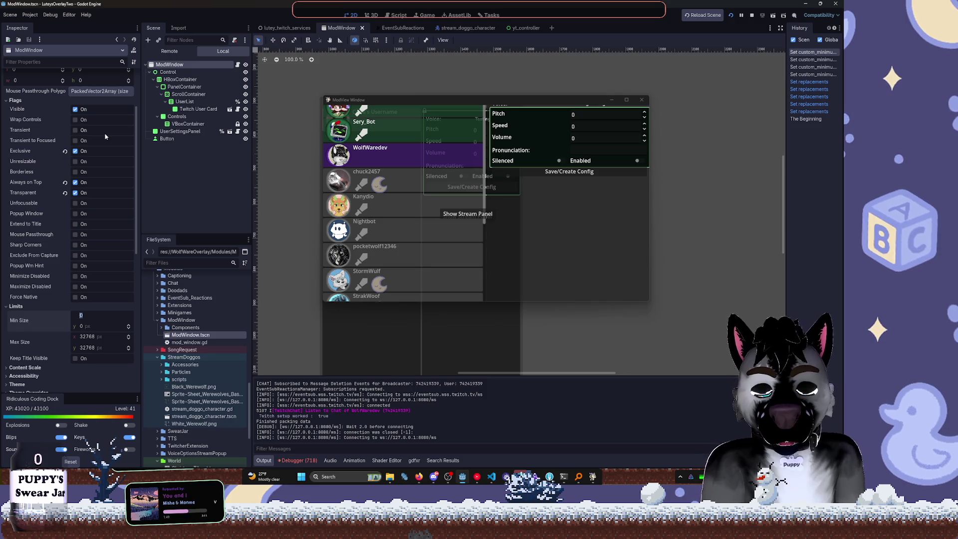
scroll(79, 129, "up", 4)
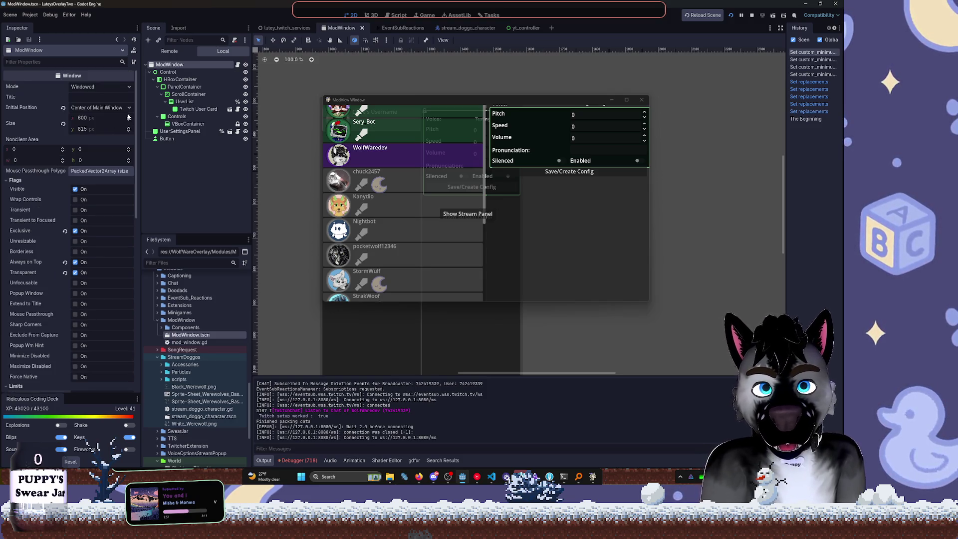
scroll(128, 117, "down", 8)
type("600")
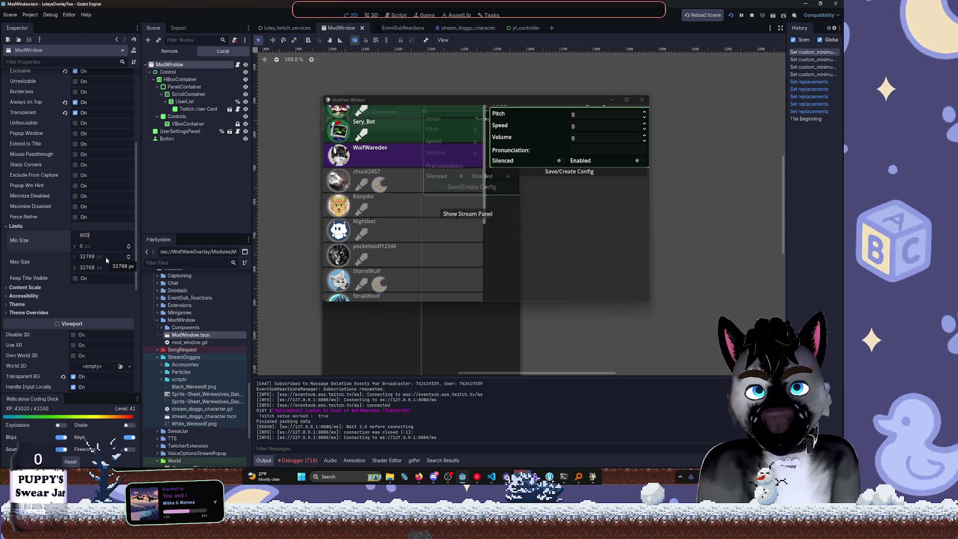
key("Tab")
type("815")
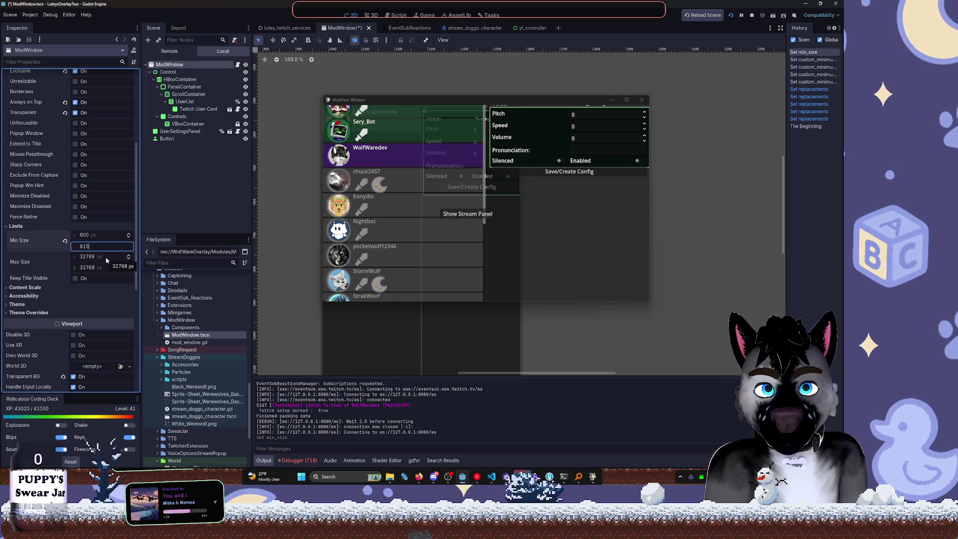
key("Return")
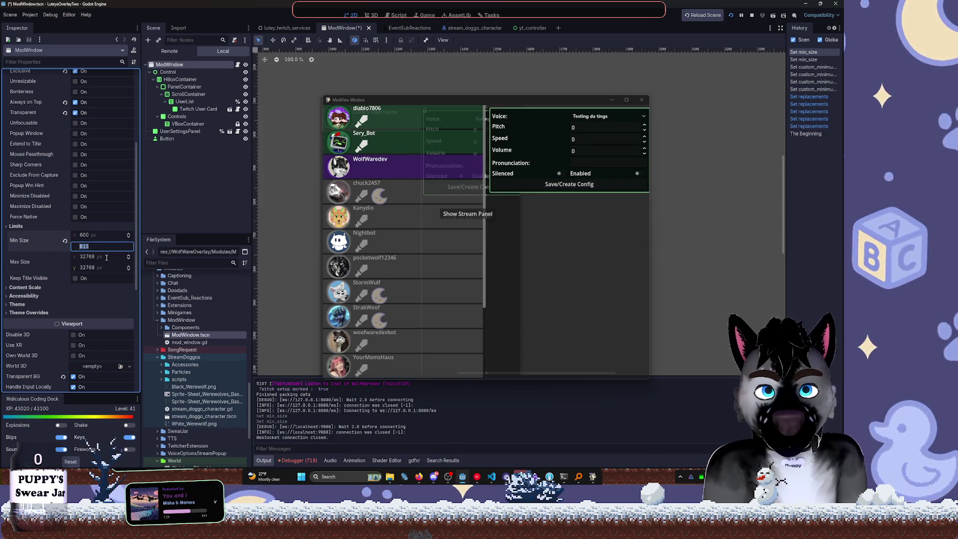
Scale the Min Size values by .8 to 480 × 652
key("shift+Tab")
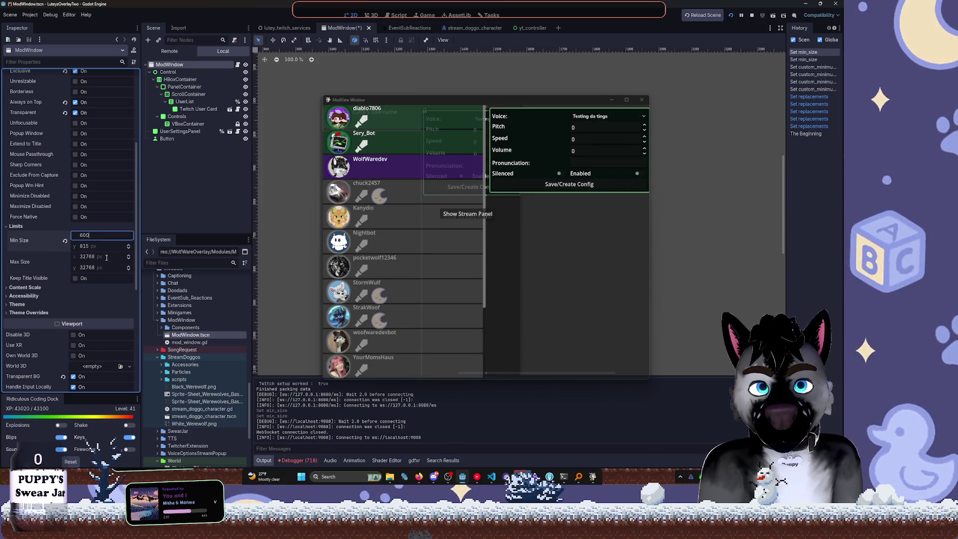
type("*.8")
key("Tab")
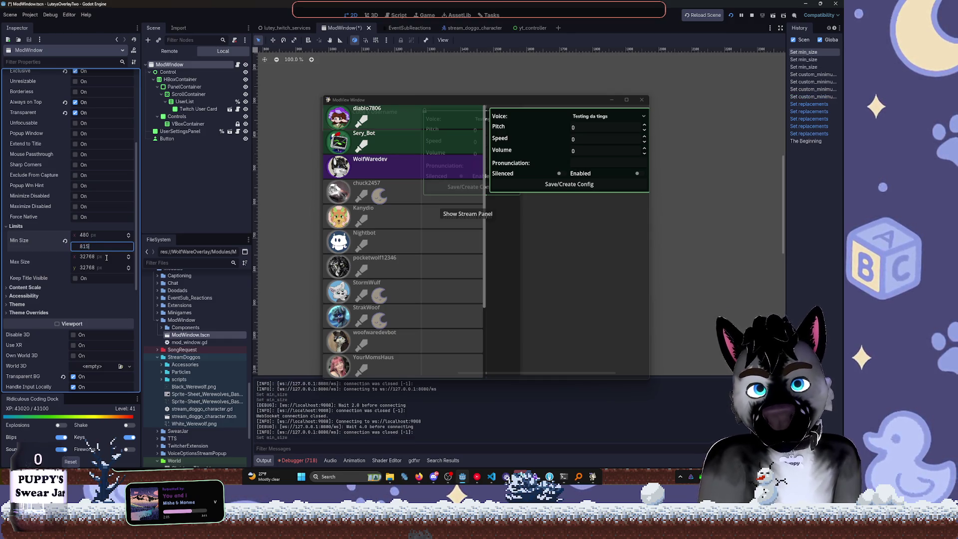
type("*.")
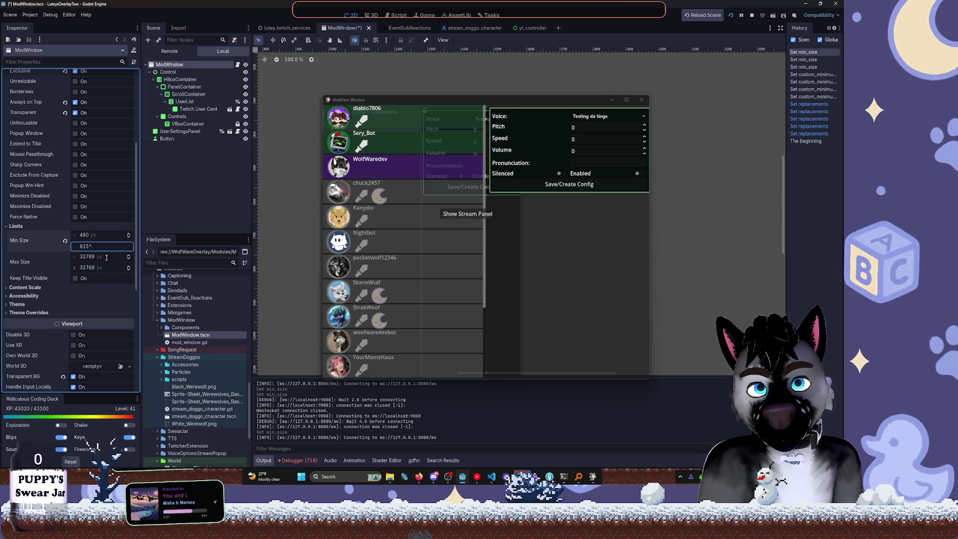
type("2")
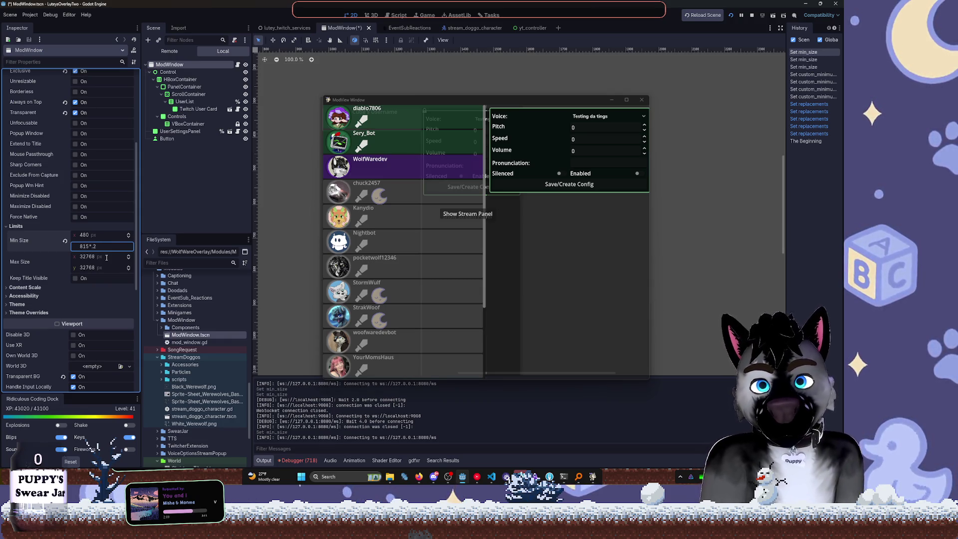
key("Return")
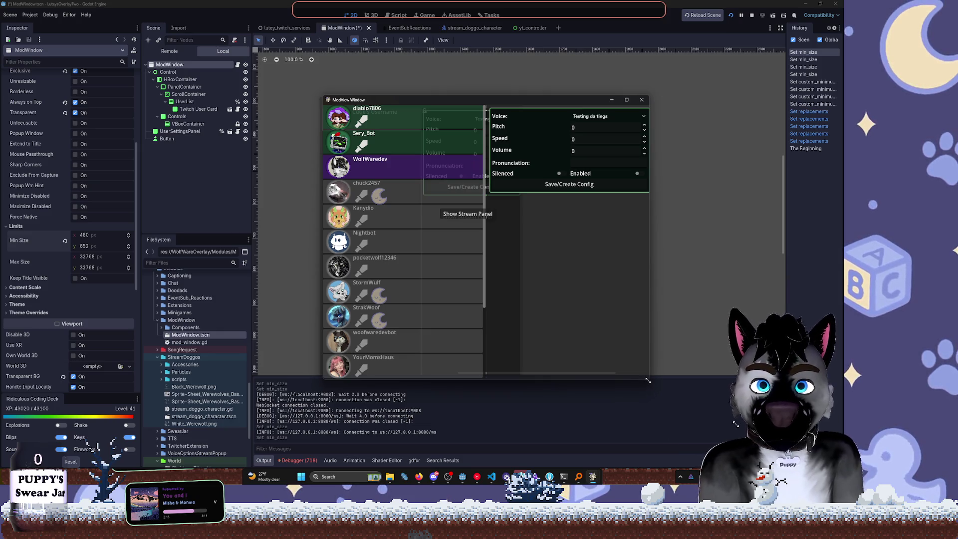
Test-resize the running window, undo the Min Size tweaks, and set Min Size width back to 600
left_click_drag(648, 381, 437, 288)
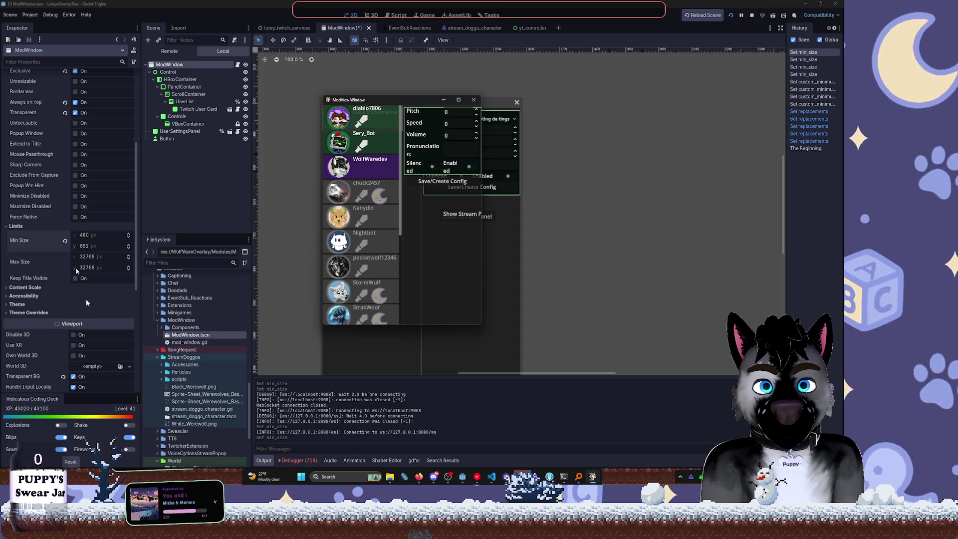
left_click_drag(86, 246, 135, 246)
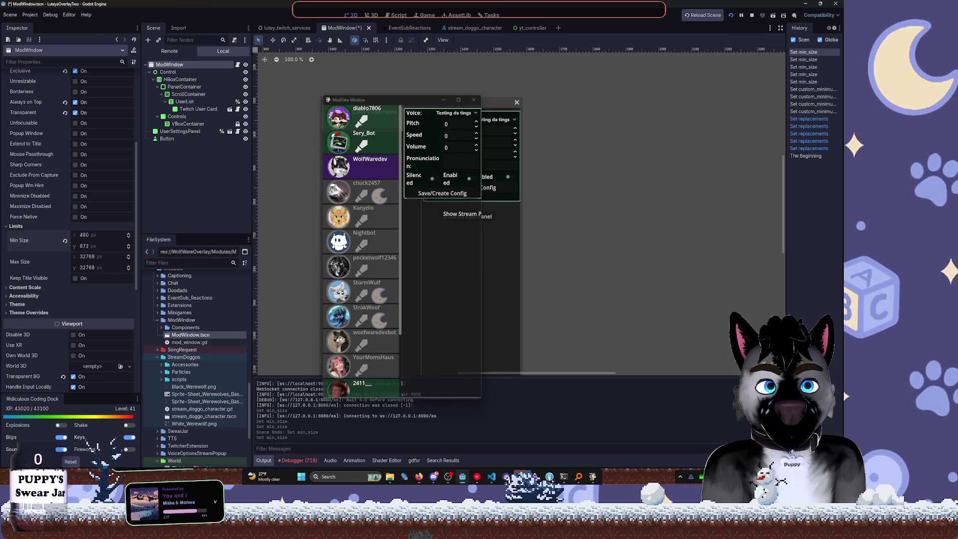
key("ctrl+z")
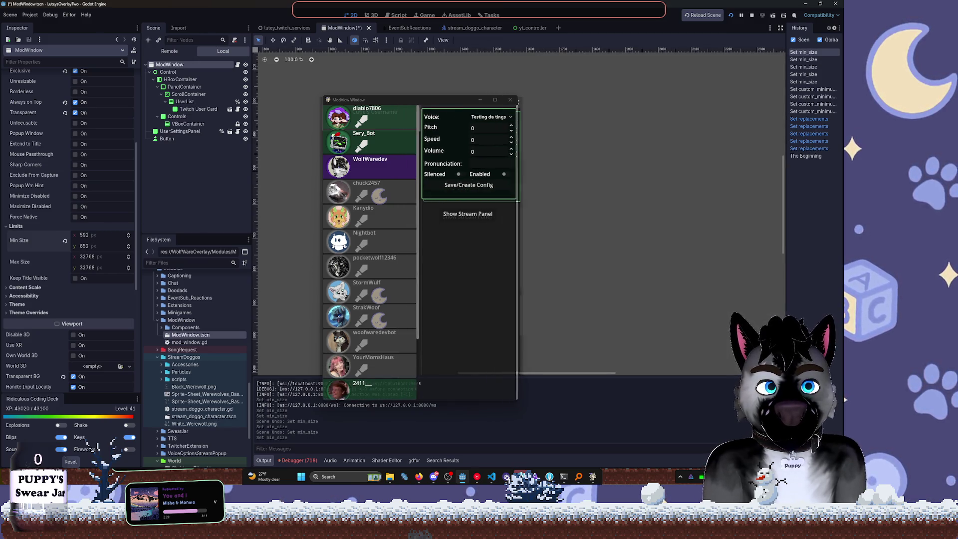
key("ctrl+z")
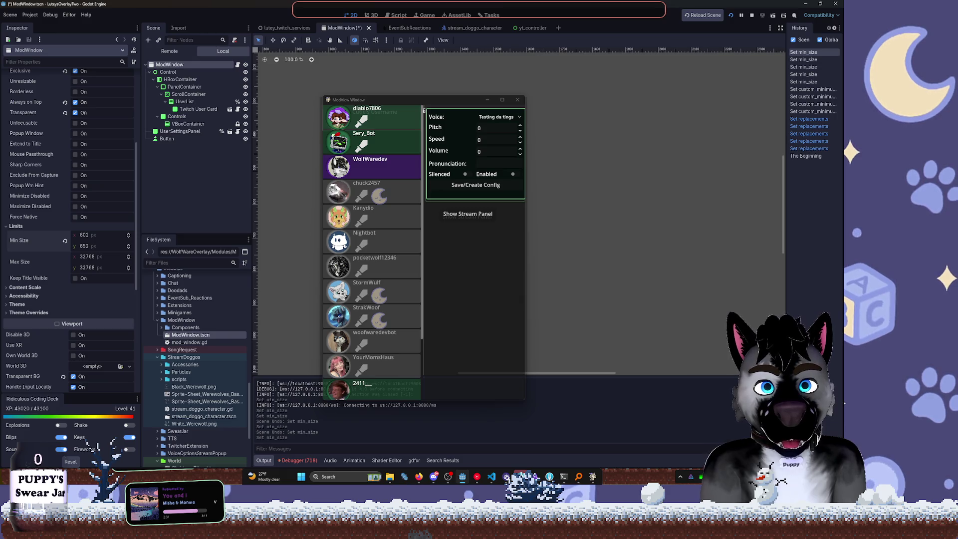
left_click_drag(100, 237, 97, 237)
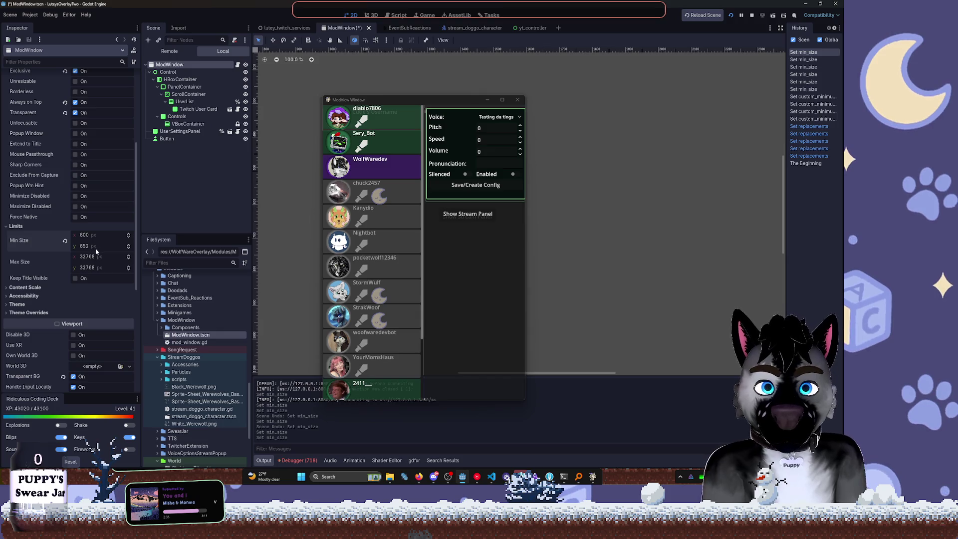
left_click(183, 72)
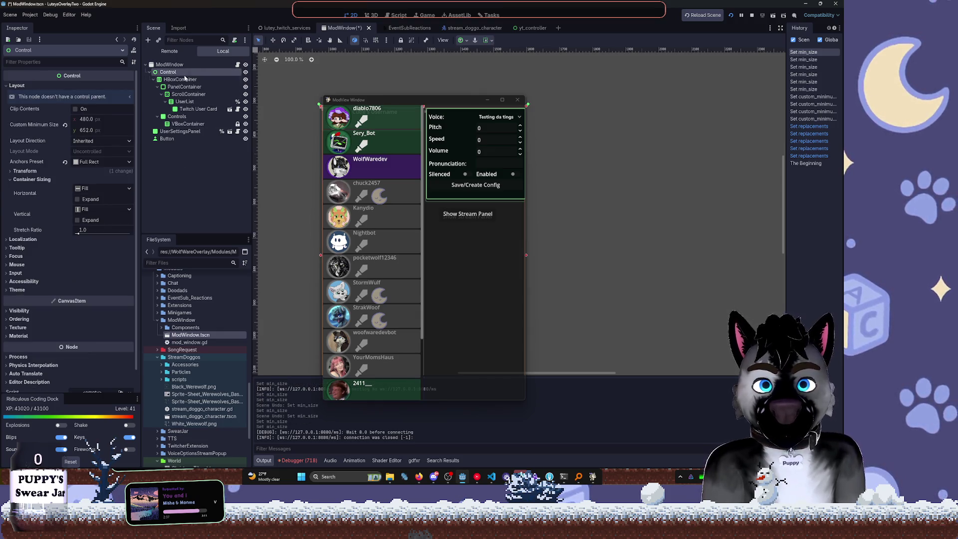
Reset the Control's custom minimum size, set its width to 600, then reselect ModWindow
left_click(65, 125)
left_click(97, 118)
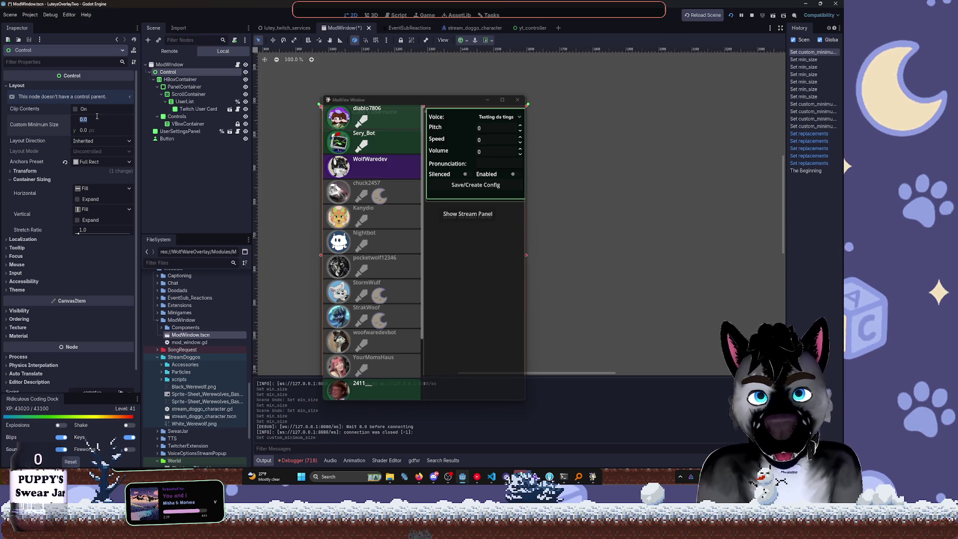
type("600")
key("Tab")
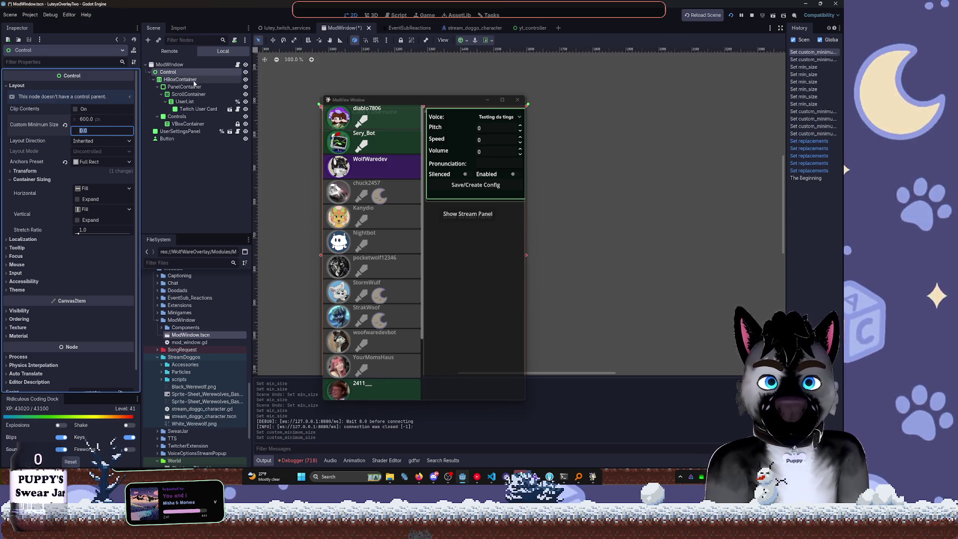
left_click(170, 64)
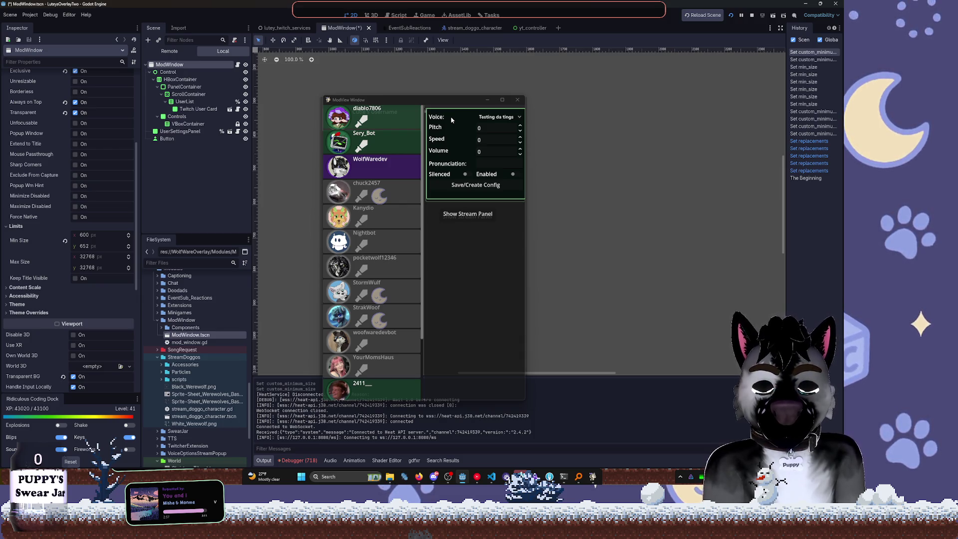
Select the VBoxContainer node, then open mod_window.gd from the ModWindow script icon
scroll(415, 190, "down", 3)
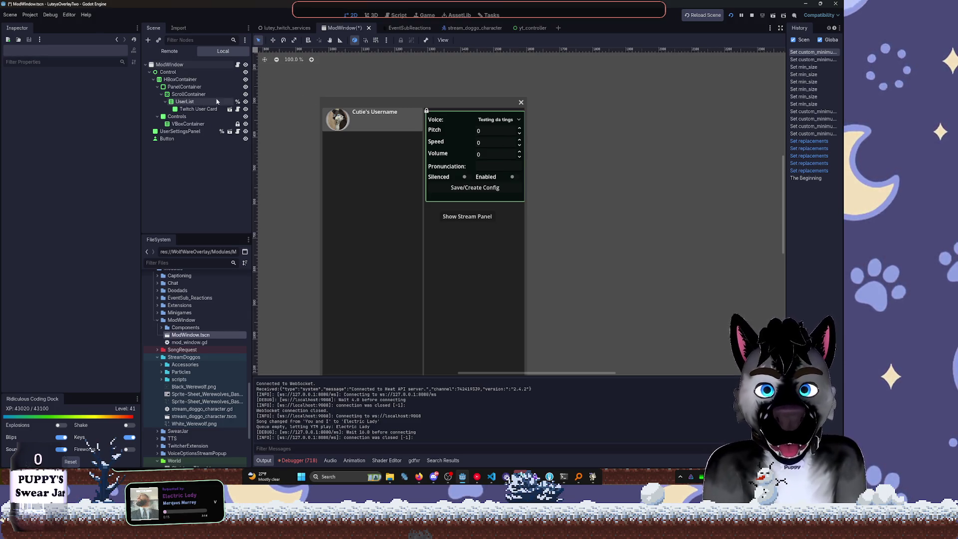
scroll(377, 156, "up", 6)
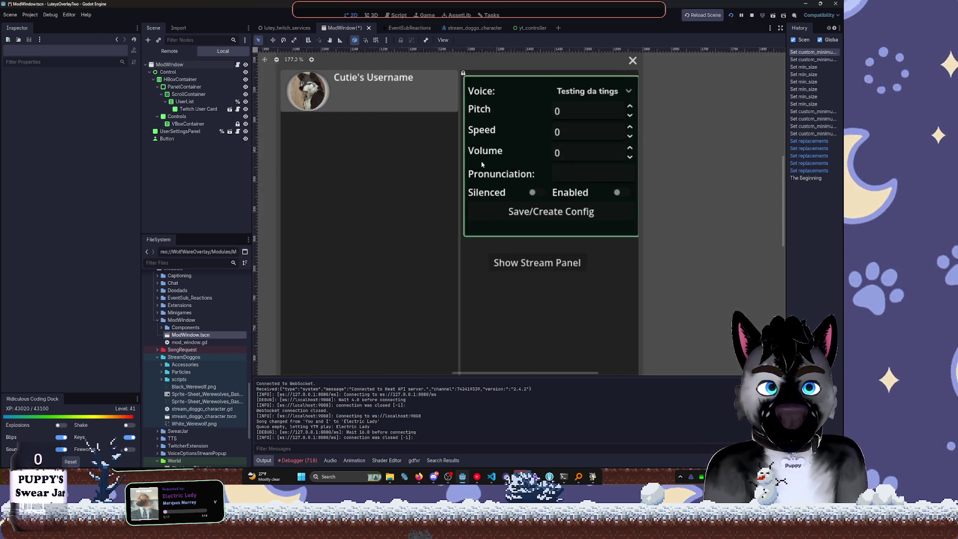
scroll(469, 164, "up", 1)
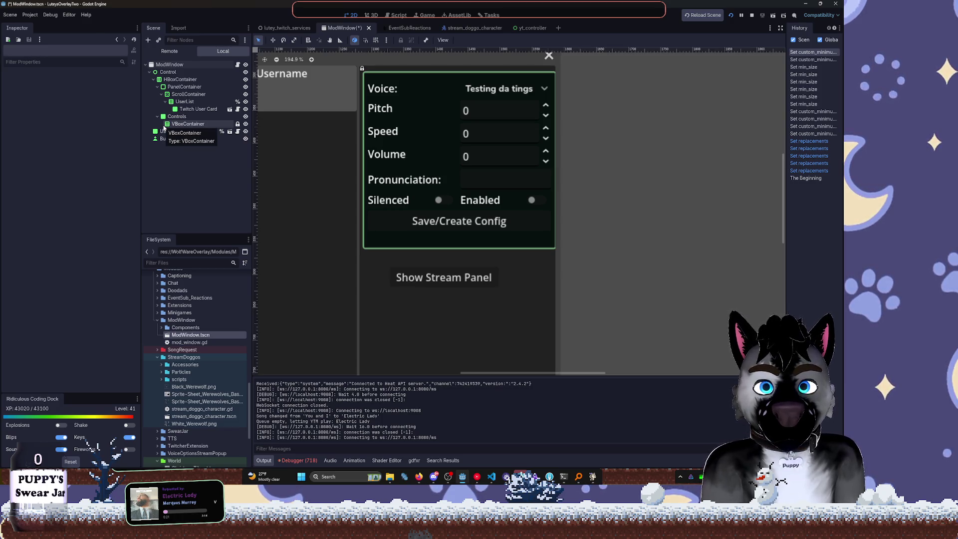
left_click(164, 125)
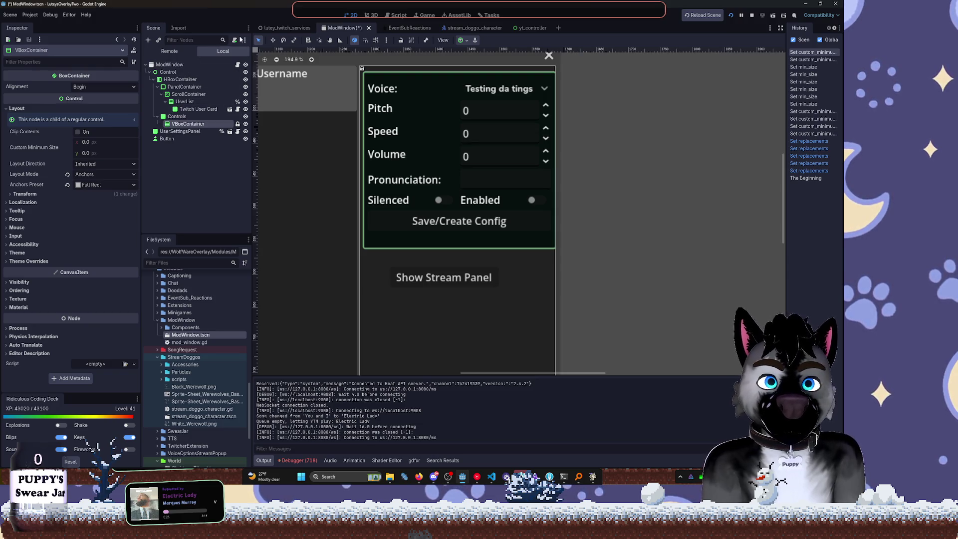
left_click(238, 64)
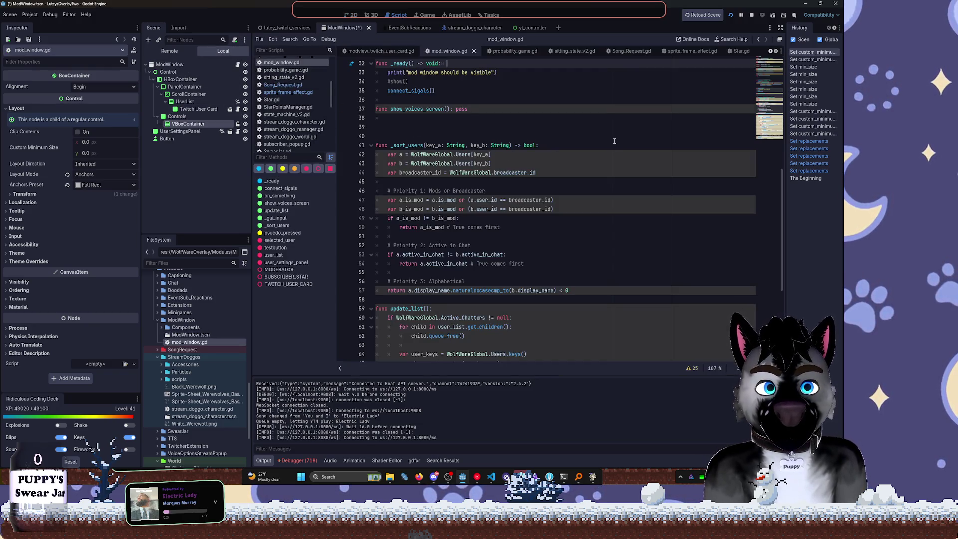
Scroll through mod_window.gd, checking the _sort_users function and the print call on line 28
scroll(545, 135, "down", 3)
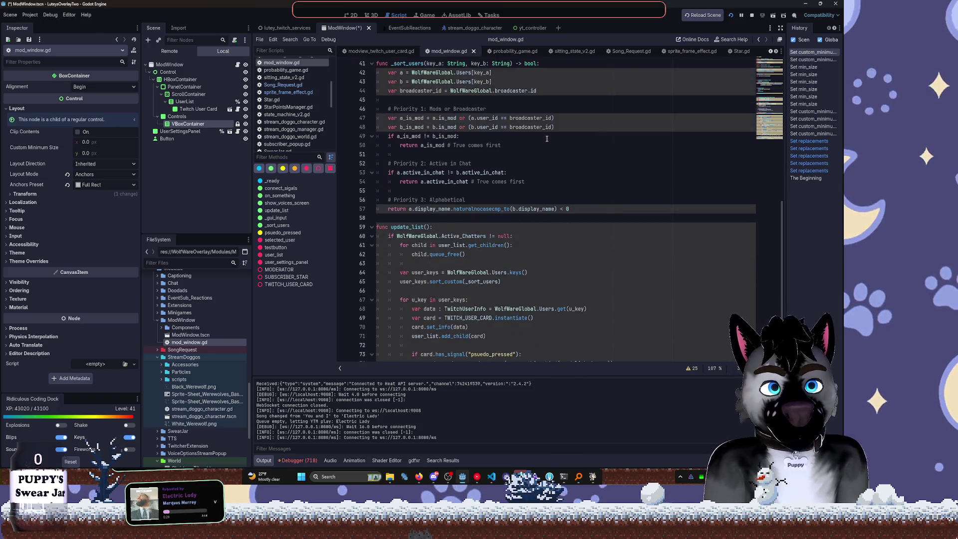
left_click(548, 138)
scroll(594, 173, "down", 3)
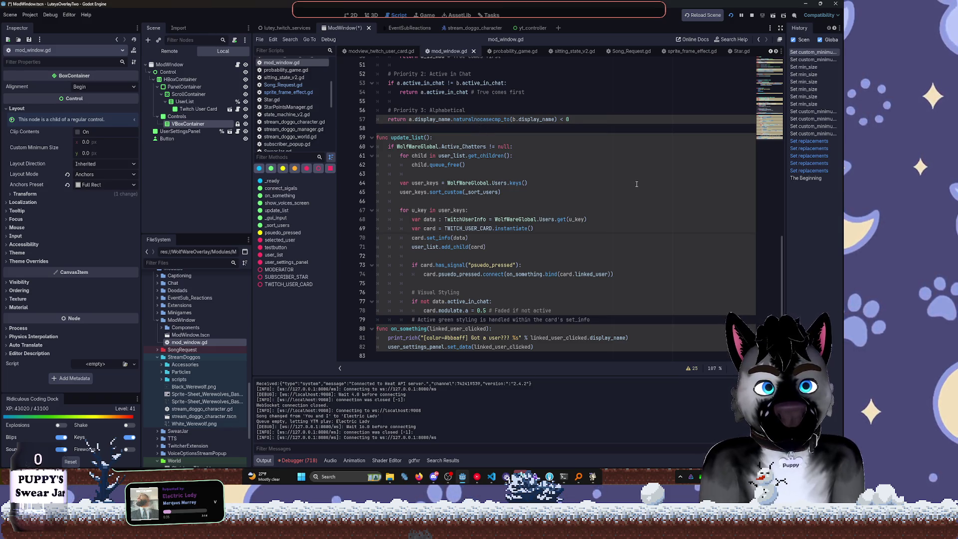
mouse_move(782, 293)
left_mouse_down()
mouse_move(778, 225)
mouse_move(752, 130)
left_mouse_up()
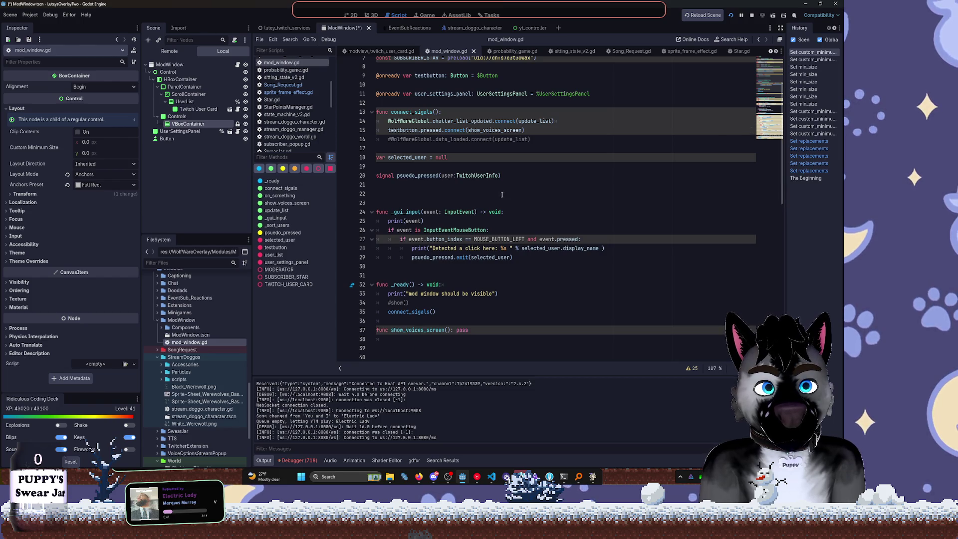
left_click(412, 249)
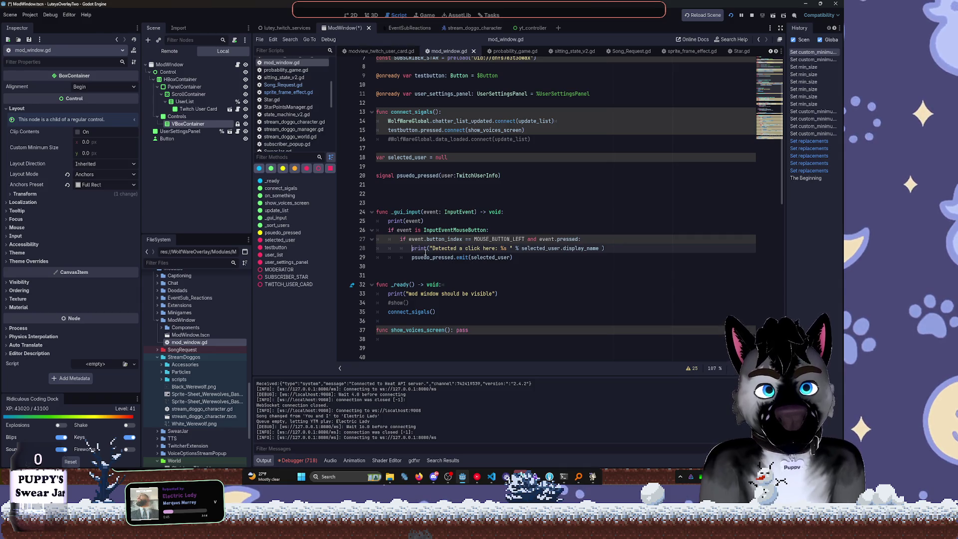
mouse_move(425, 253)
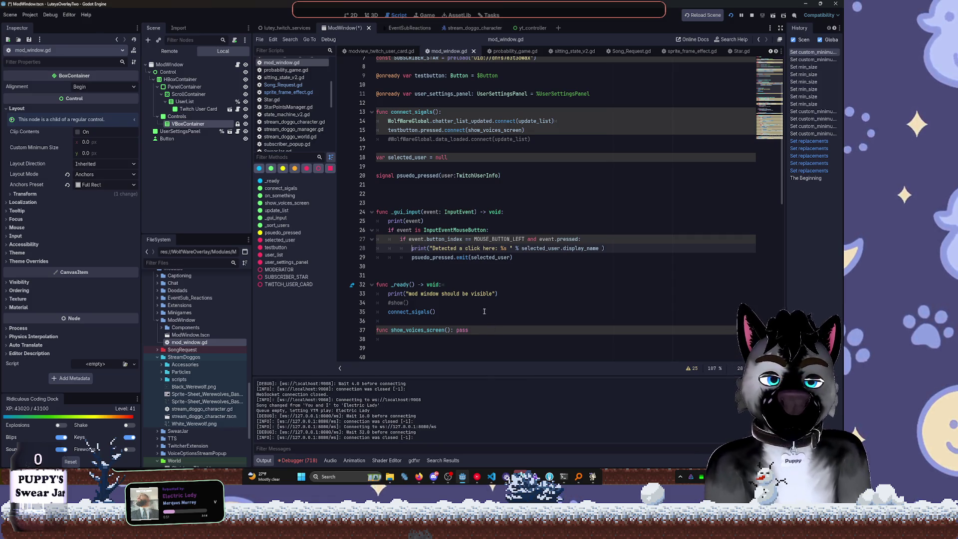
scroll(484, 311, "down", 1)
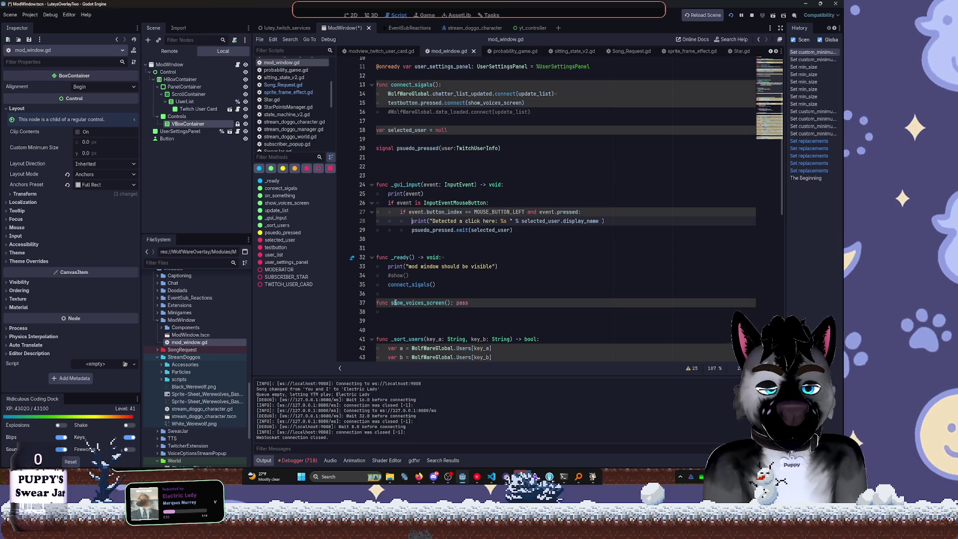
Add the comment '## Stashed but still possible feature' above func show_voices_screen
left_click(396, 294)
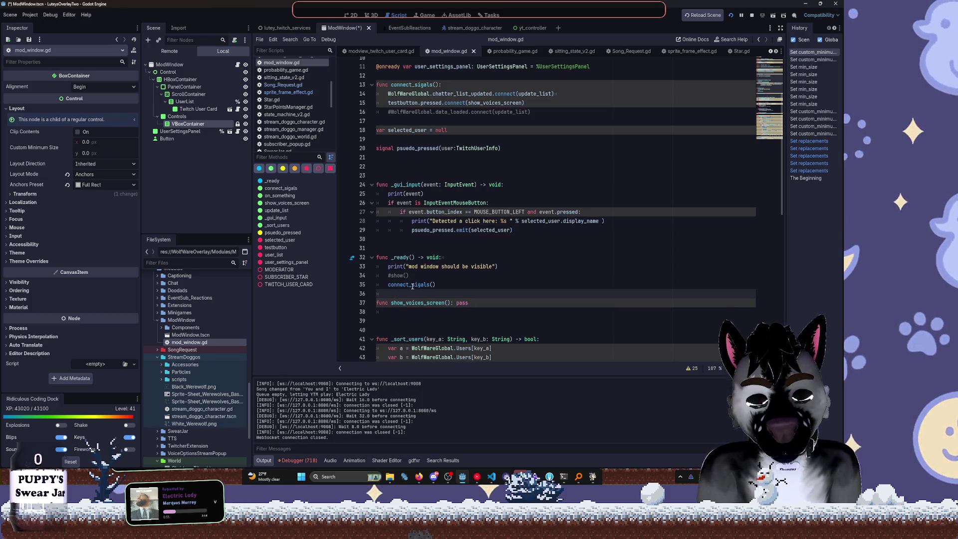
key("Return")
type("## D")
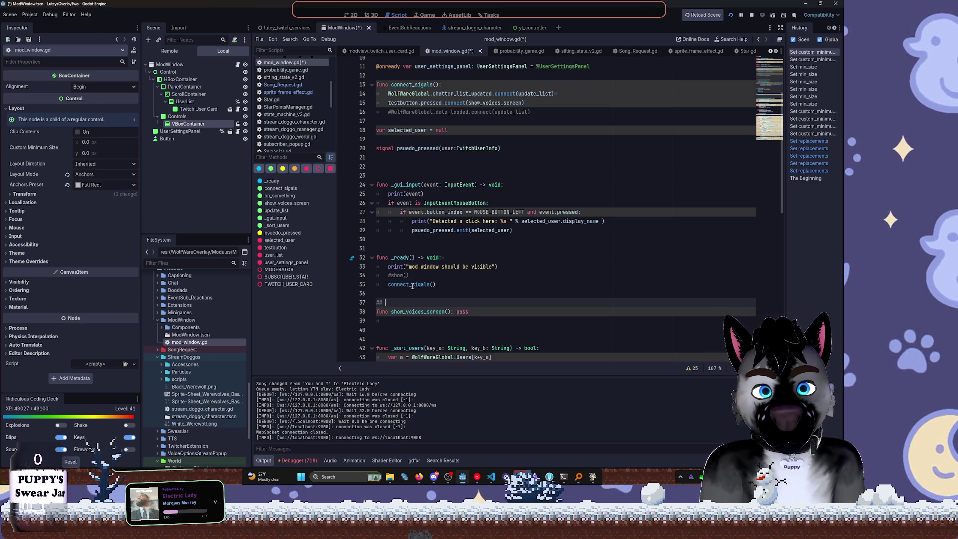
type("Stas")
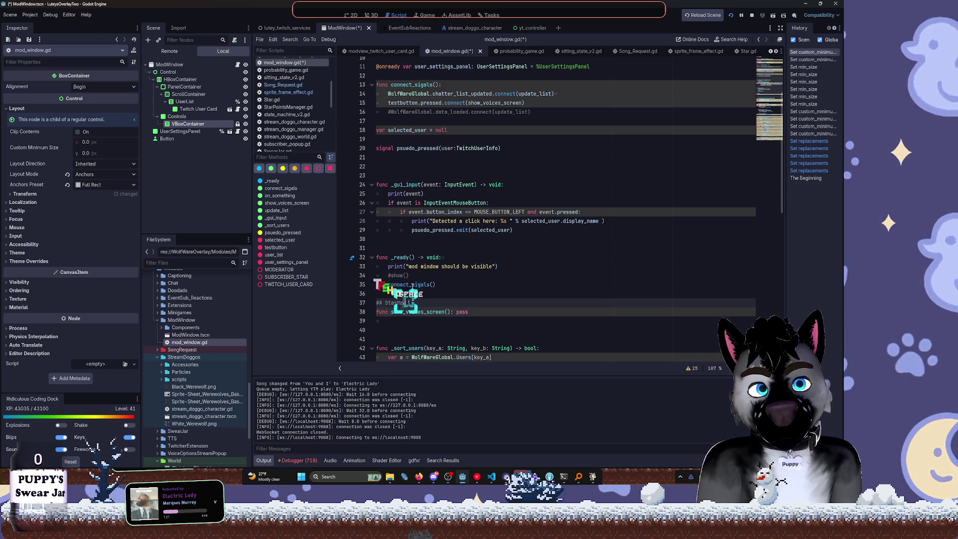
type("hed but stil")
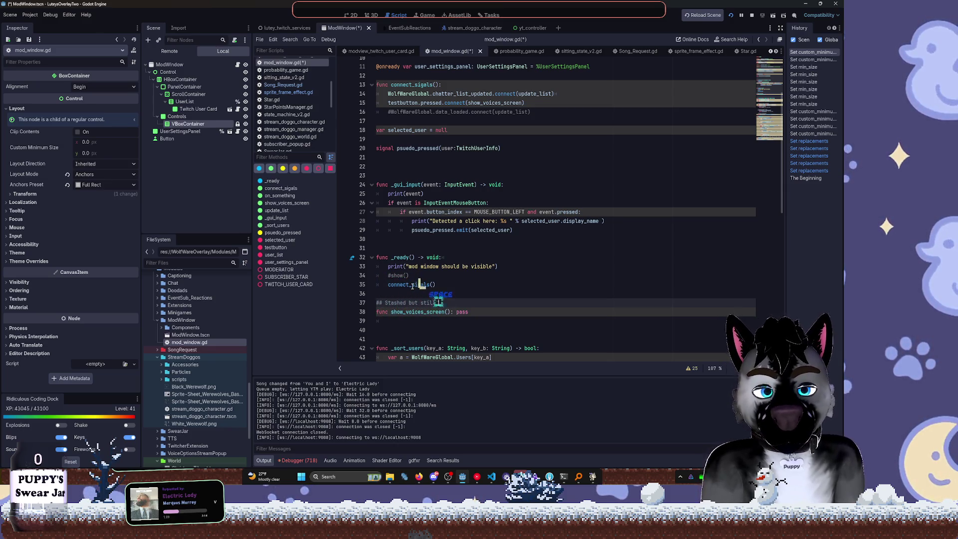
type("l possible feature")
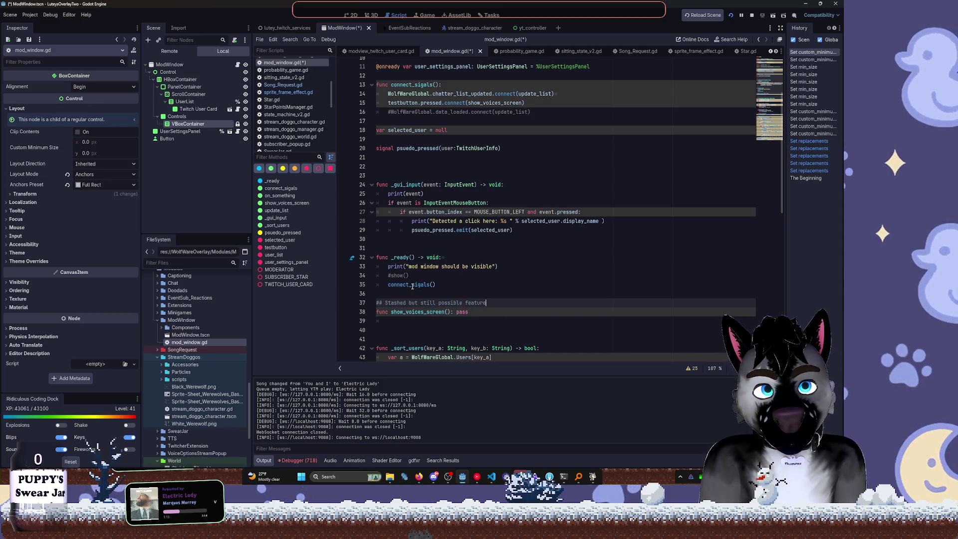
key("Up")
key("Up")
key("Up")
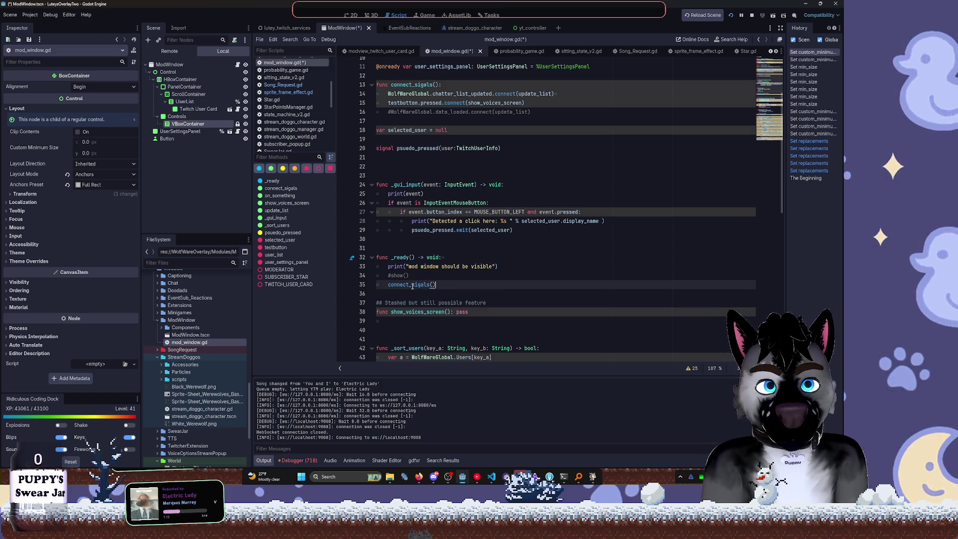
key("Up")
key("Up")
key("Up")
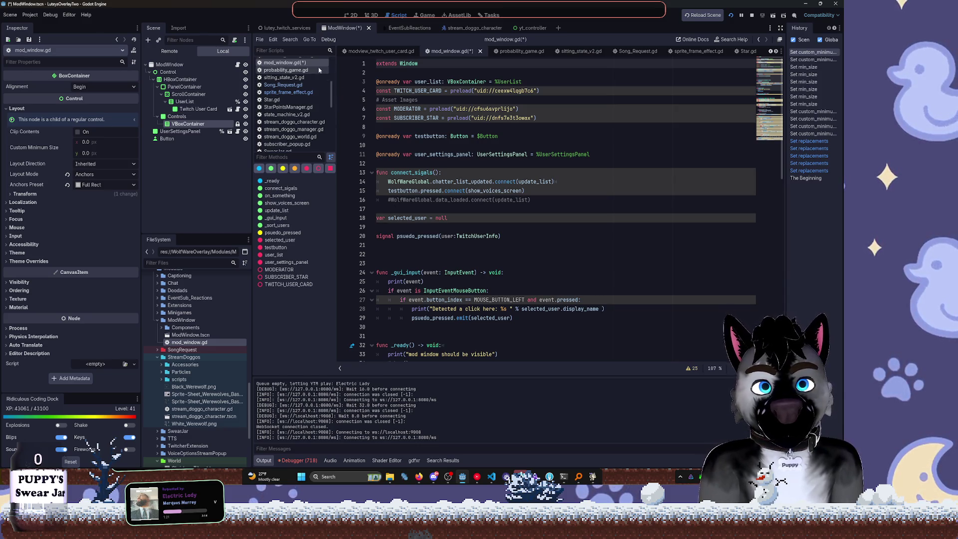
Close the probability_game.gd, sitting_state_v2.gd and Song_Request.gd scripts
middle_click(300, 70)
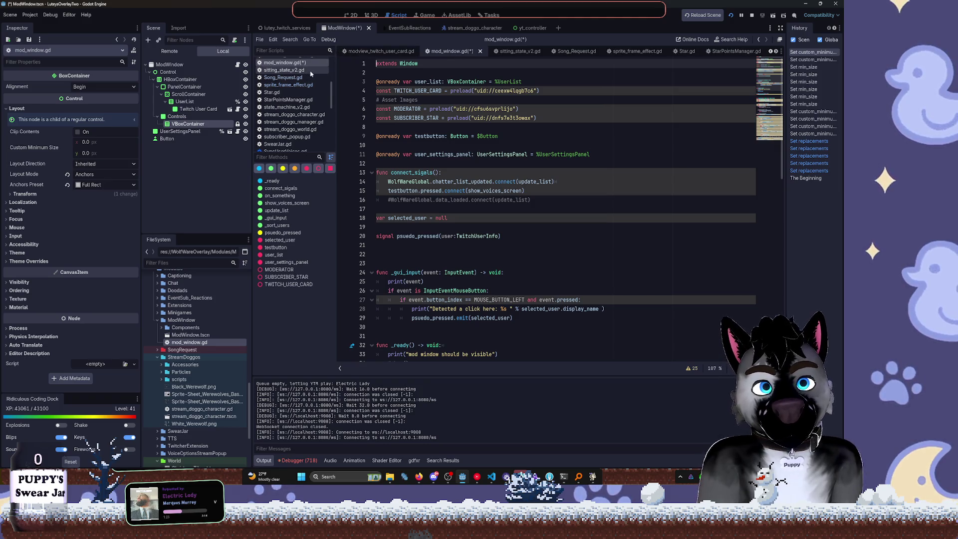
middle_click(305, 71)
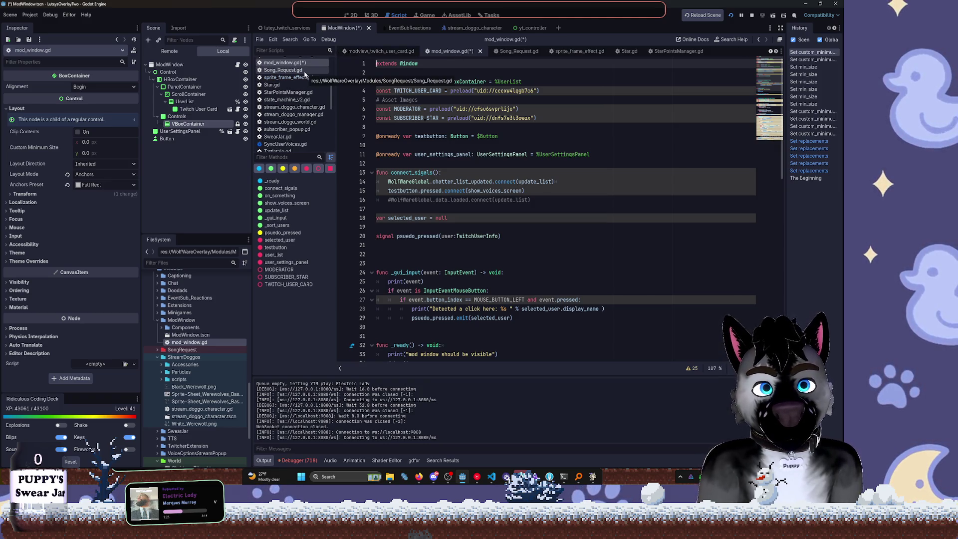
middle_click(305, 71)
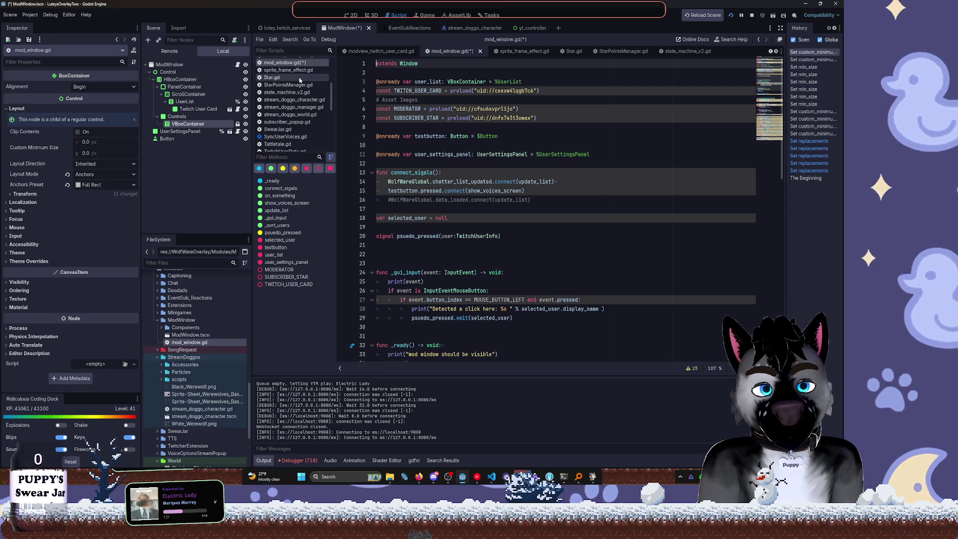
Open Star.gd and read through its _process shrink logic and _on_body_entered cooldown check
left_click(300, 79)
scroll(553, 135, "up", 10)
scroll(553, 135, "up", 1)
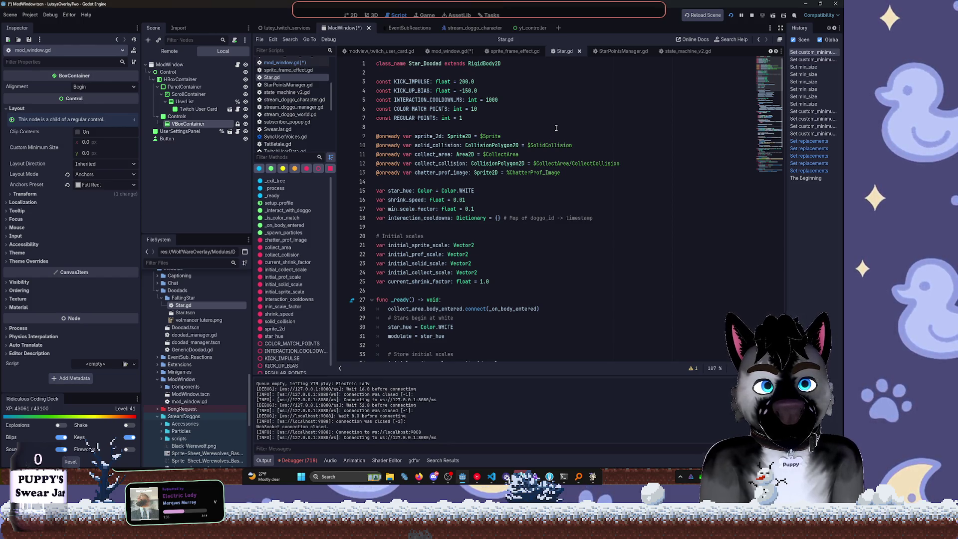
scroll(554, 130, "down", 4)
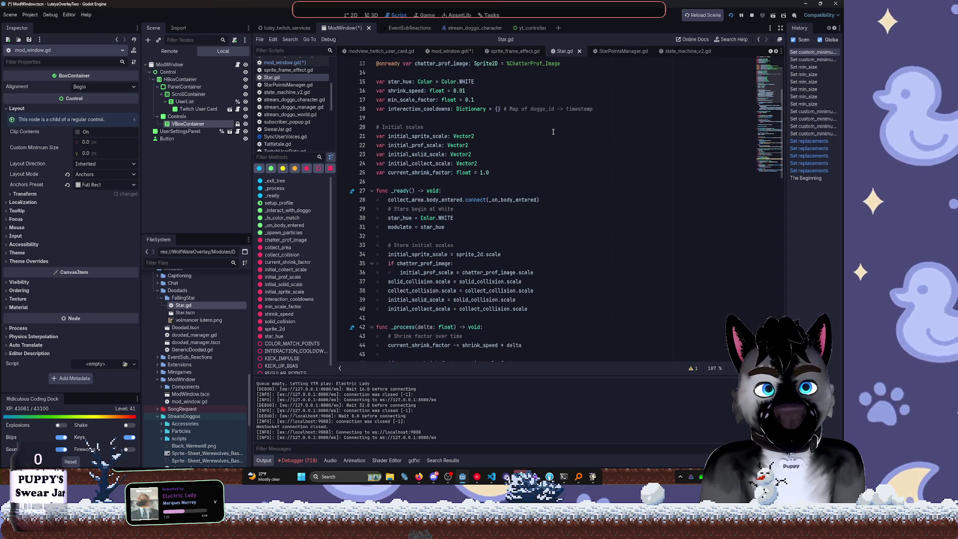
scroll(553, 132, "down", 1)
scroll(553, 132, "down", 9)
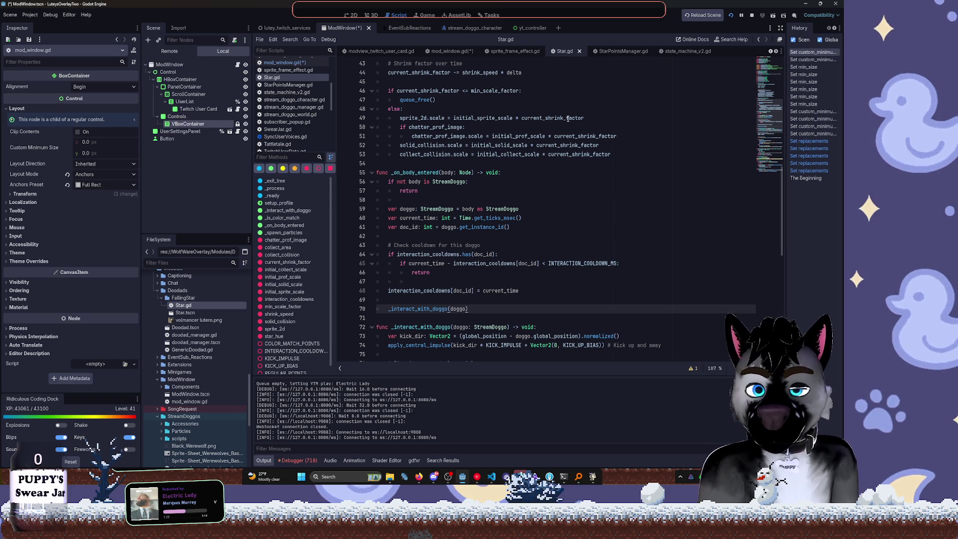
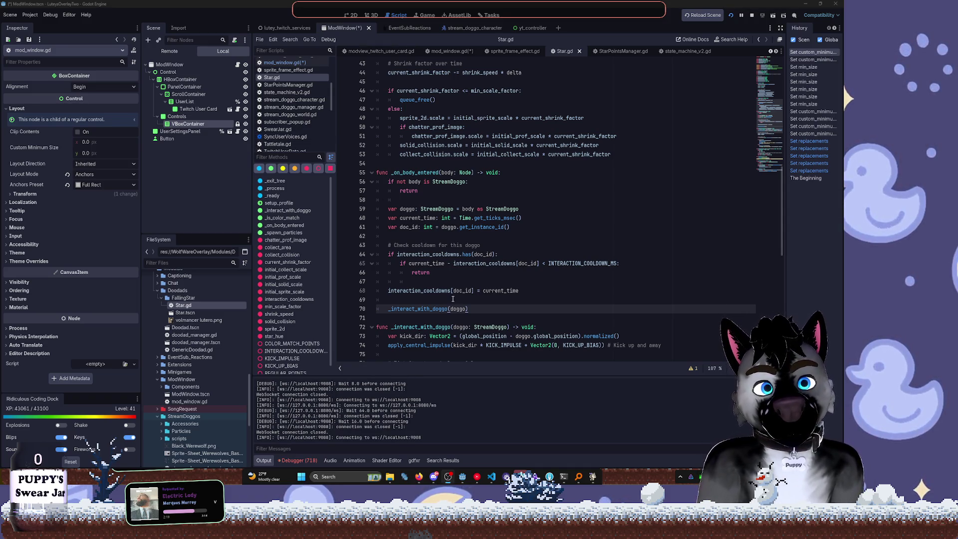
Move the _is_color_match(...) call from line 81 into the if condition, replacing is_color_match
scroll(454, 298, "down", 4)
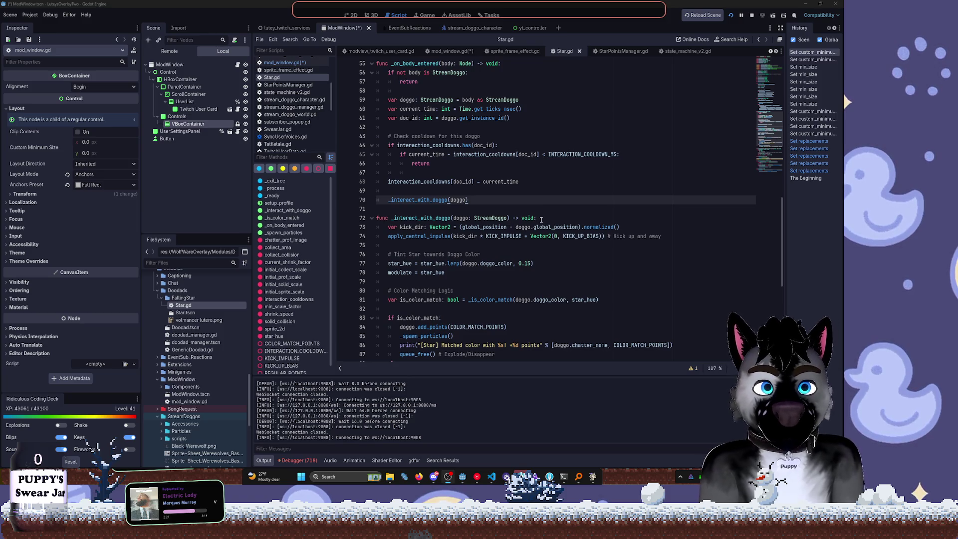
scroll(534, 240, "down", 5)
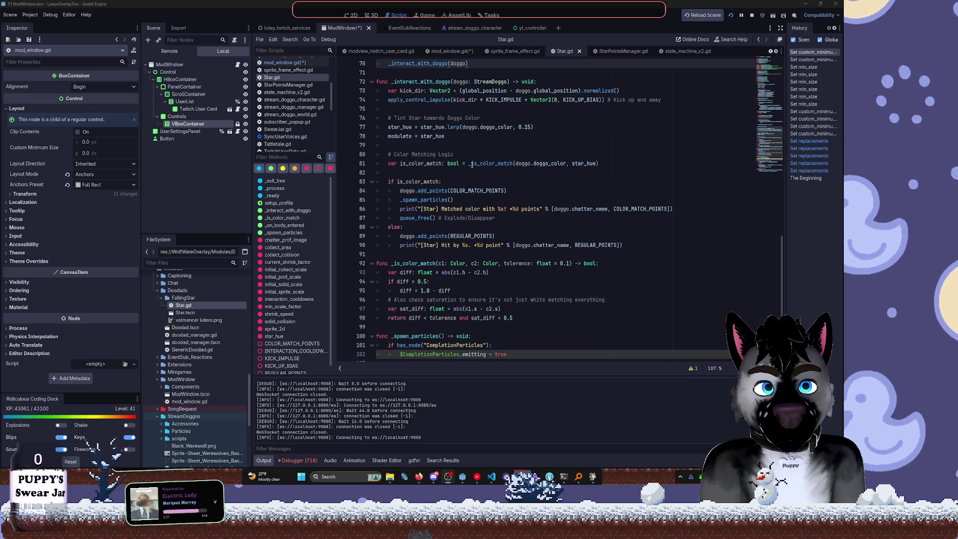
double_click(469, 166)
left_click(482, 167)
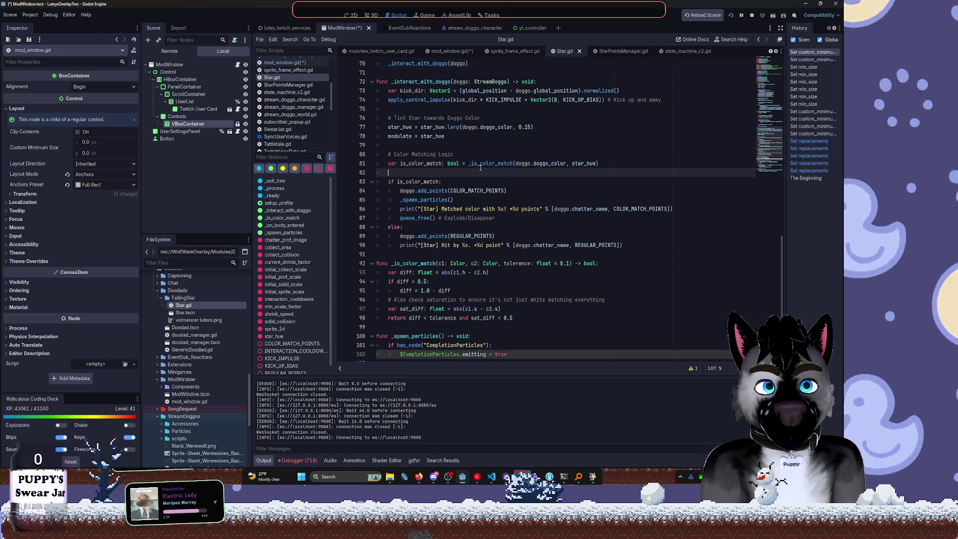
left_click_drag(469, 165, 605, 165)
key("ctrl+x")
double_click(437, 182)
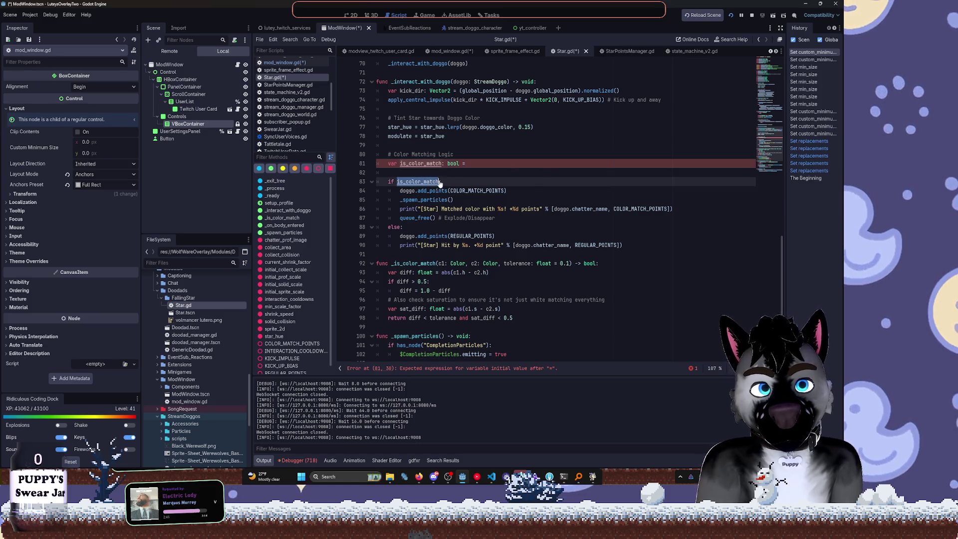
key("ctrl+v")
Delete the leftover variable line and comment, the extra blank line, and the Explode/Disappear comment
left_click_drag(469, 164, 389, 154)
key("BackSpace")
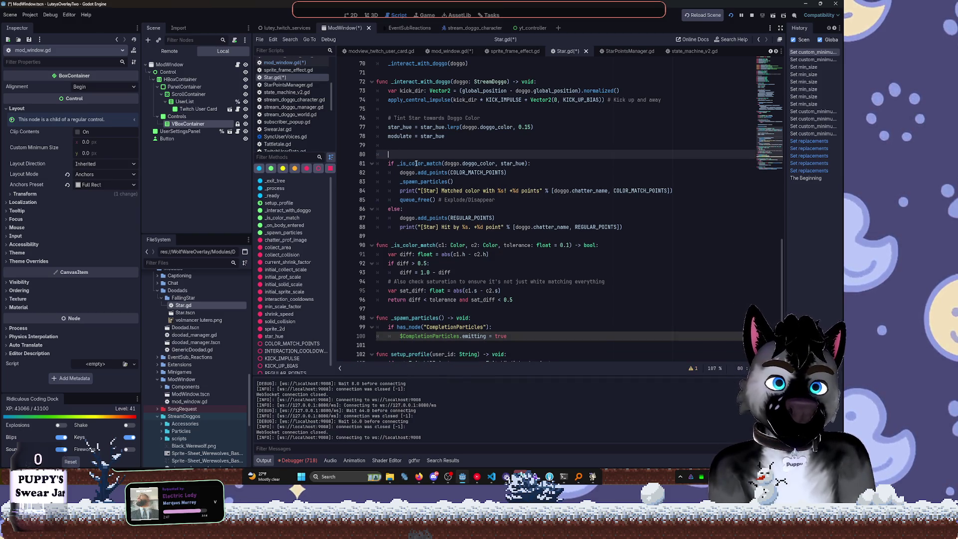
left_click(451, 140)
key("Delete")
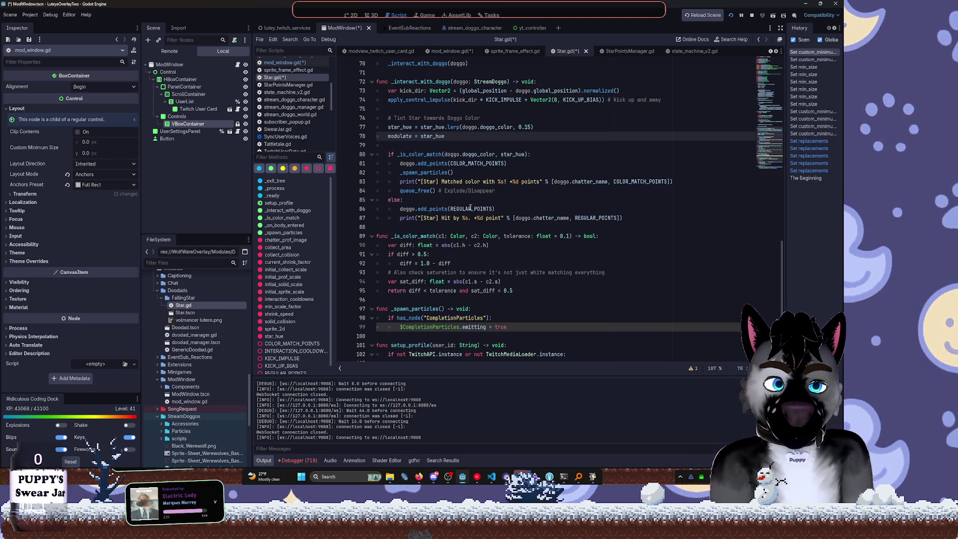
scroll(494, 196, "down", 1)
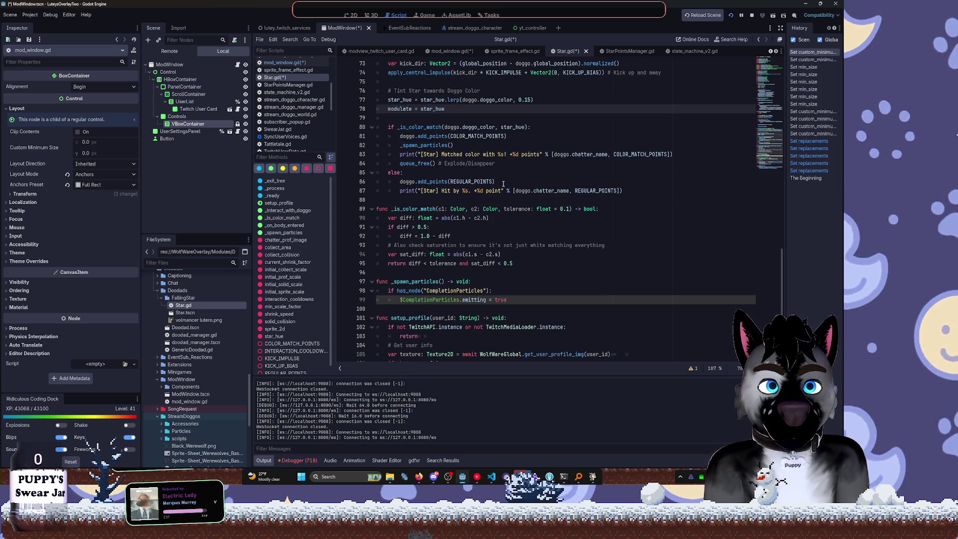
left_click_drag(436, 163, 513, 163)
key("BackSpace")
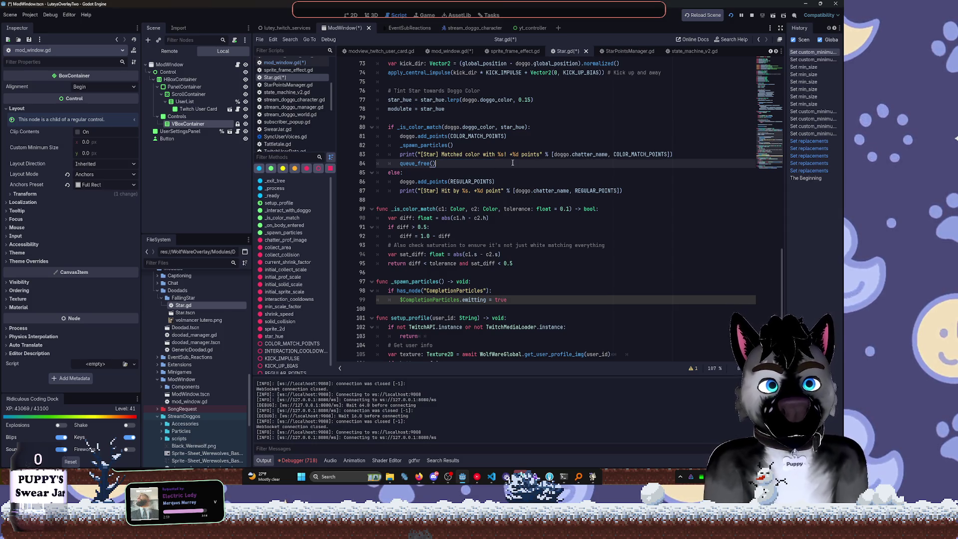
Review the edited Star.gd script and save it
scroll(483, 190, "down", 1)
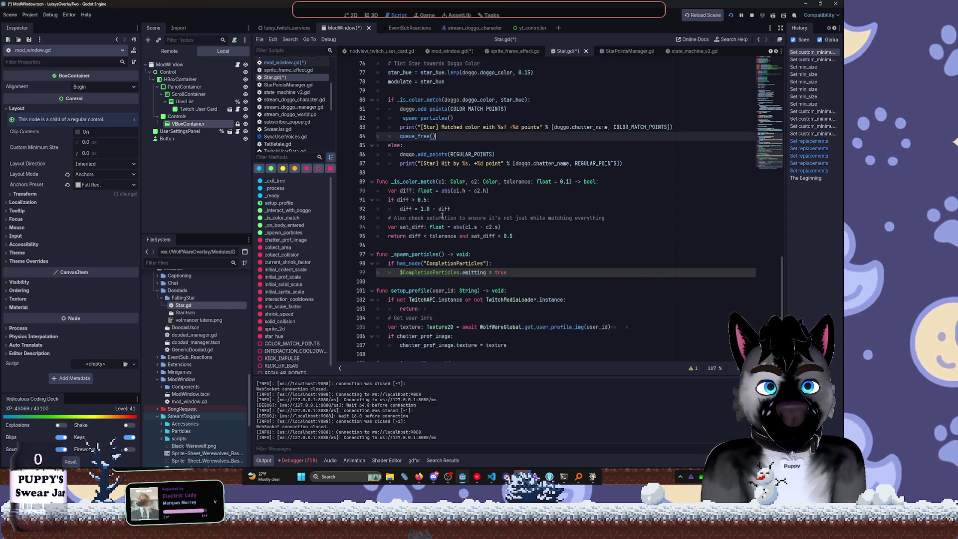
scroll(438, 217, "down", 1)
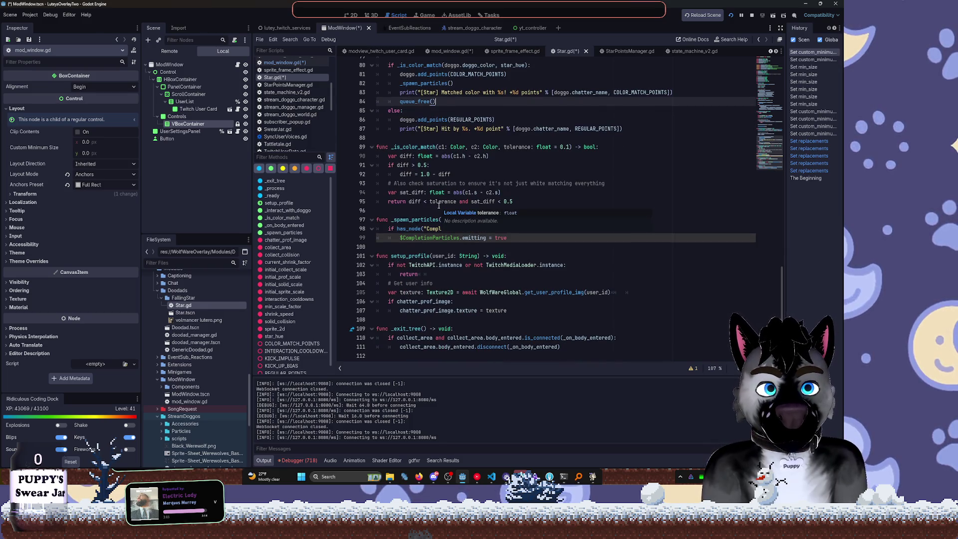
left_click(501, 256)
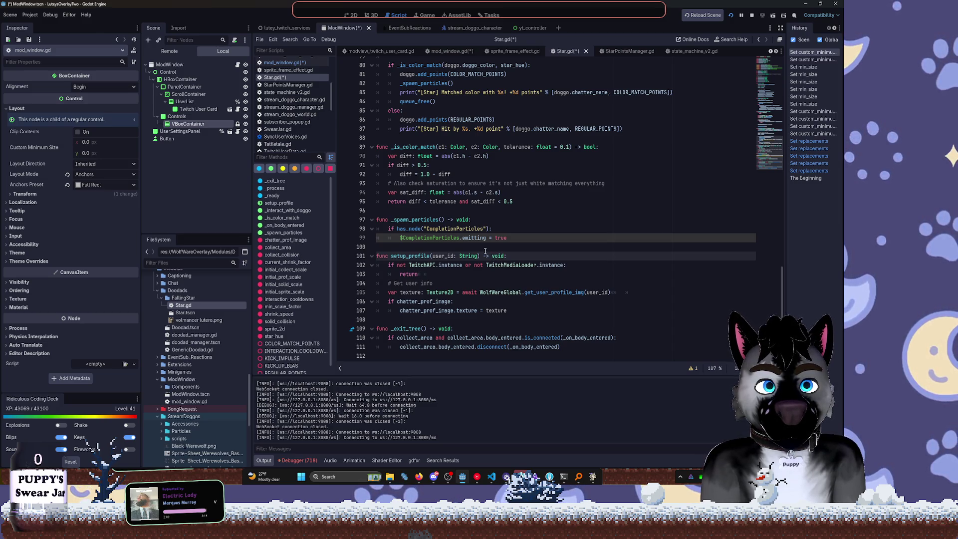
scroll(502, 260, "up", 8)
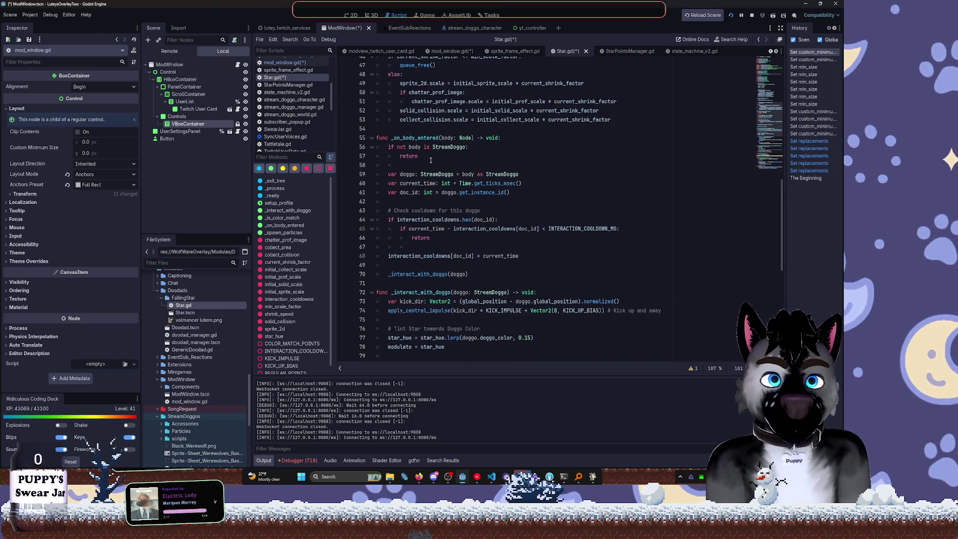
scroll(428, 160, "up", 5)
key("ctrl+s")
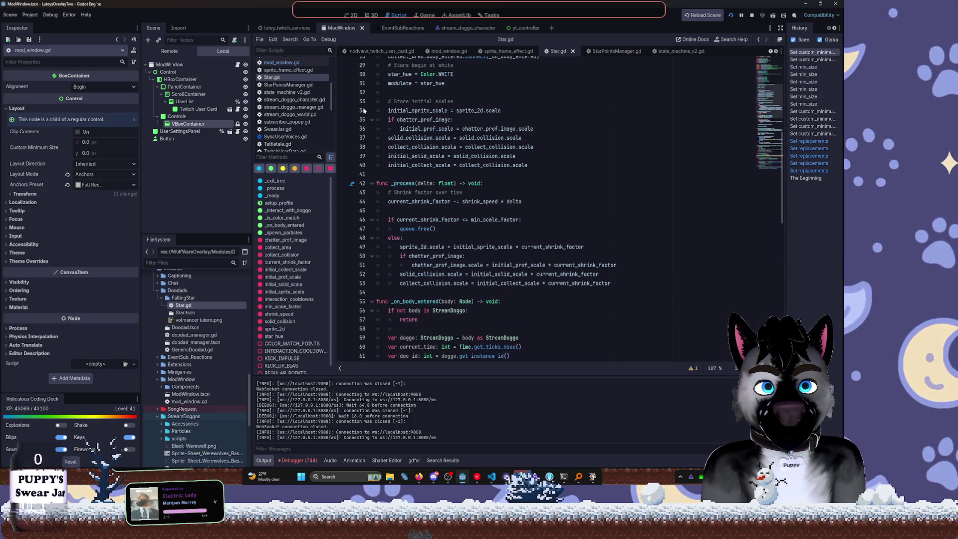
Open ModWindow's UserSettingsPanel node as its own scene tab, then bring up the music player
left_click(355, 27)
scroll(533, 144, "down", 5)
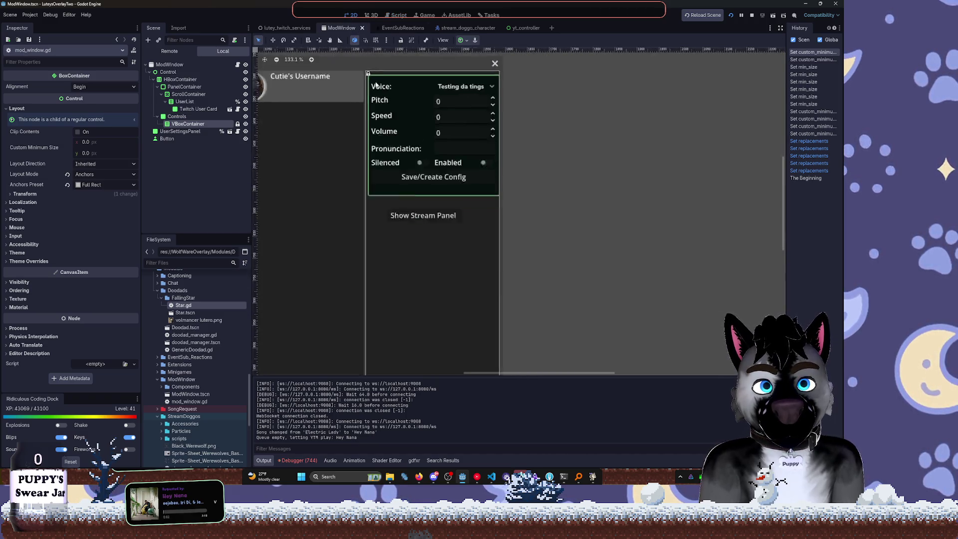
left_click(382, 113)
scroll(449, 147, "up", 5)
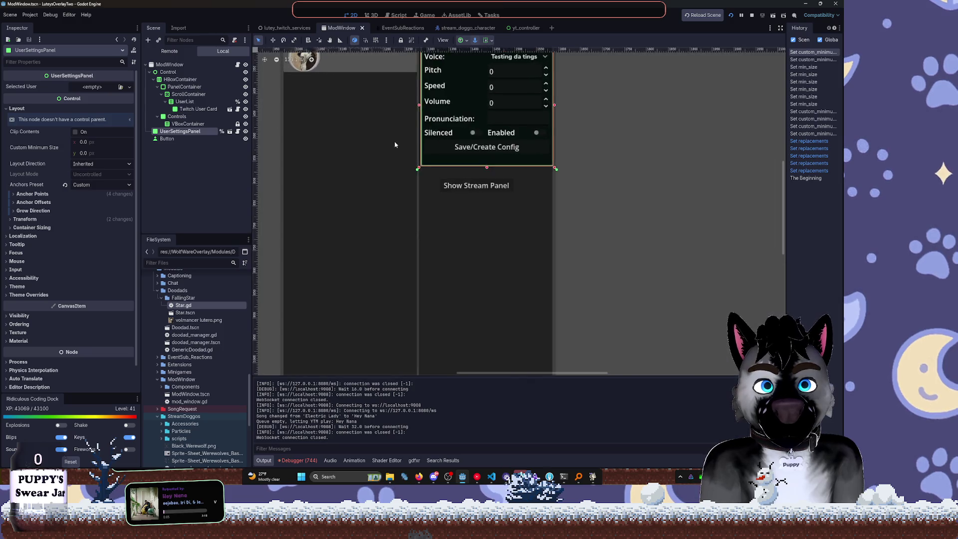
scroll(474, 149, "up", 1)
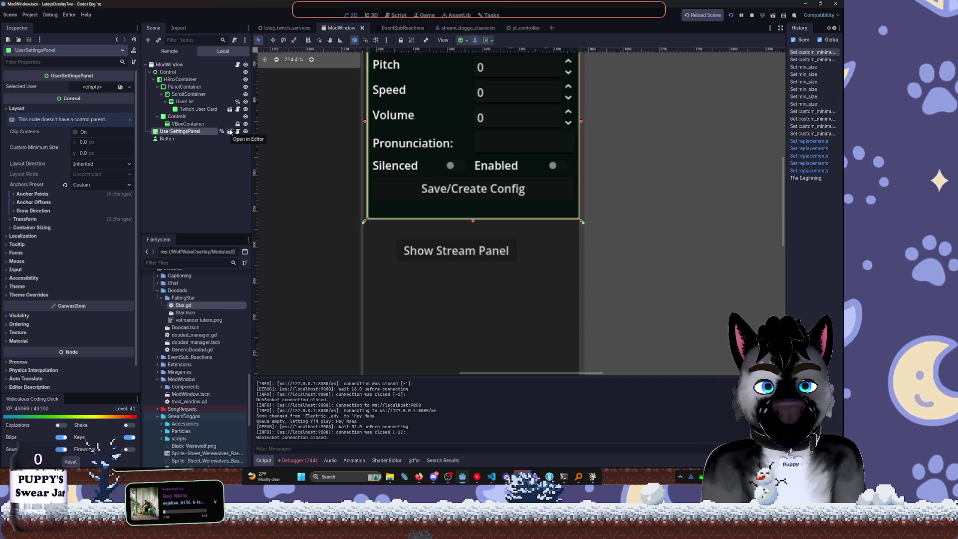
left_click(231, 132)
scroll(332, 120, "up", 4)
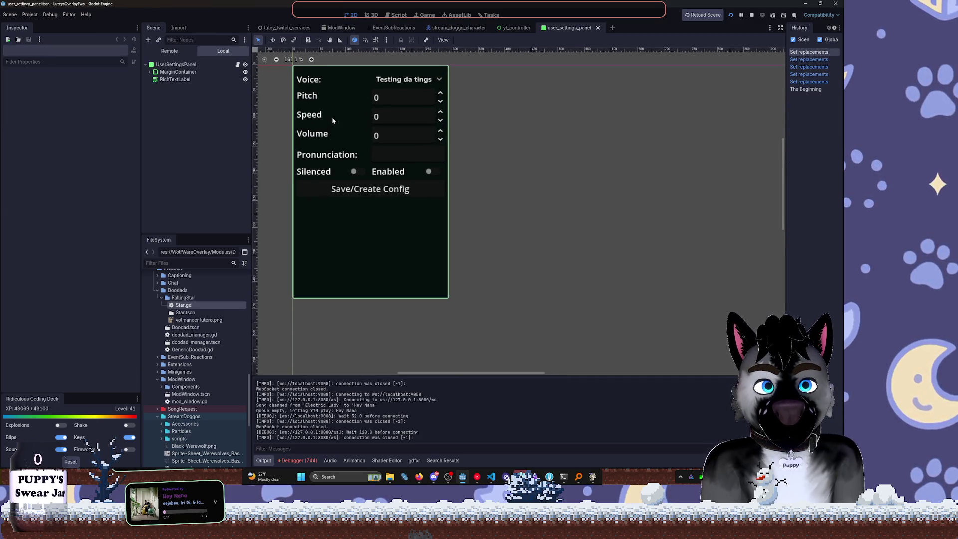
left_click(474, 480)
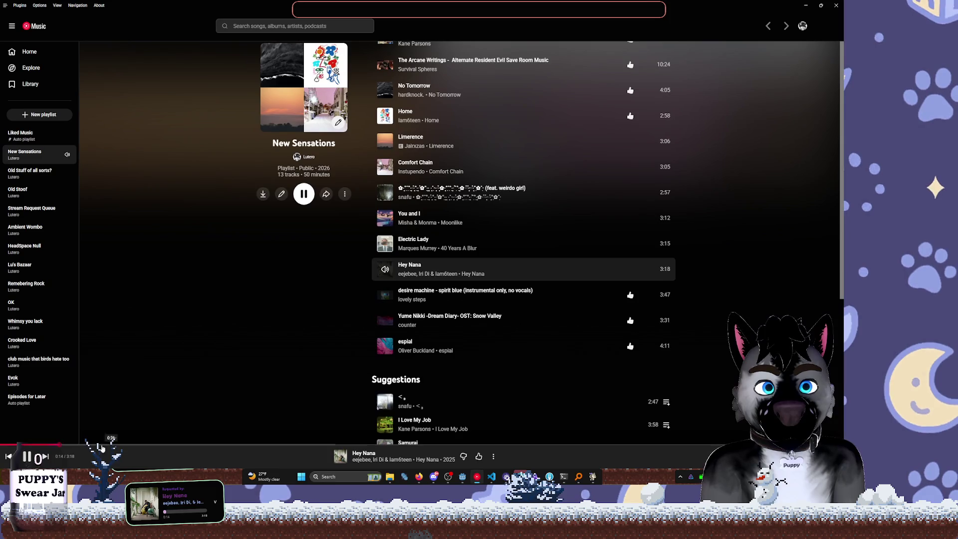
Skip from Hey Nana to desire machine, play a suggested snafu track, and minimise YouTube Music
left_click(44, 457)
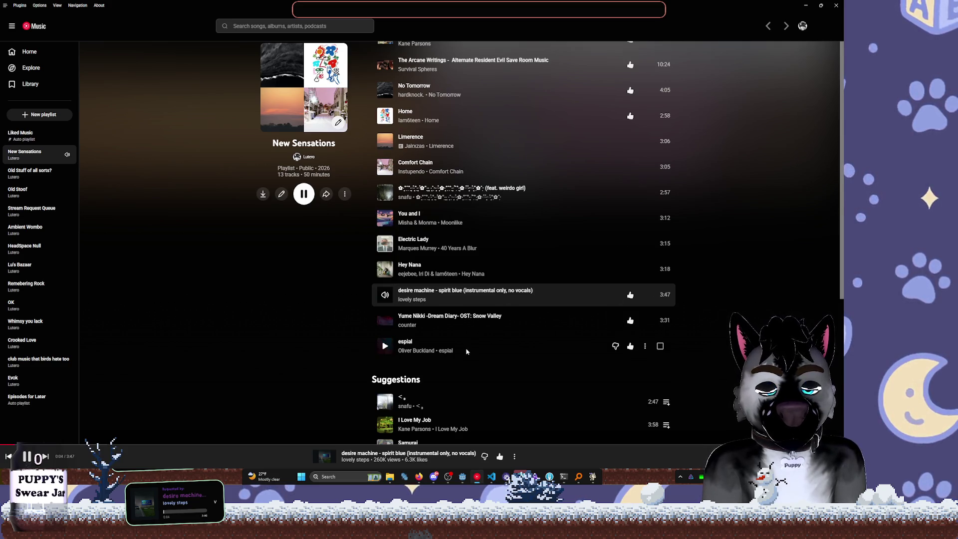
left_click(385, 402)
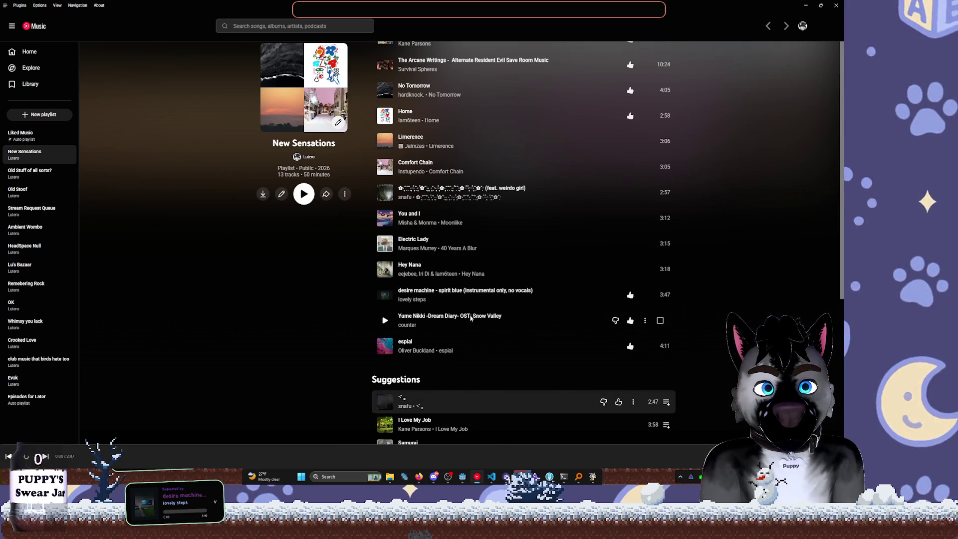
left_click(802, 6)
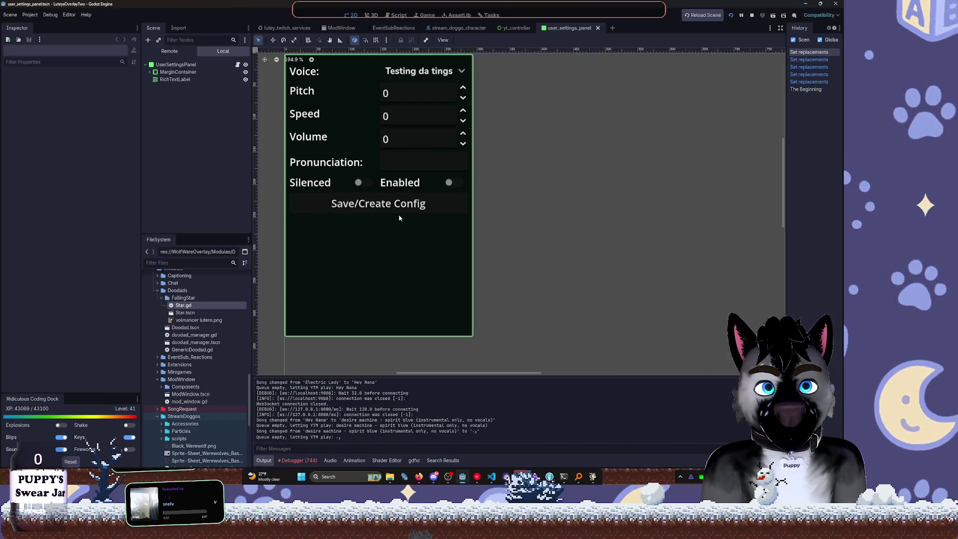
Expand MarginContainer and VBoxContainer to list the Voice, Pitch and Speed setting rows
left_click(165, 72)
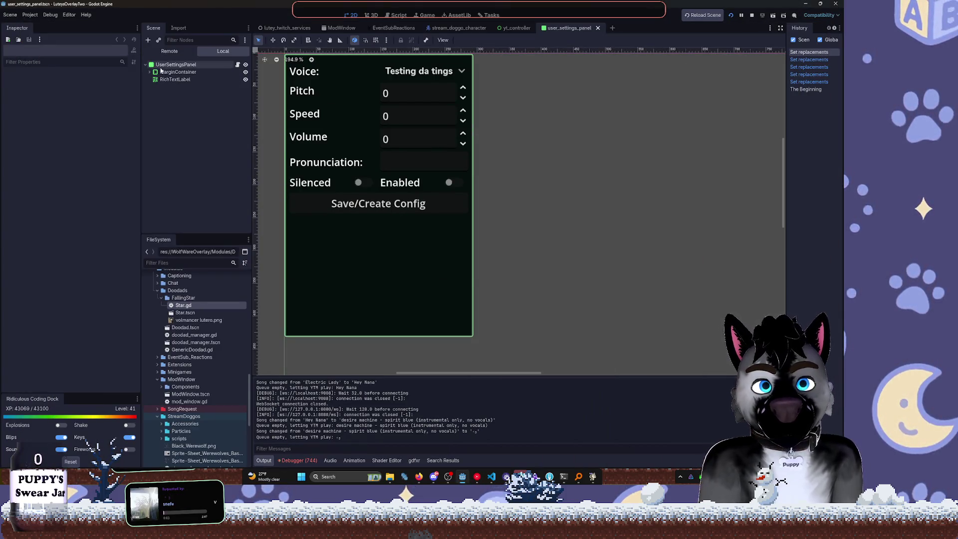
left_click(149, 72)
left_click(159, 80)
left_click(154, 80)
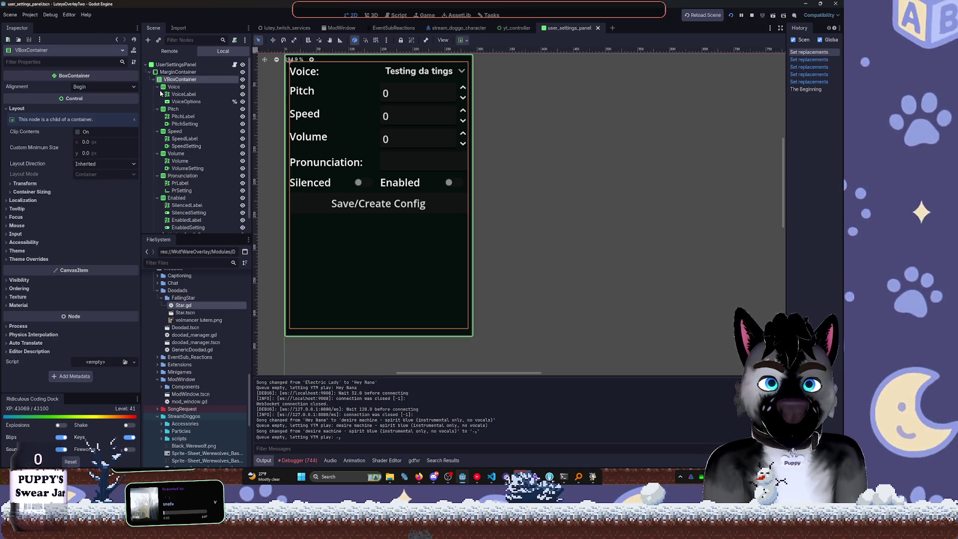
left_click(158, 87)
left_click(182, 94)
left_click(158, 87)
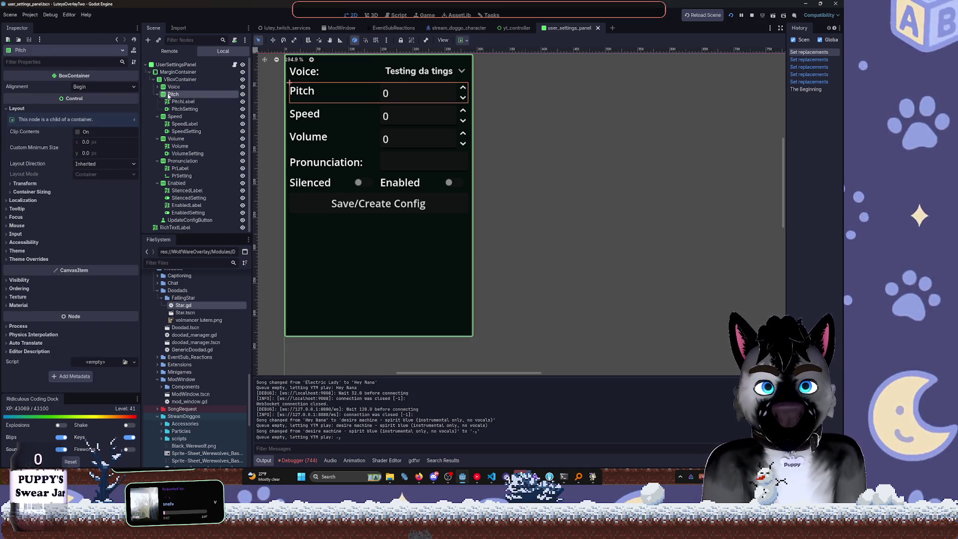
left_click(157, 94)
left_click(170, 109)
Try moving SpeedLabel under PrLabel in the Pronunciation row, then undo the move
mouse_move(170, 109)
left_mouse_down()
mouse_move(165, 165)
mouse_move(158, 124)
left_mouse_up()
left_click(158, 116)
left_click(158, 123)
key("ctrl+z")
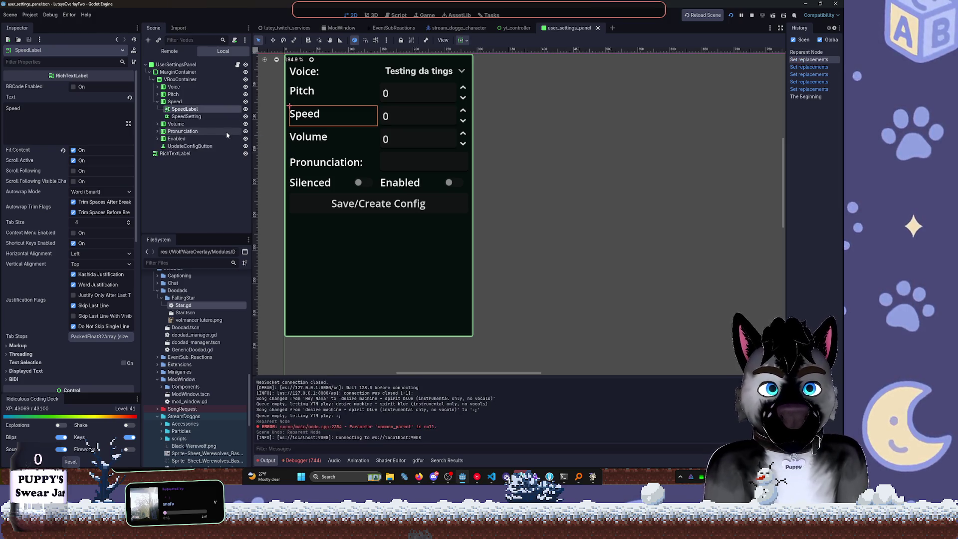
Inspect the Enabled, UpdateConfigButton, Pronunciation and RichTextLabel nodes, then clear the selection
left_click(158, 101)
left_click(157, 123)
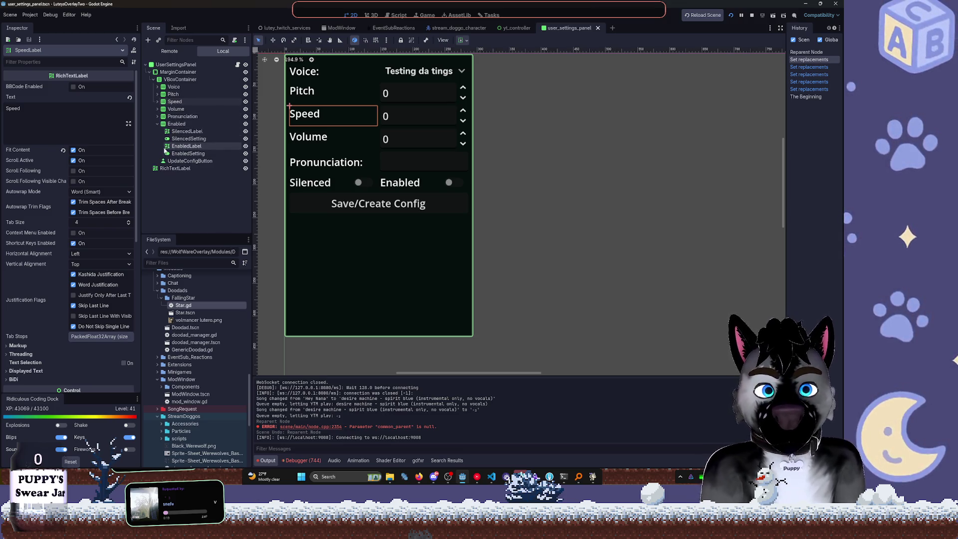
left_click(176, 124)
left_click(157, 124)
left_click(189, 132)
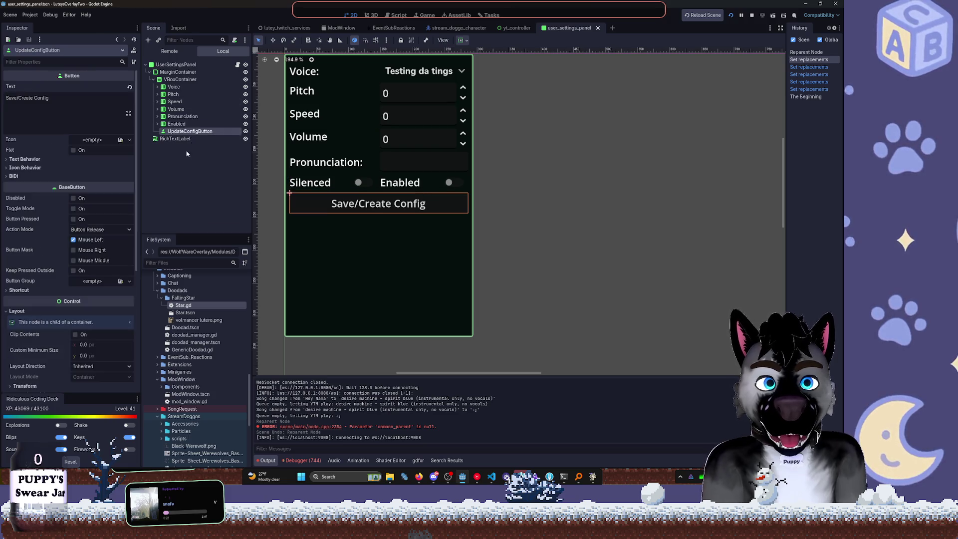
left_click(174, 123)
left_click(174, 117)
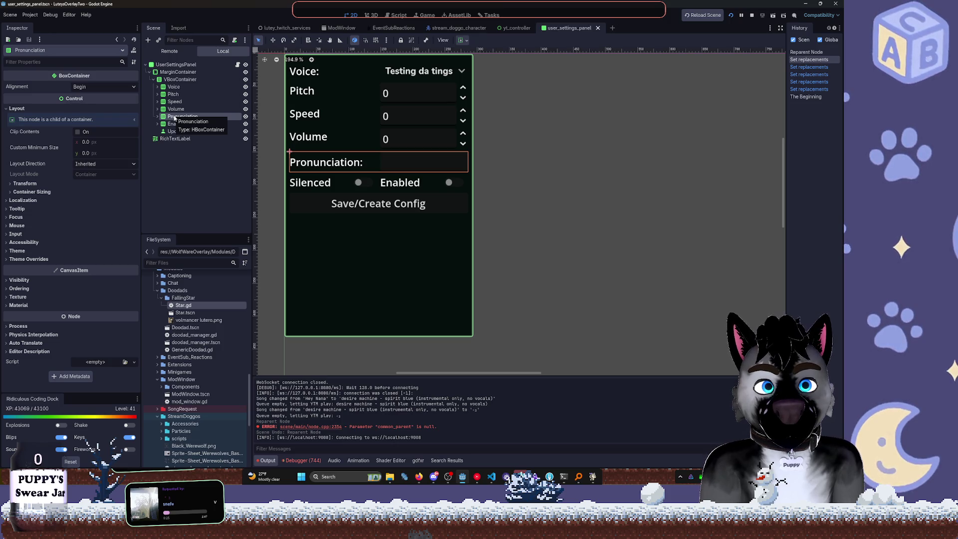
left_click(174, 138)
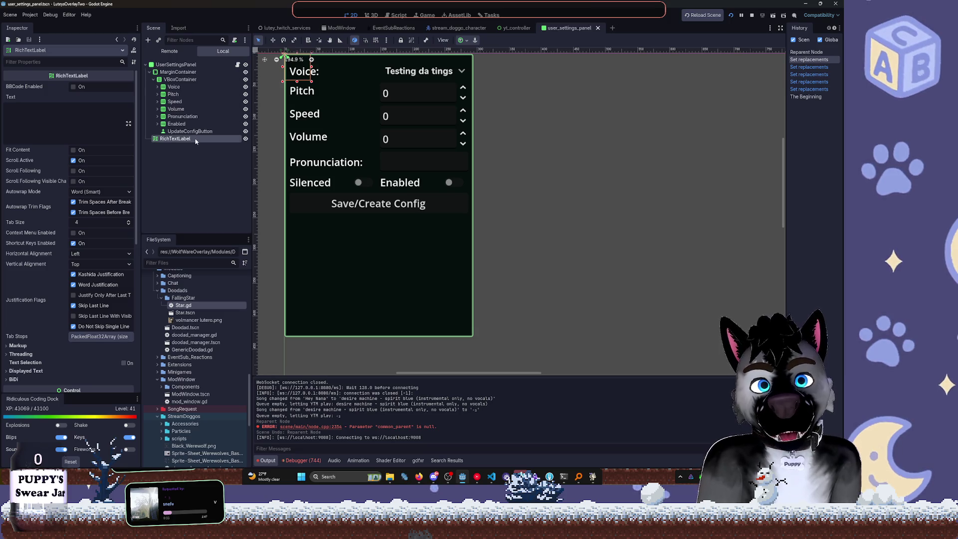
left_click(197, 153)
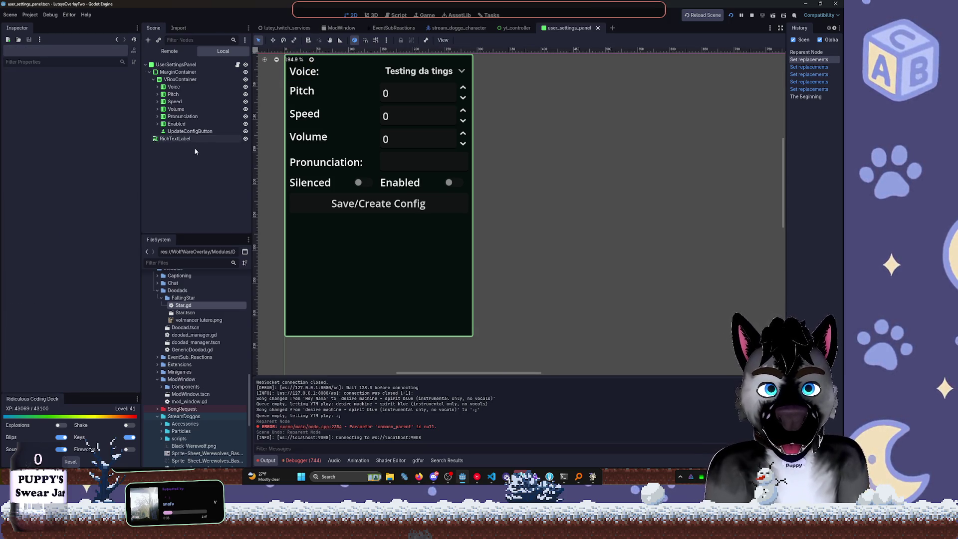
Add a RichTextLabel child node to the settings panel
key("ctrl+a")
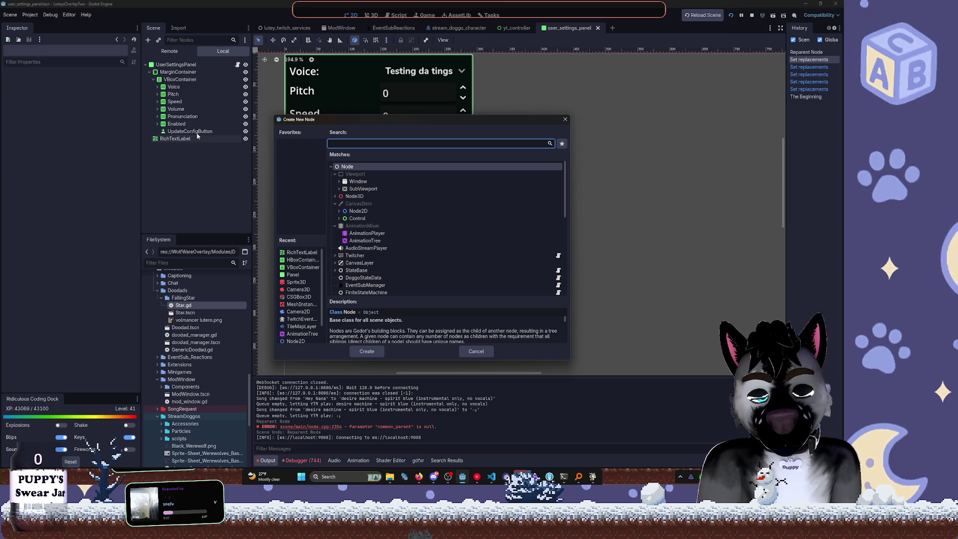
type("h")
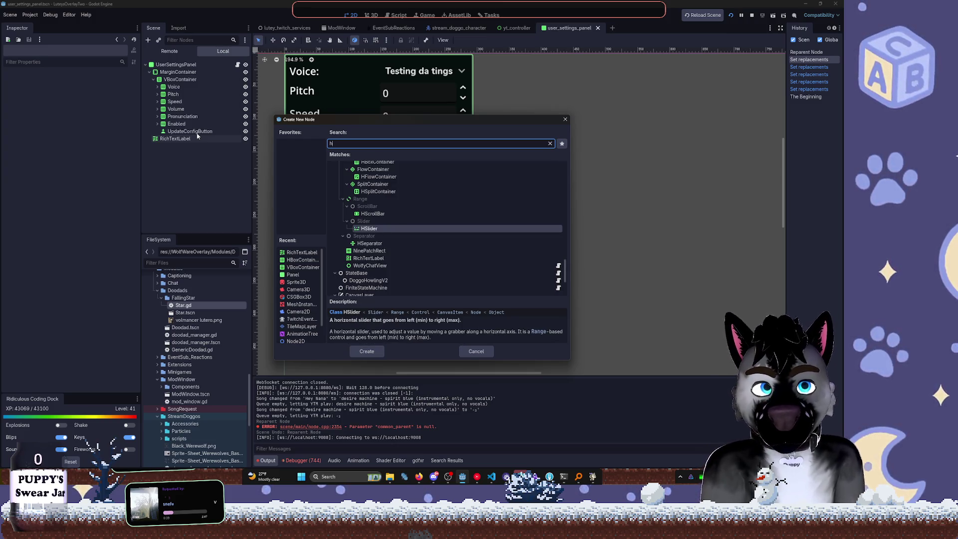
key("BackSpace")
type("ri")
key("Return")
Edit the new label's Text so it begins '[img=Star Points', then open Search Help
left_click(106, 124)
type("Star Points")
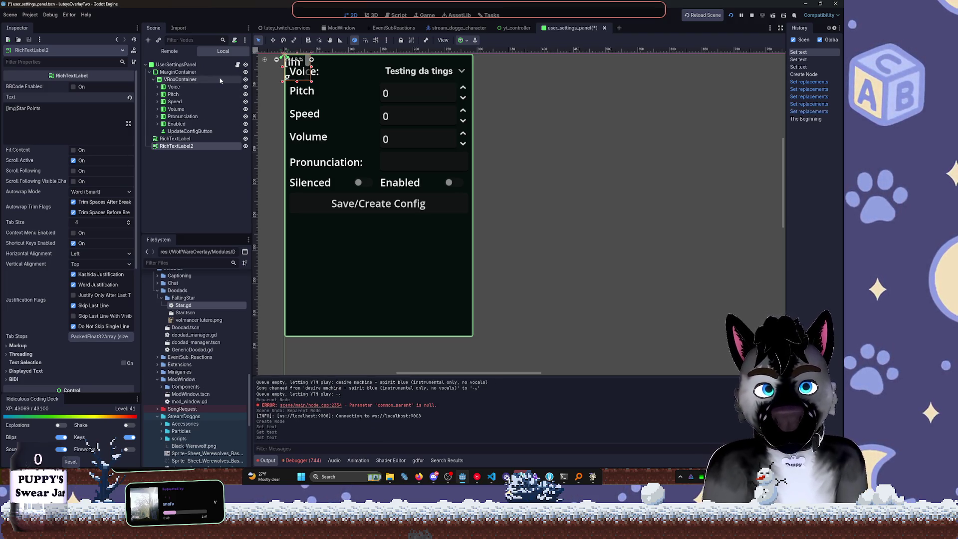
key("BackSpace")
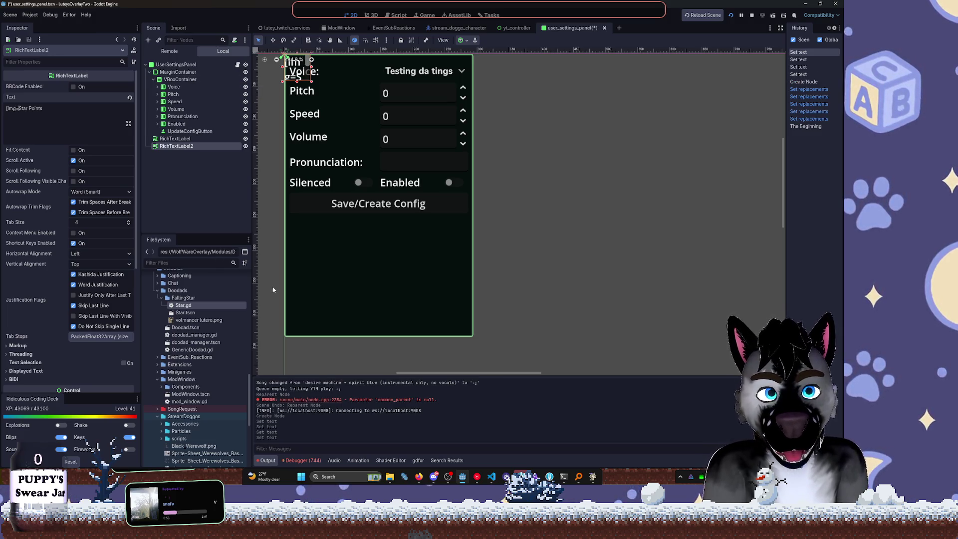
key("F1")
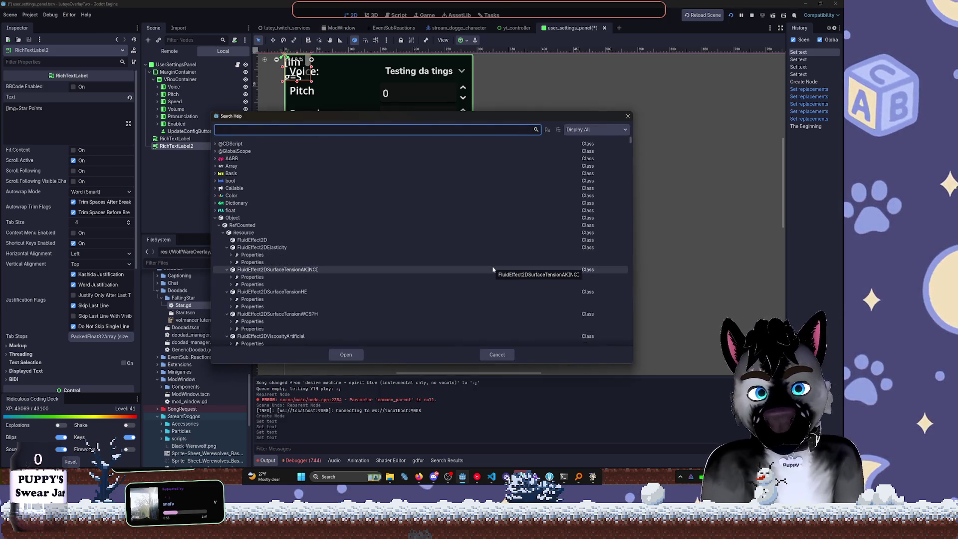
Search the help for 'bbcode', open the bbcode property docs, and return to Star.gd
type("bbcode")
left_click(470, 247)
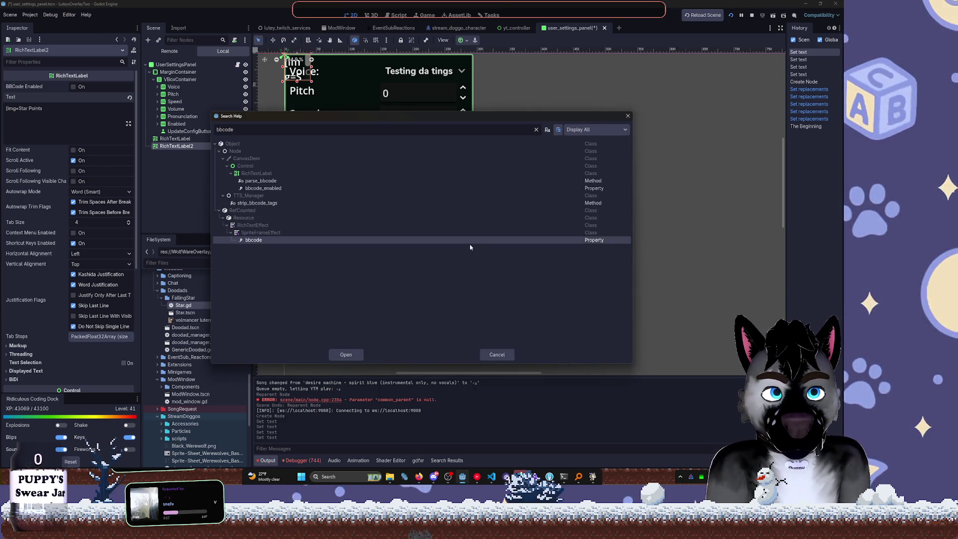
double_click(476, 241)
scroll(609, 222, "up", 10)
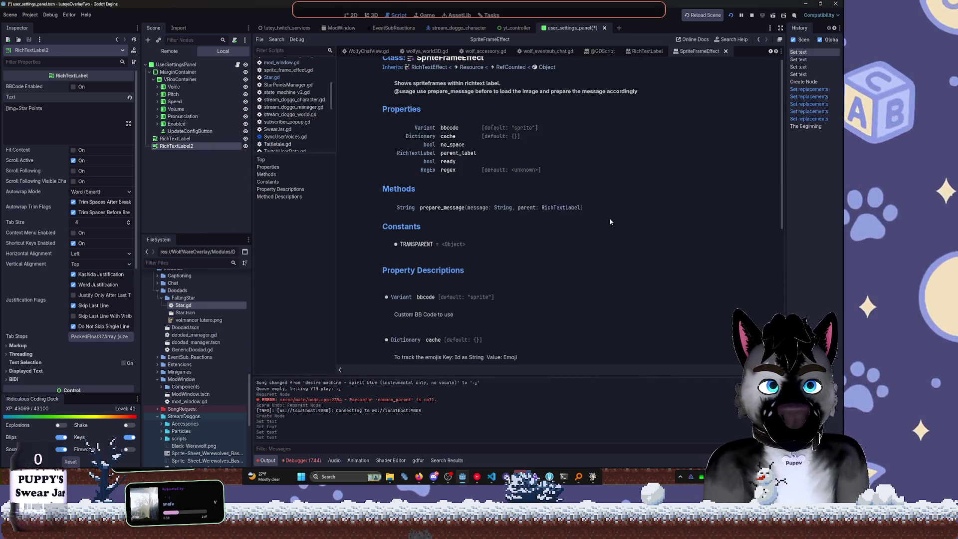
key("alt+Left")
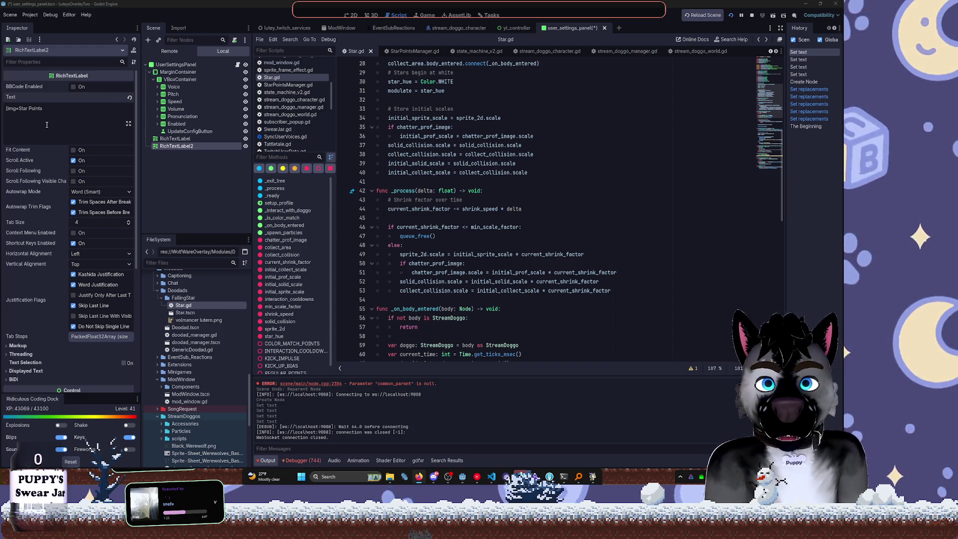
left_click(20, 108)
Wrap the copied SubscriberStar.png path in [img][/img] tags in the label's Text
key("BackSpace")
type("]")
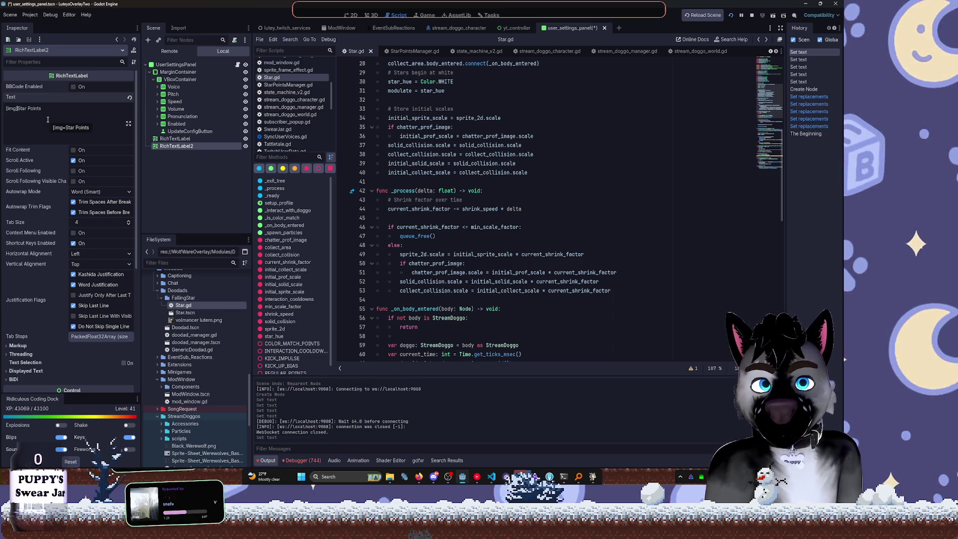
type(" [/img]")
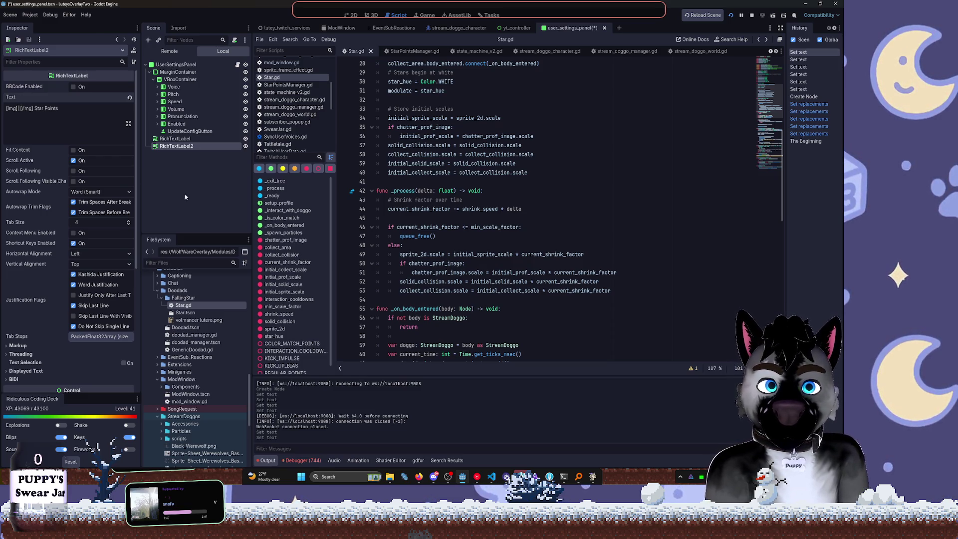
type("star")
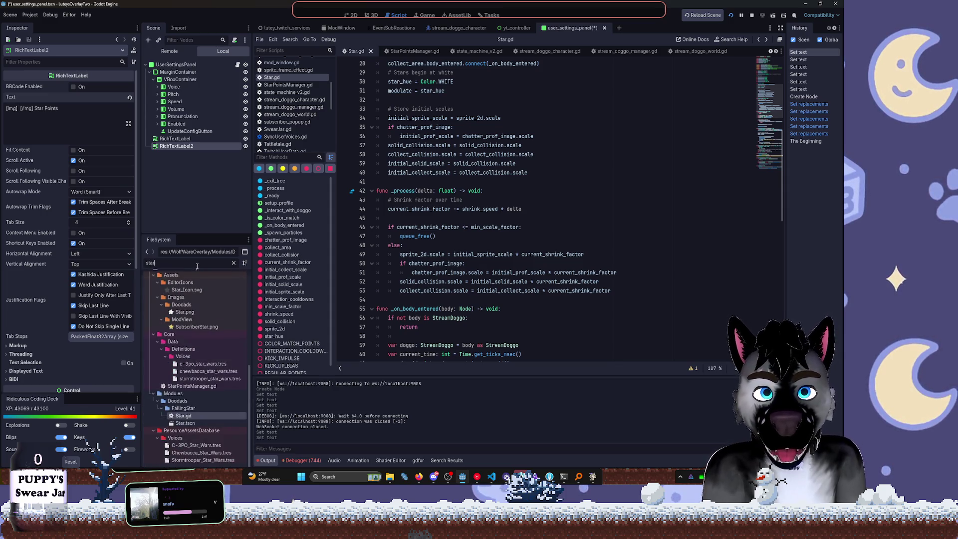
right_click(186, 328)
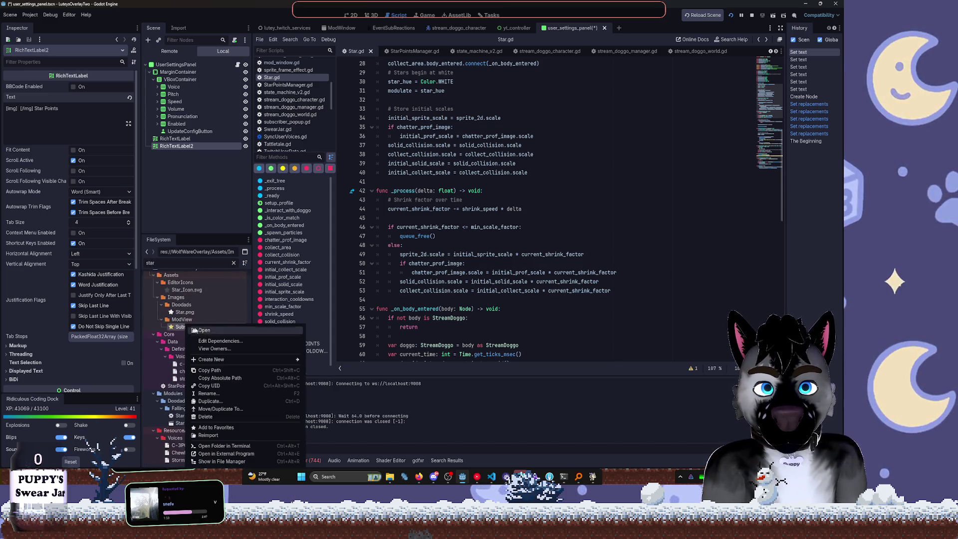
left_click(200, 253)
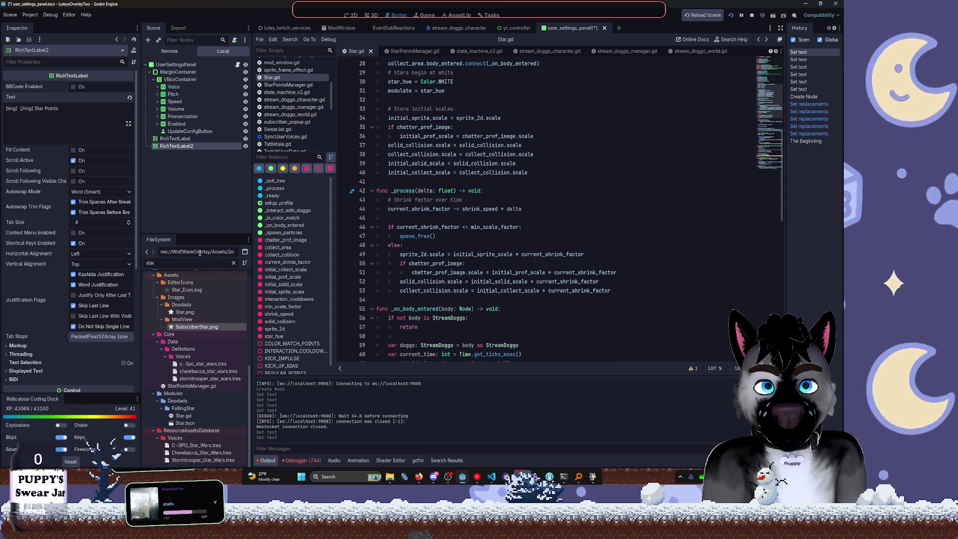
left_click(20, 110)
type("res://WolfWareOverlay/Assets/Images/ModView/SubscriberStar.png")
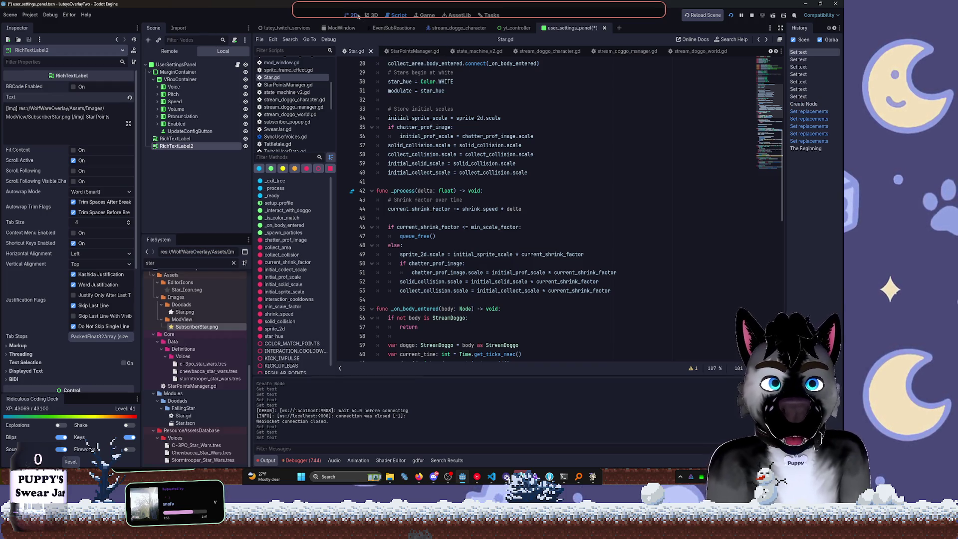
Move RichTextLabel2 below Save/Create Config, enable BBCode, and enlarge it
left_click(354, 15)
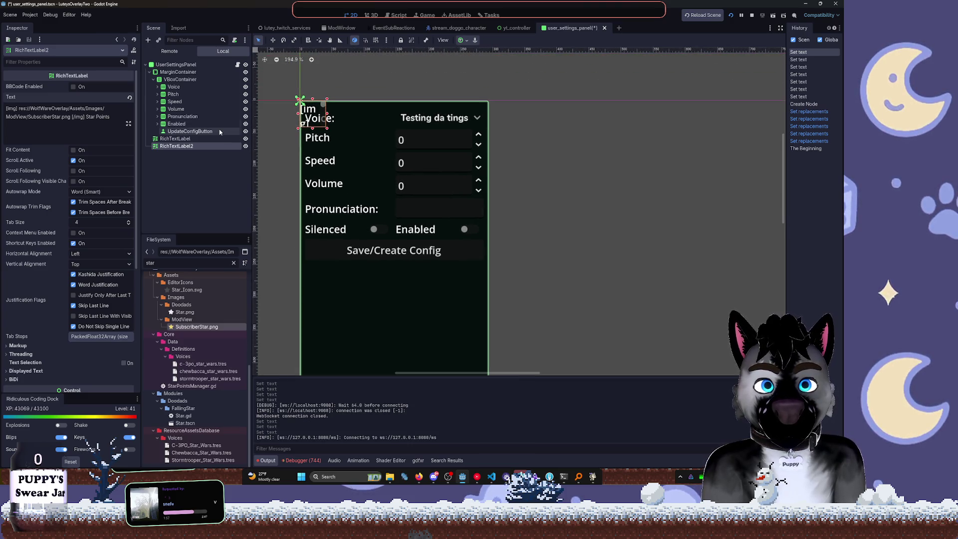
left_click(182, 146)
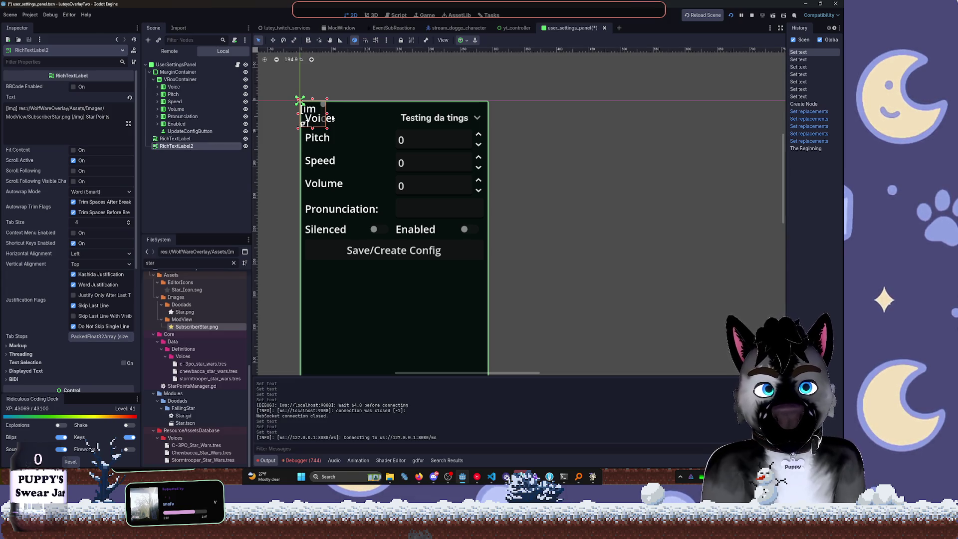
mouse_move(356, 113)
left_mouse_down()
mouse_move(437, 114)
mouse_move(434, 290)
left_mouse_up()
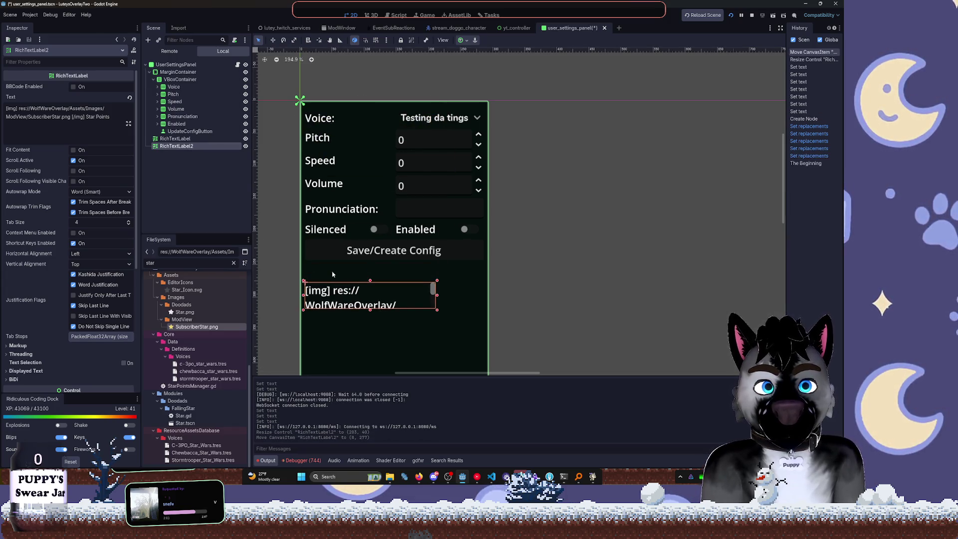
left_click(78, 88)
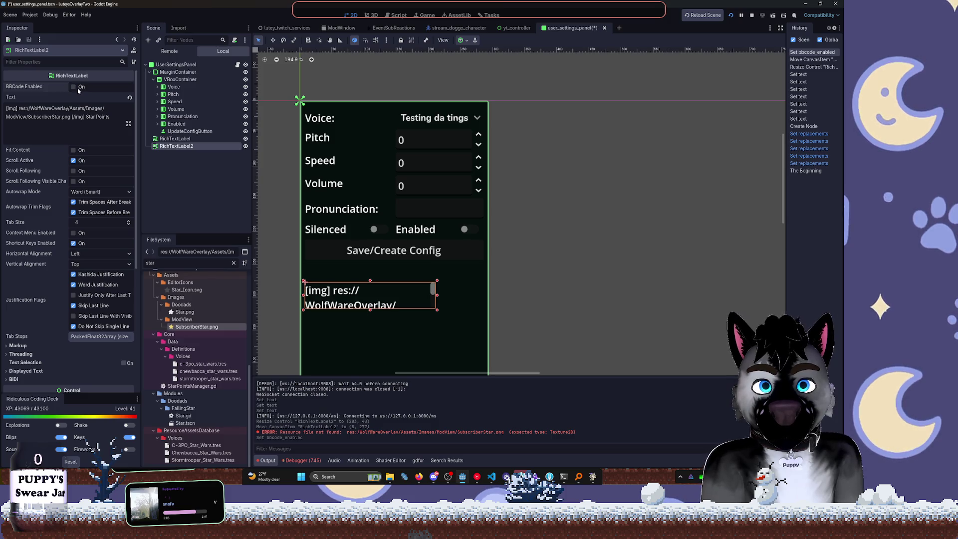
left_click(76, 88)
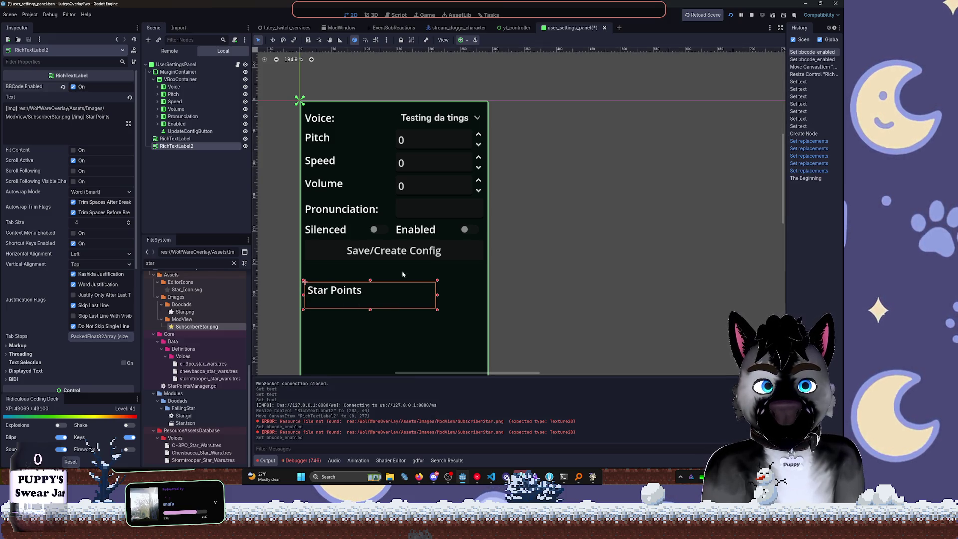
mouse_move(437, 311)
left_mouse_down()
mouse_move(513, 340)
mouse_move(468, 328)
left_mouse_up()
Remove the stray spaces inside the image tags so the star renders, and shrink the label to fit
left_click(19, 109)
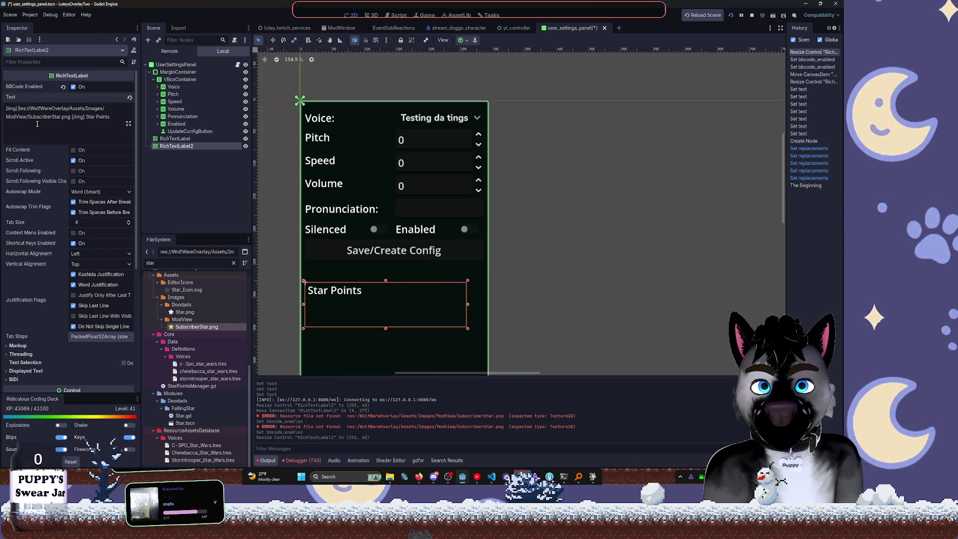
key("BackSpace")
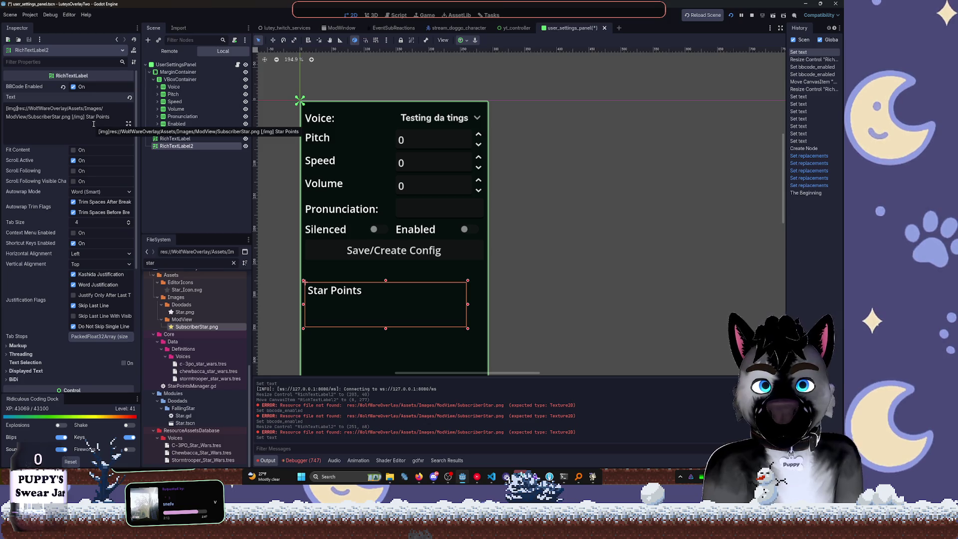
left_click(70, 118)
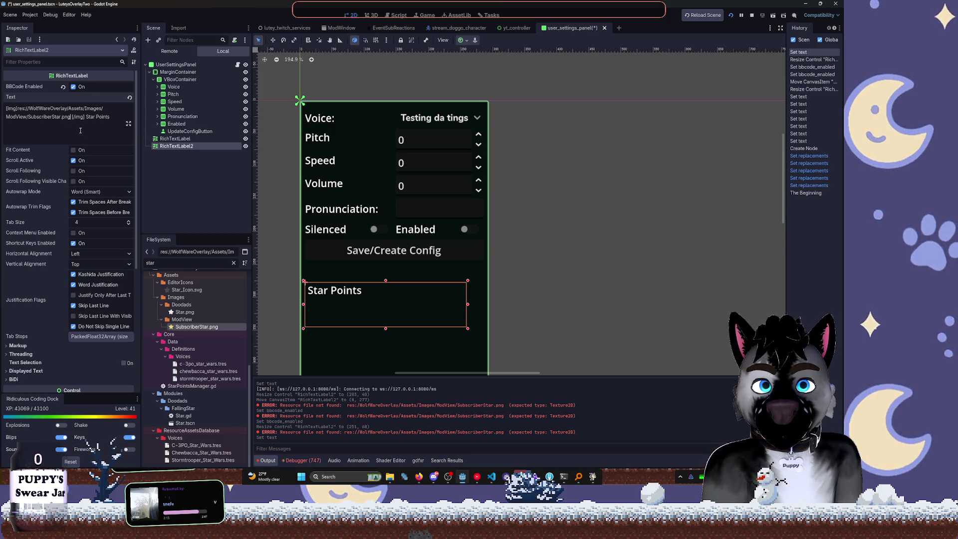
key("BackSpace")
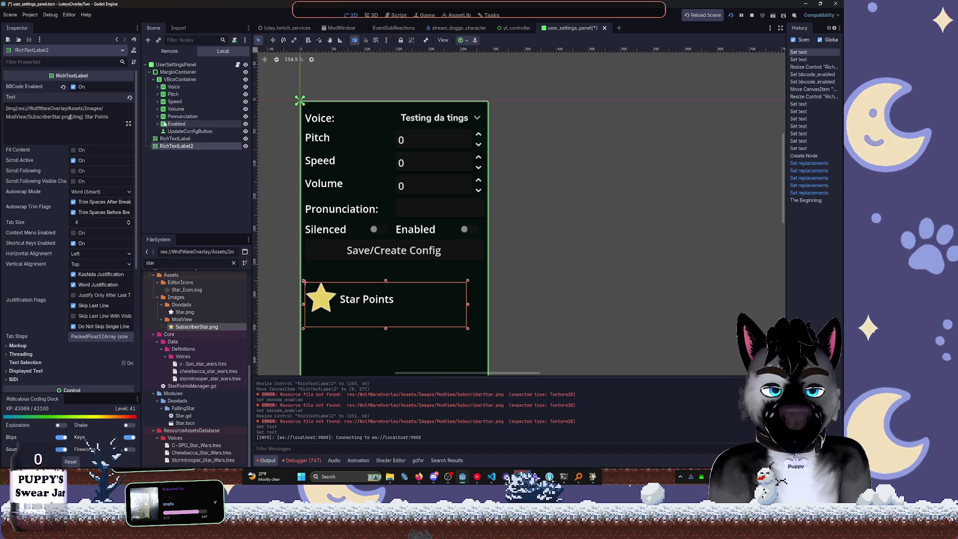
left_click_drag(467, 329, 437, 317)
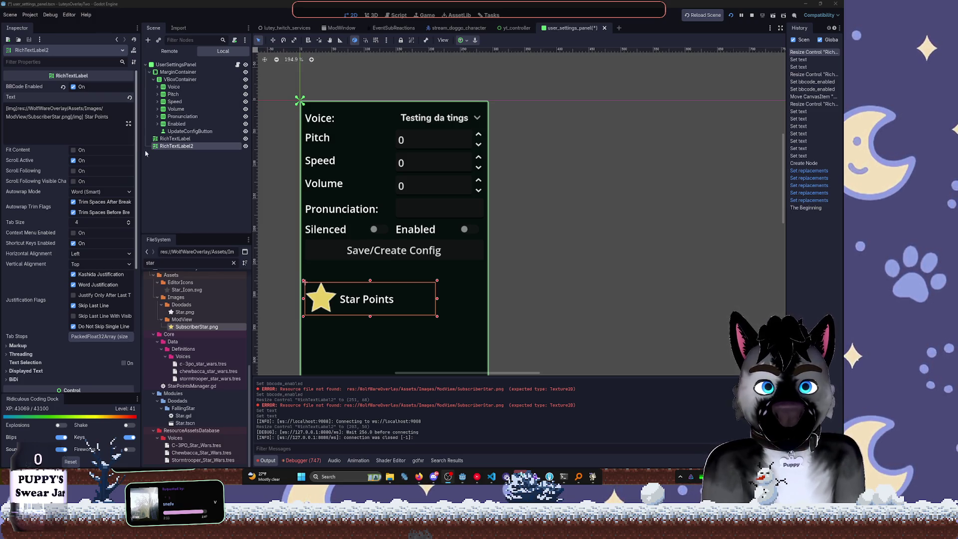
mouse_move(189, 314)
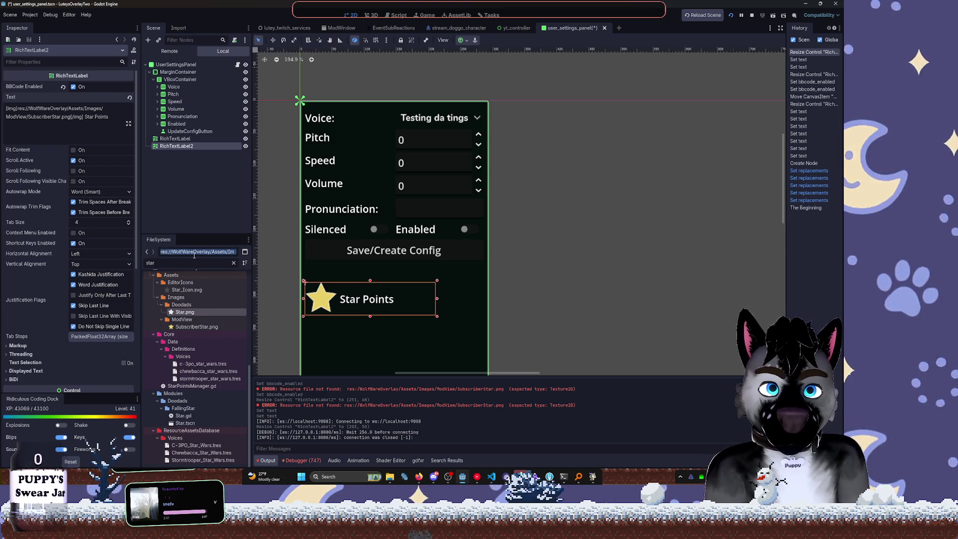
left_click(193, 139)
Replace the image path with Doodads/Star.png and enlarge RichTextLabel2 to show it
left_click(194, 145)
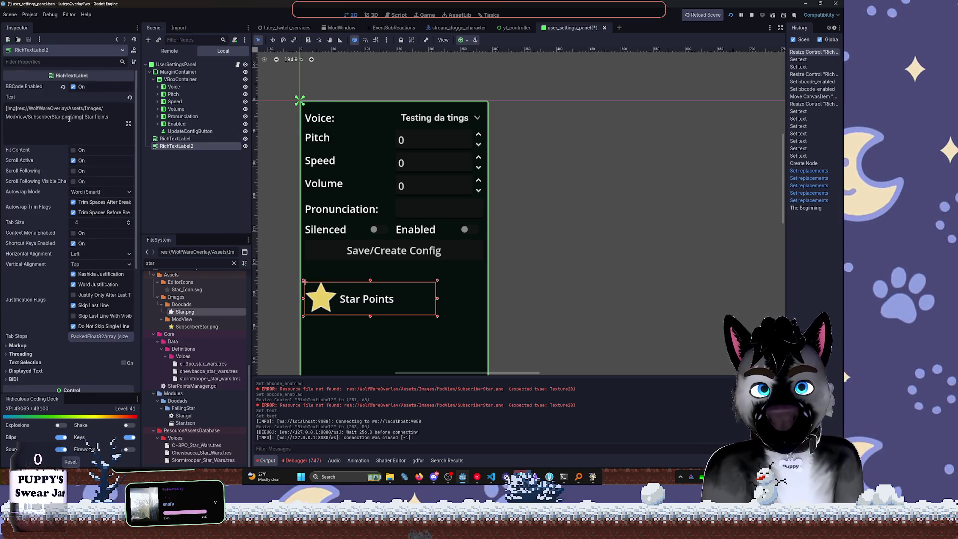
left_click_drag(70, 117, 20, 108)
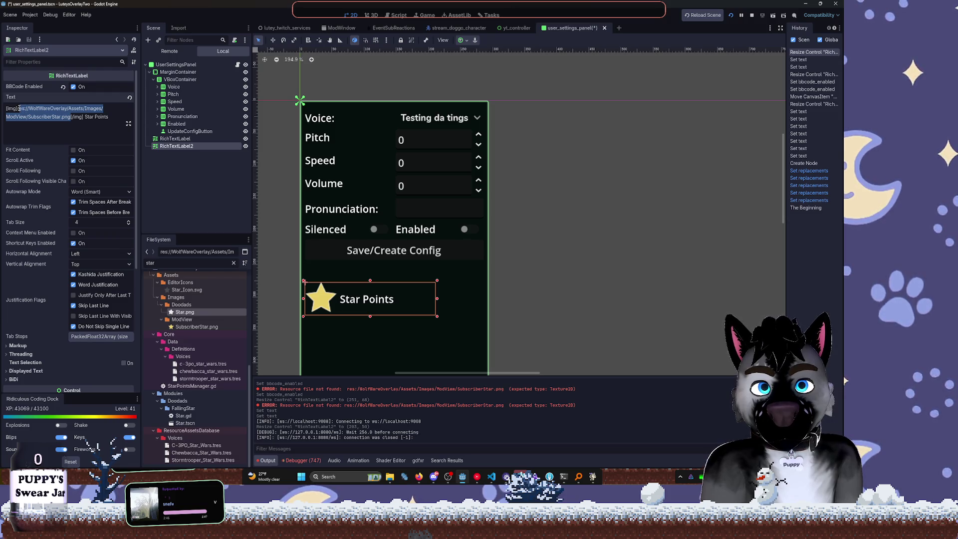
type("res://WolfWareOverlay/Assets/Images/Doodads/Star.png")
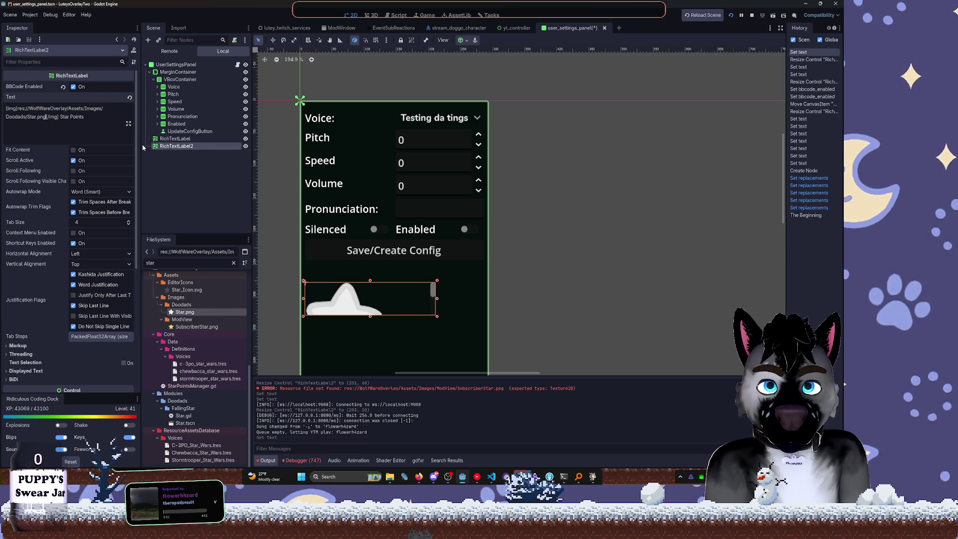
scroll(439, 315, "down", 1)
left_click_drag(439, 314, 483, 358)
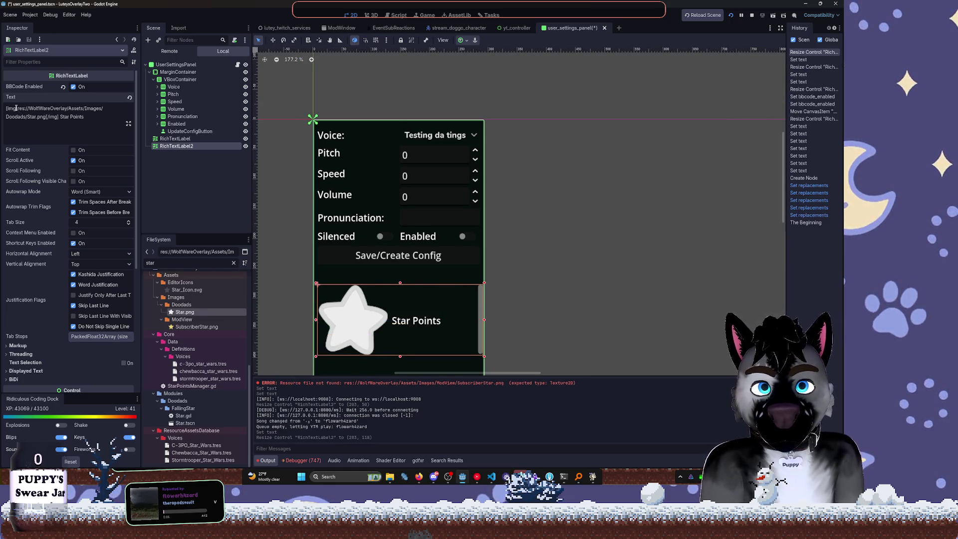
Set the star image width to 26 in the opening img tag
left_click(30, 116)
type("width= 1")
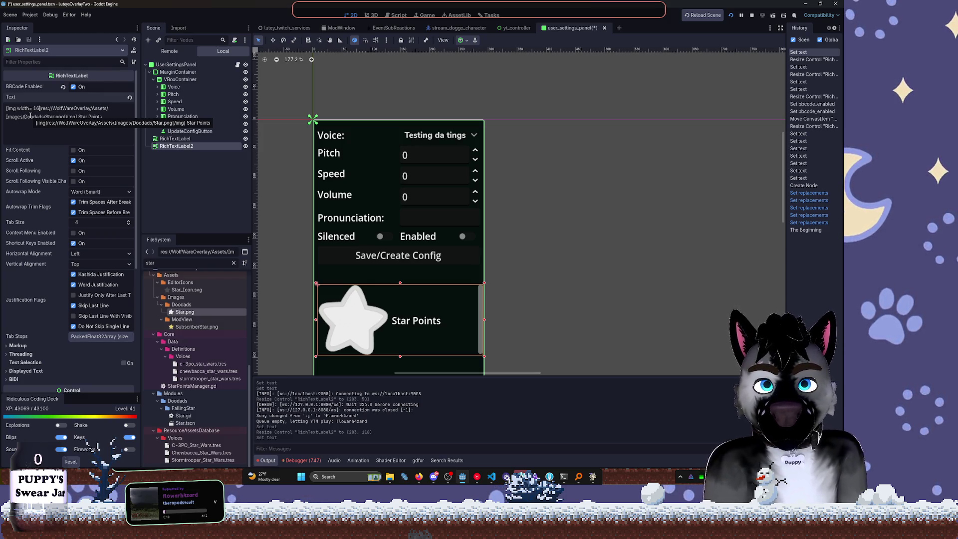
type("6")
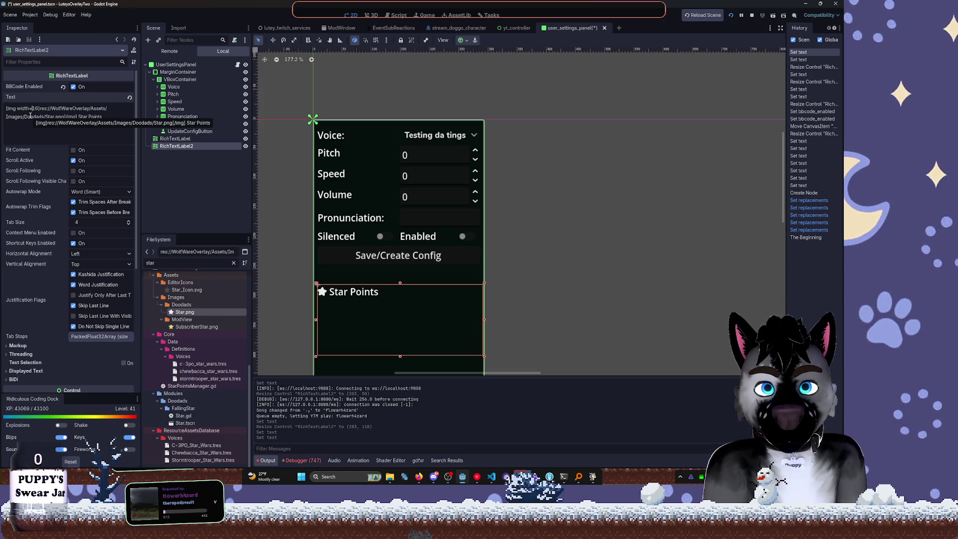
key("BackSpace")
key("BackSpace")
type("22")
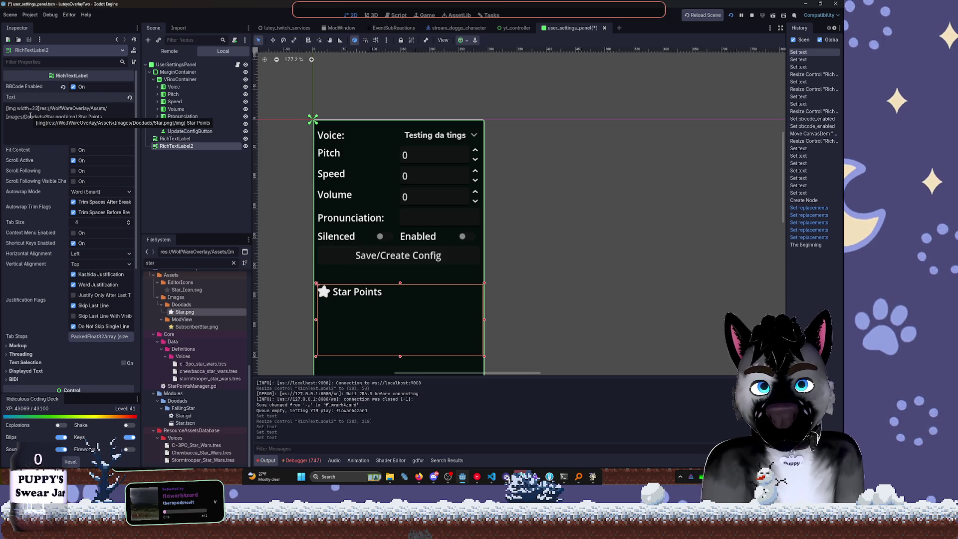
key("BackSpace")
type("6")
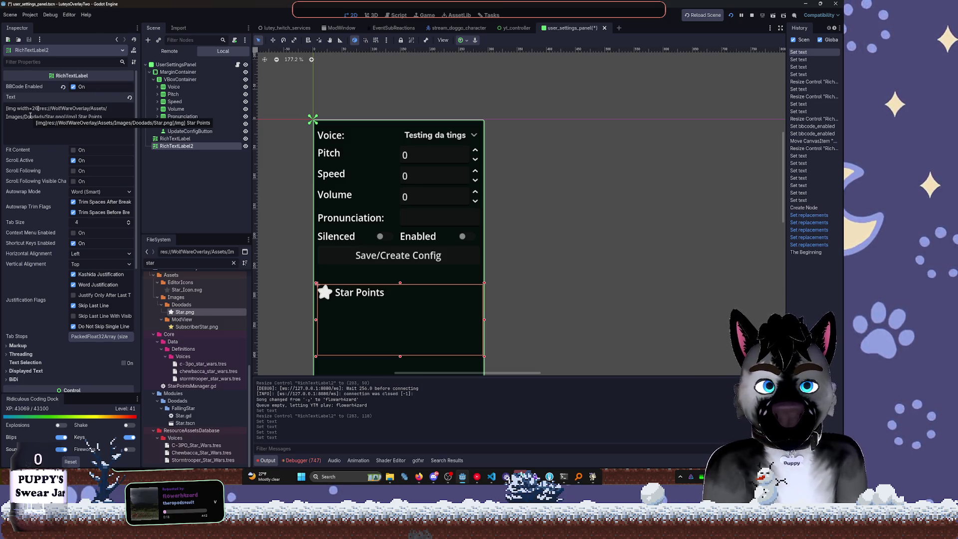
Shrink the Star Points label to one line and start its text with an empty [color=] tag
scroll(454, 253, "up", 2)
mouse_move(454, 252)
left_mouse_down()
mouse_move(586, 190)
mouse_move(512, 116)
left_mouse_up()
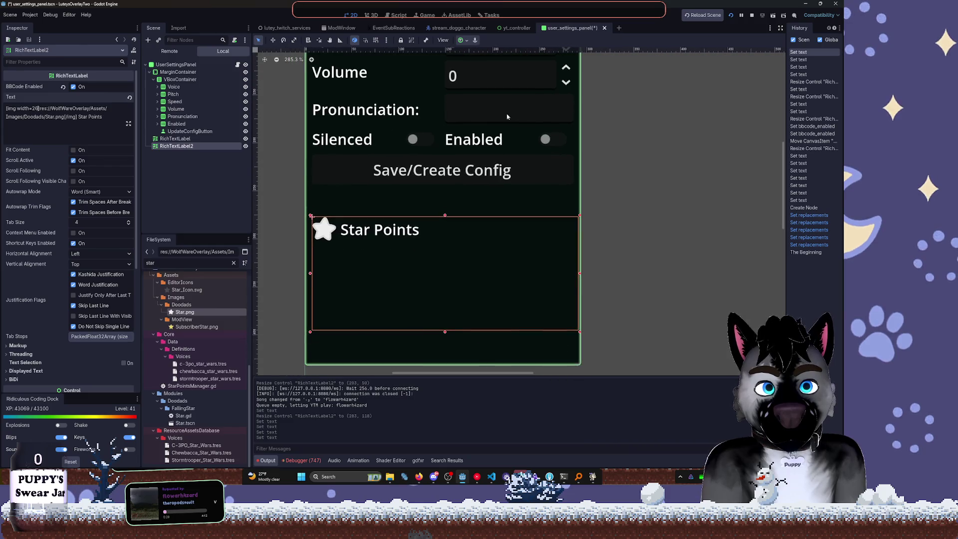
left_click_drag(451, 330, 429, 251)
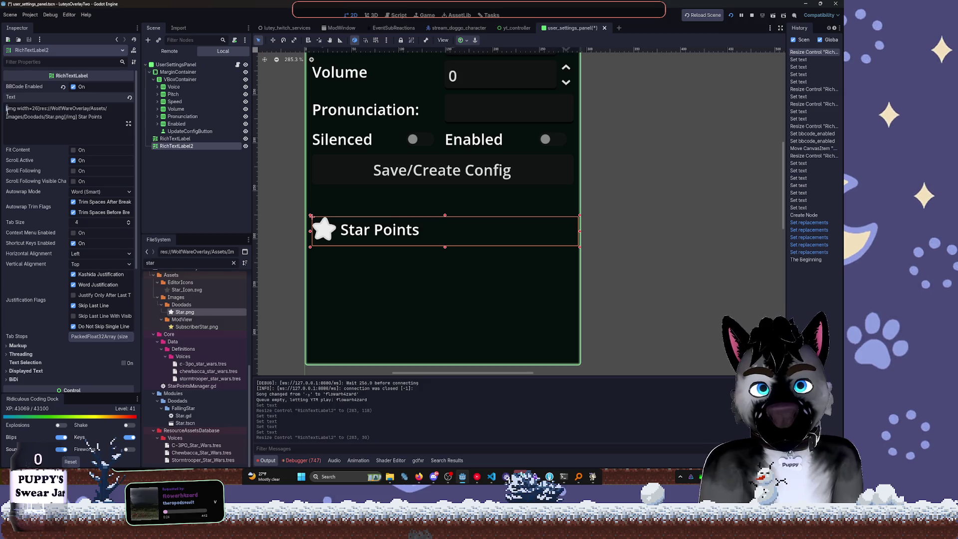
type("[")
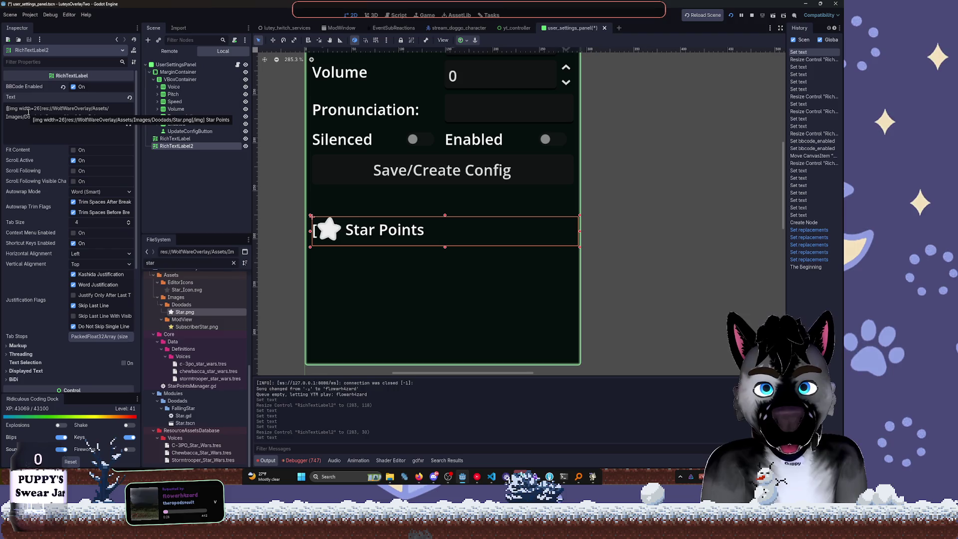
type("color=")
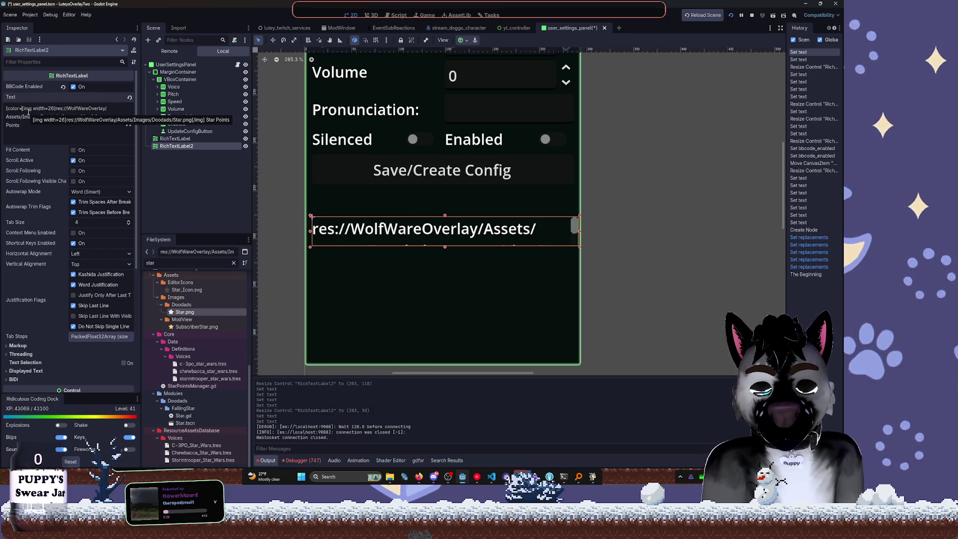
type("]")
type("]")
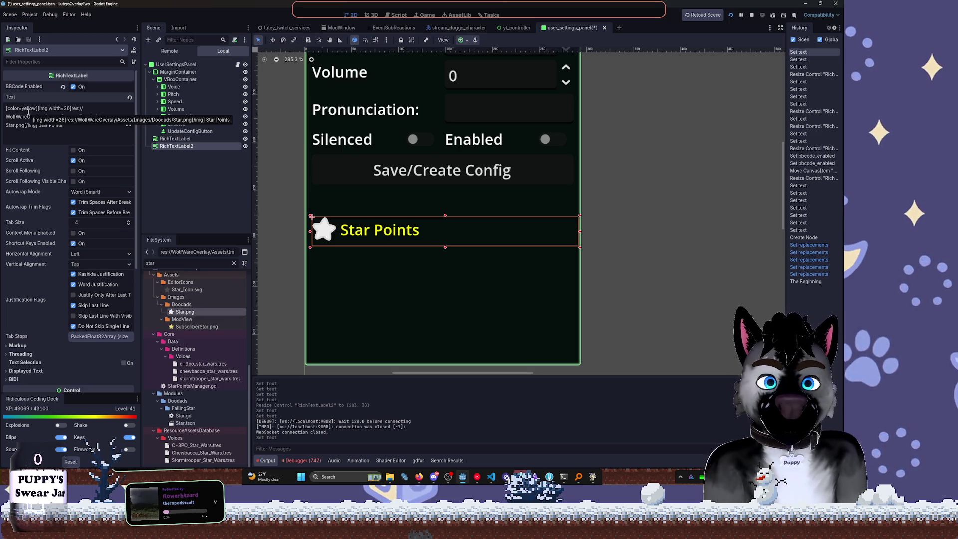
key("BackSpace")
key("BackSpace")
key("BackSpace")
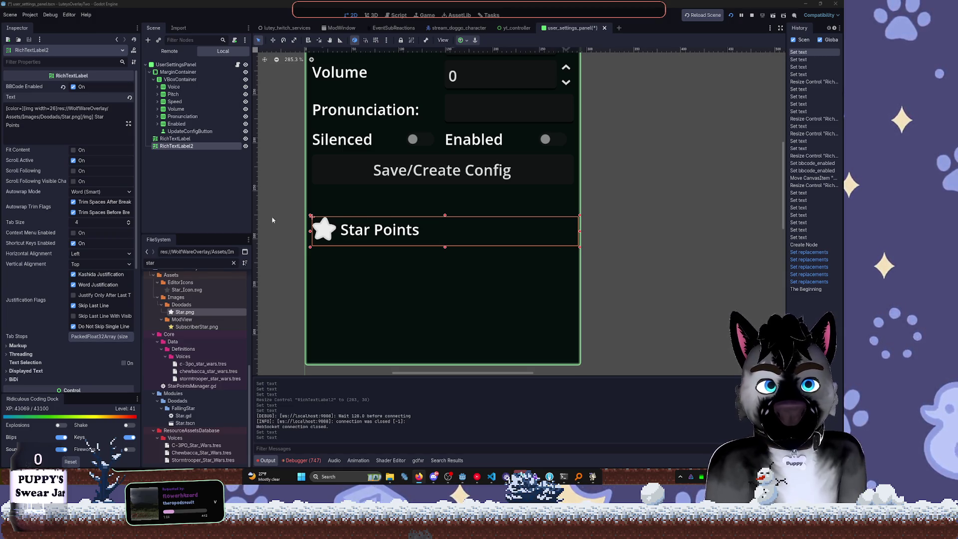
Set the colour tag to f5e642 and expand the label's theme and style overrides
type("f5e642")
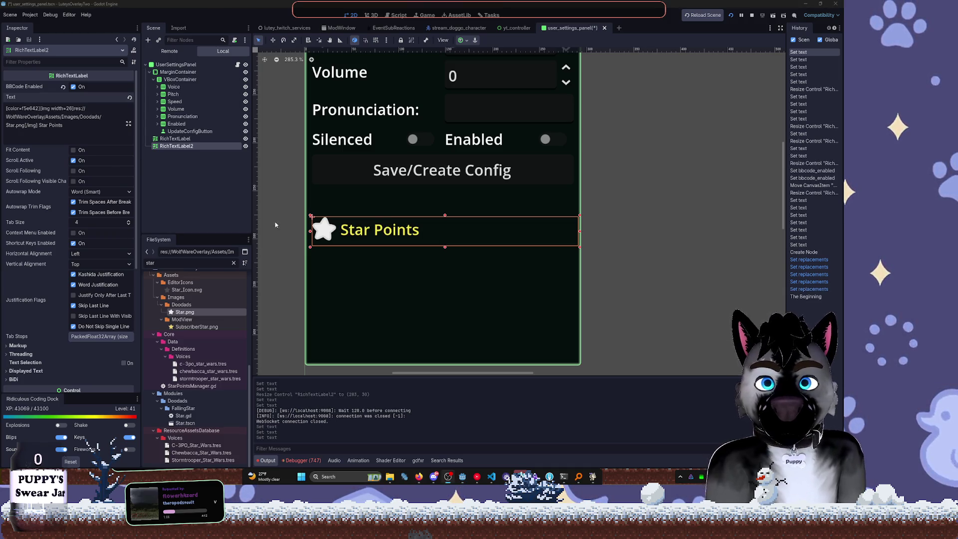
scroll(46, 281, "down", 5)
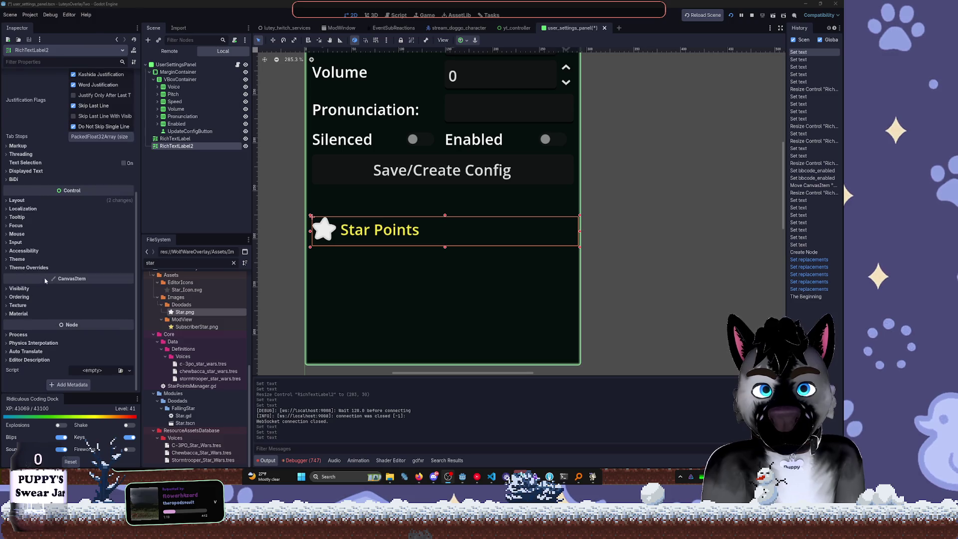
left_click(30, 268)
left_click(34, 318)
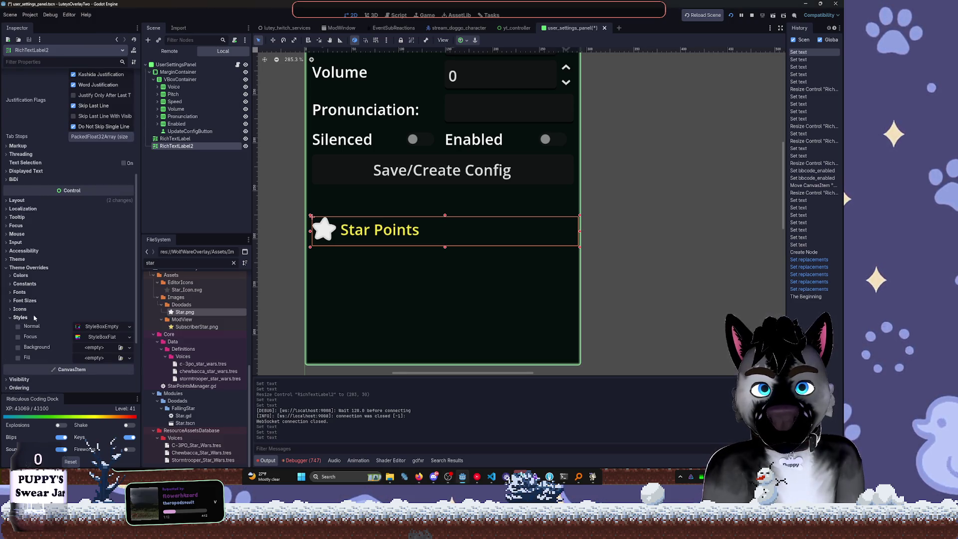
scroll(34, 318, "down", 1)
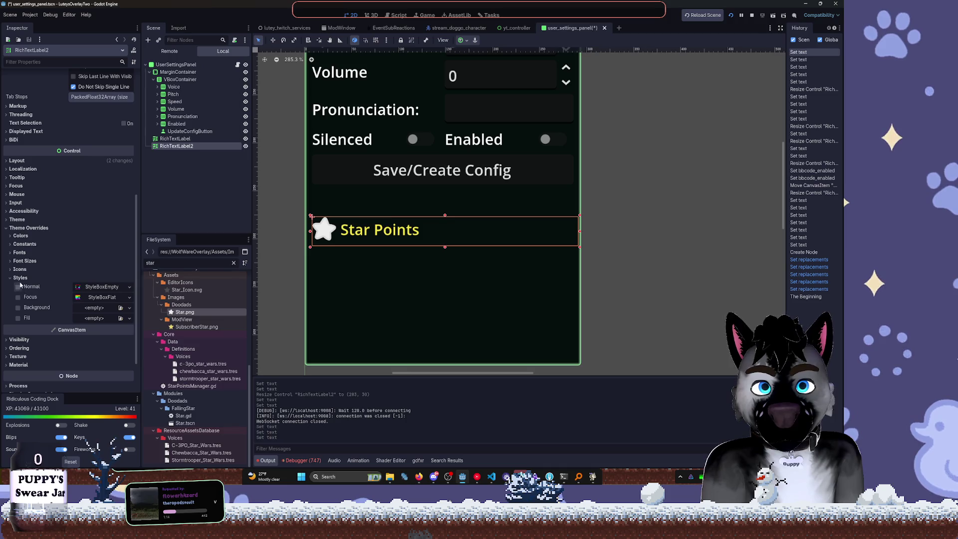
Delete the original unused RichTextLabel node
left_click(209, 139)
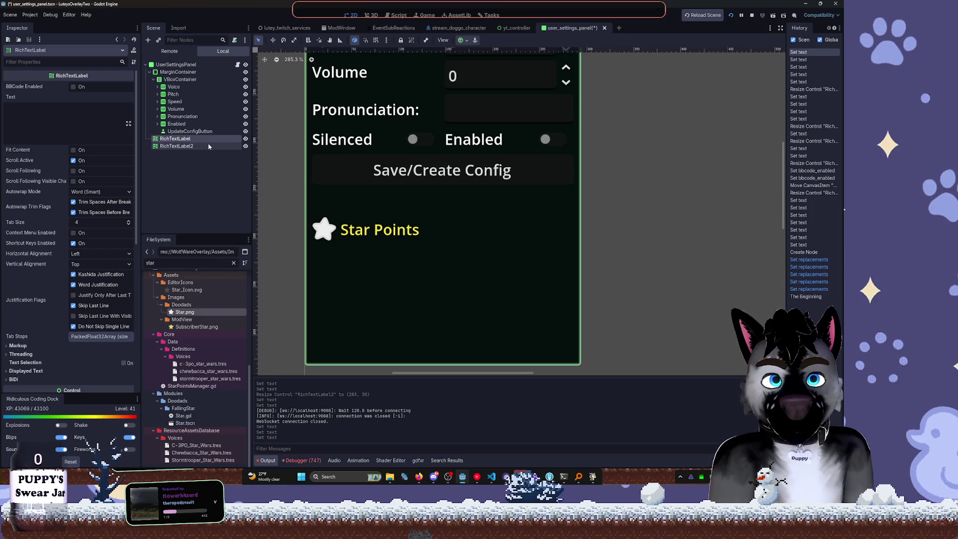
key("Delete")
key("Return")
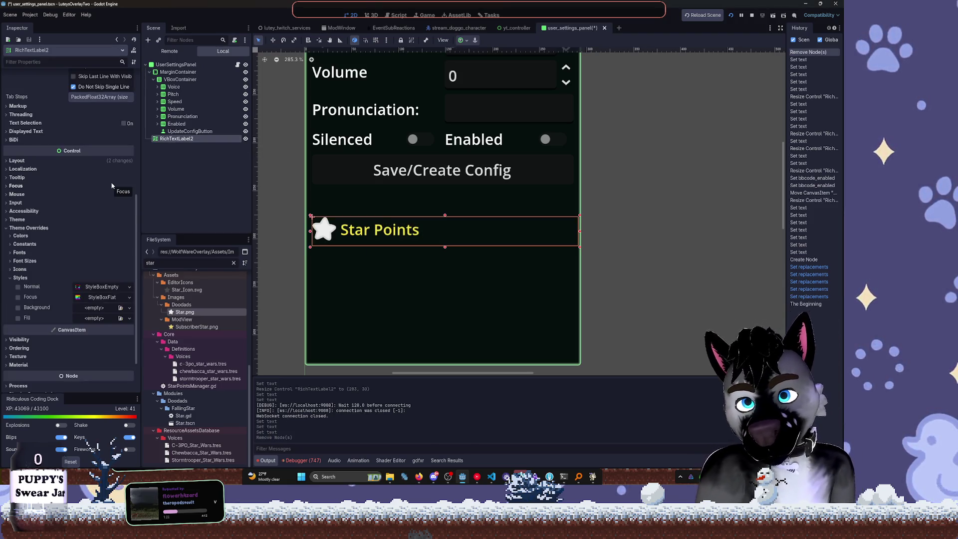
scroll(114, 184, "down", 2)
scroll(81, 112, "up", 10)
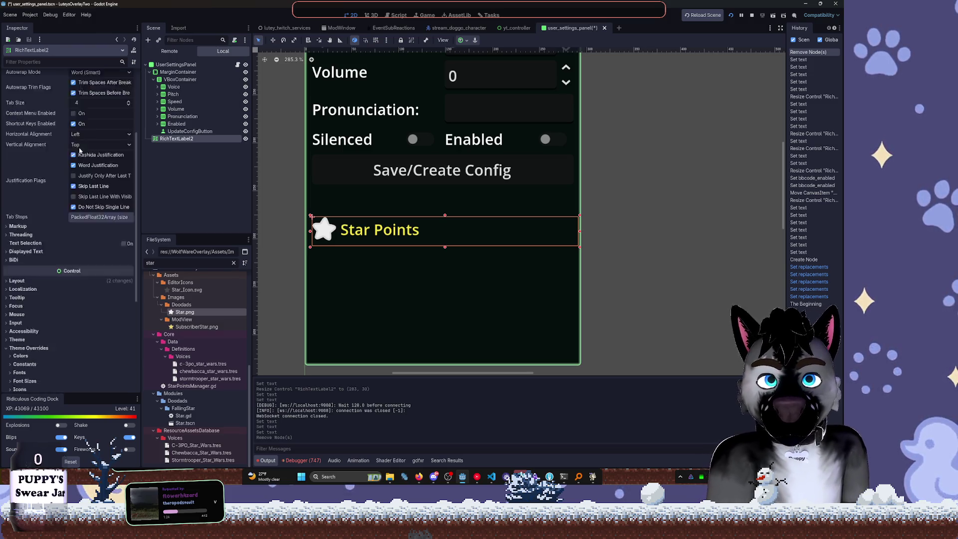
Append ': [b]759' to RichTextLabel2's text and expand its font overrides
left_click(64, 126)
type(":")
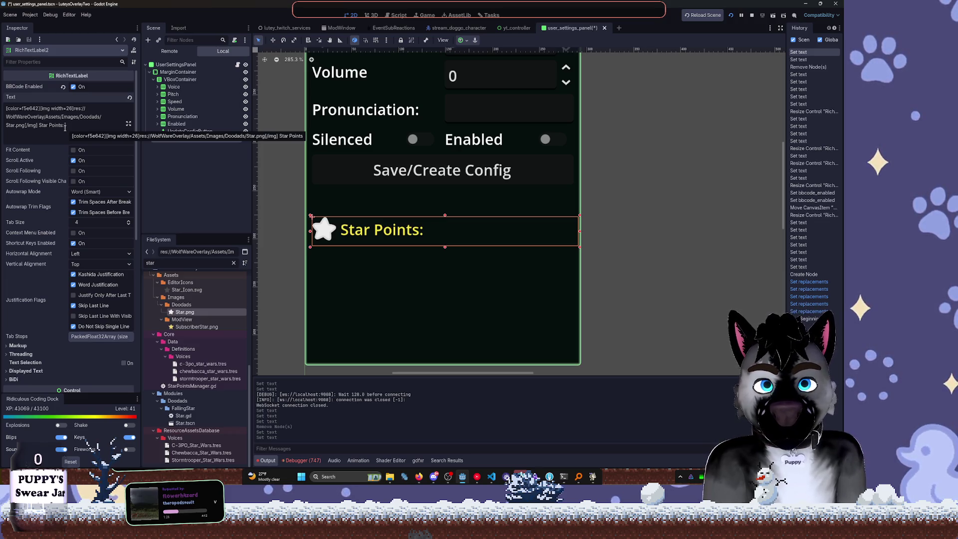
type(" [")
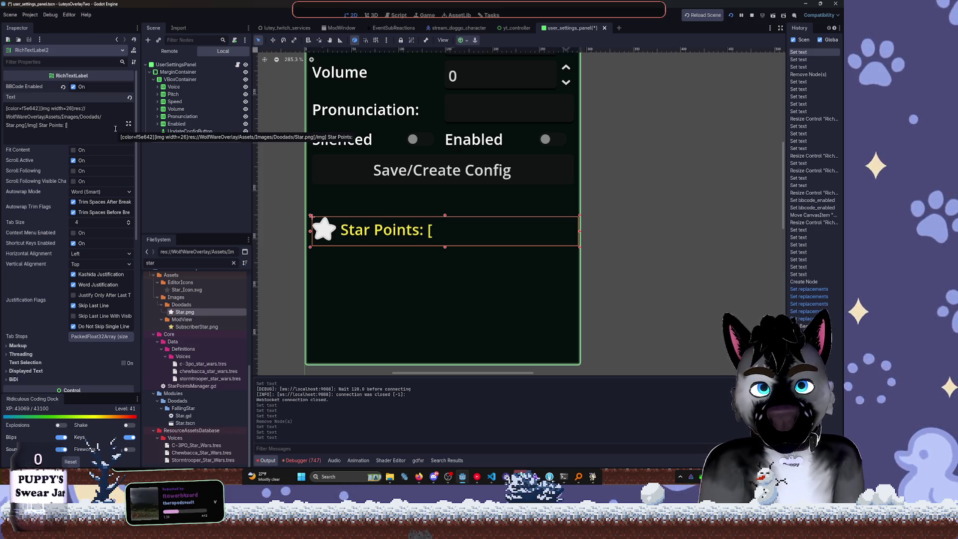
type("b]")
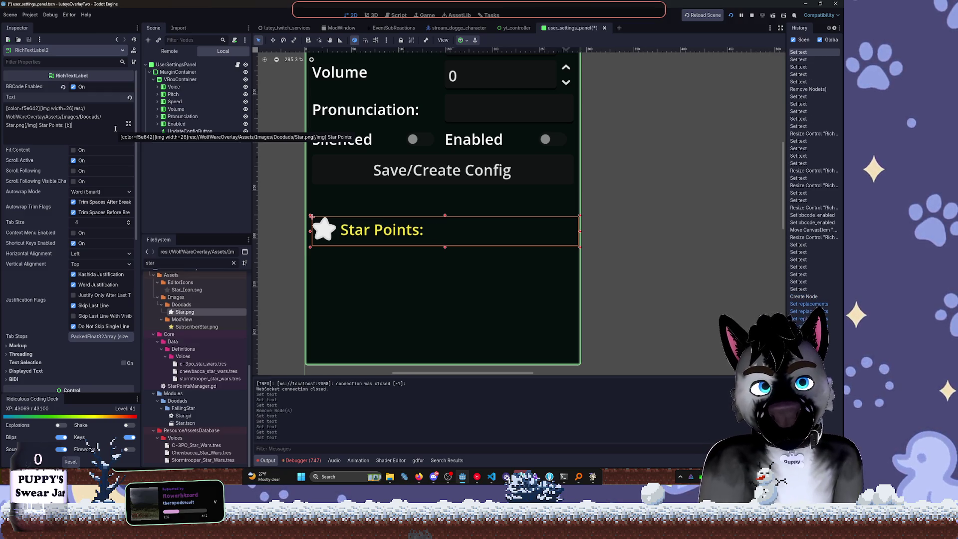
type("759")
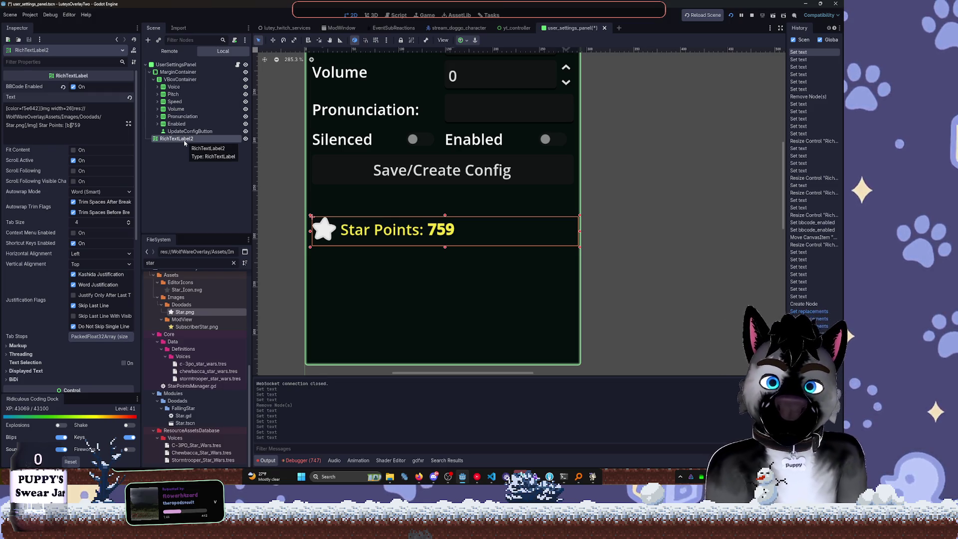
scroll(50, 224, "down", 5)
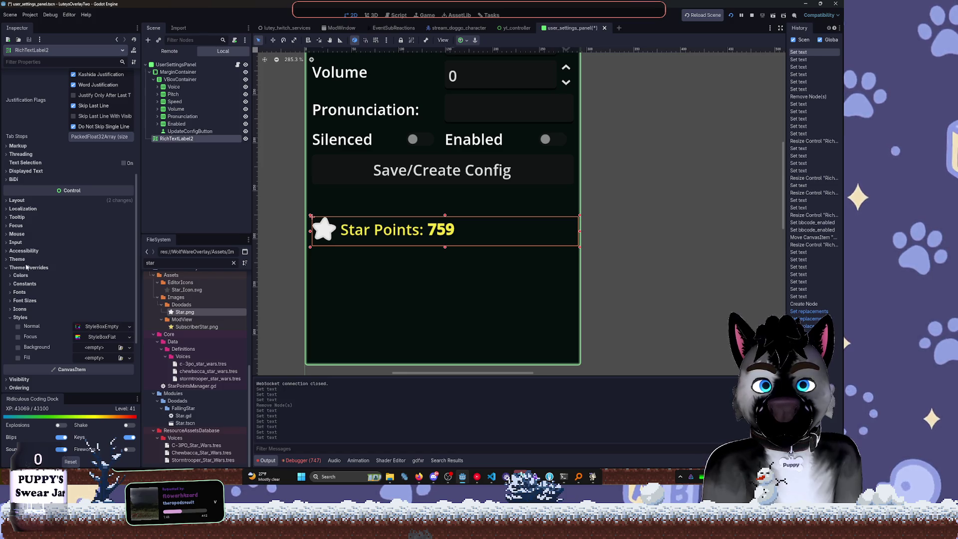
left_click(19, 292)
Set the Star Points label's normal and bold font overrides to Alphakind
left_click(102, 301)
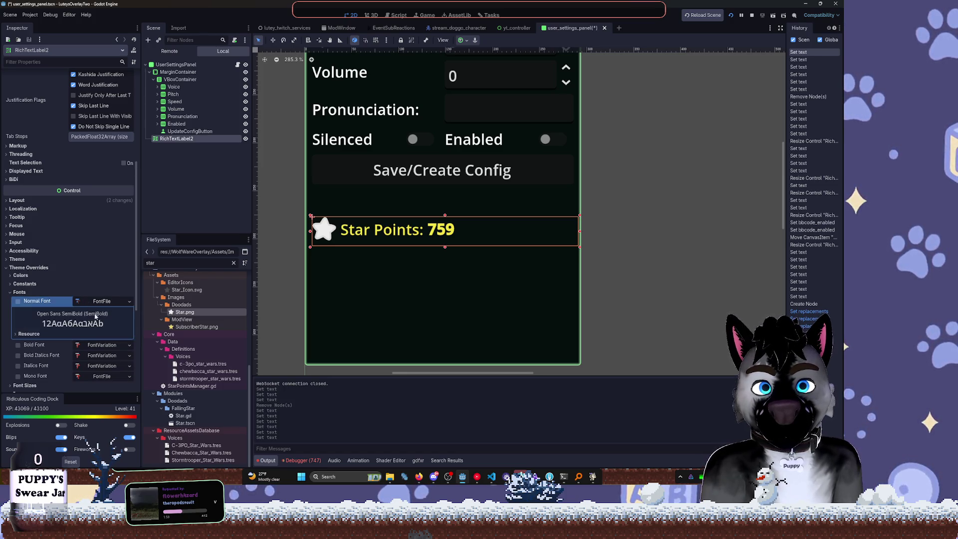
left_click(130, 301)
left_click(202, 287)
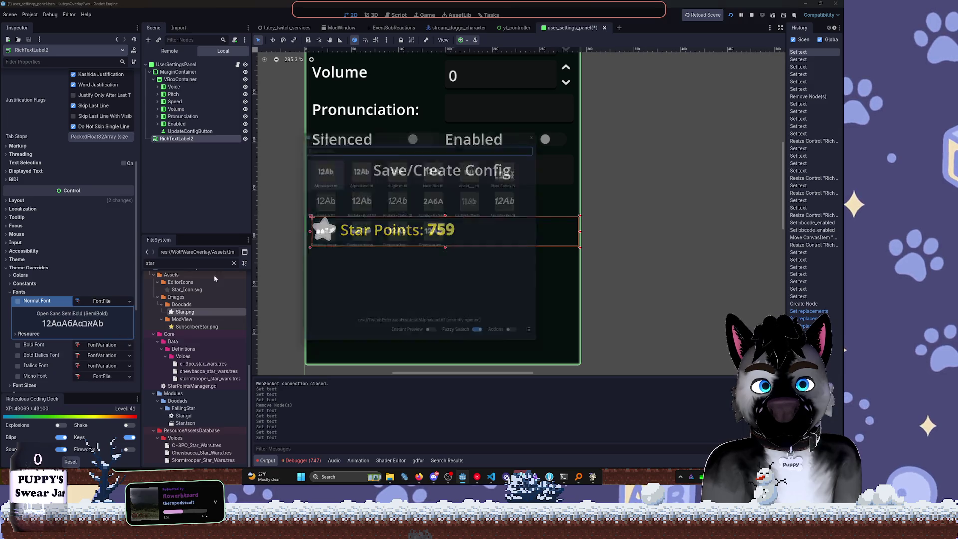
double_click(328, 179)
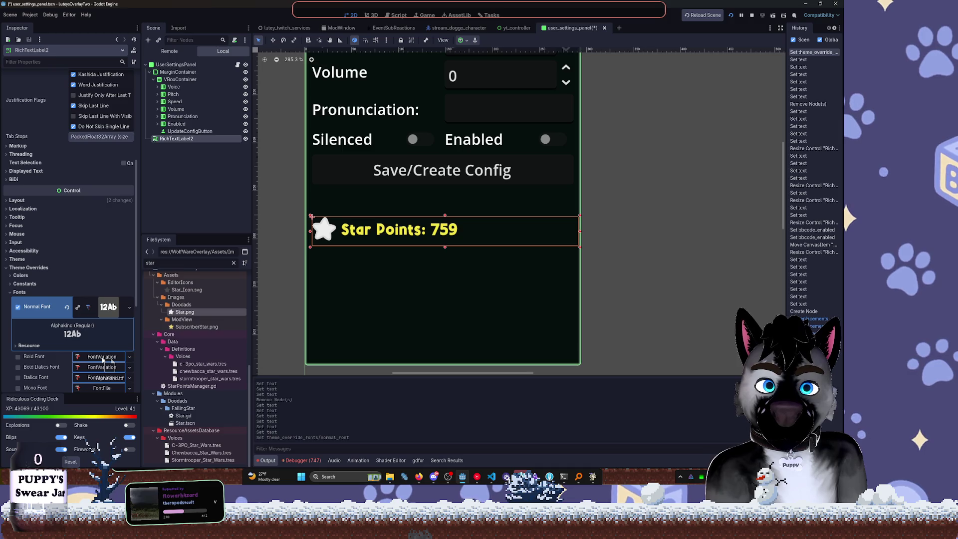
left_click_drag(104, 359, 103, 360)
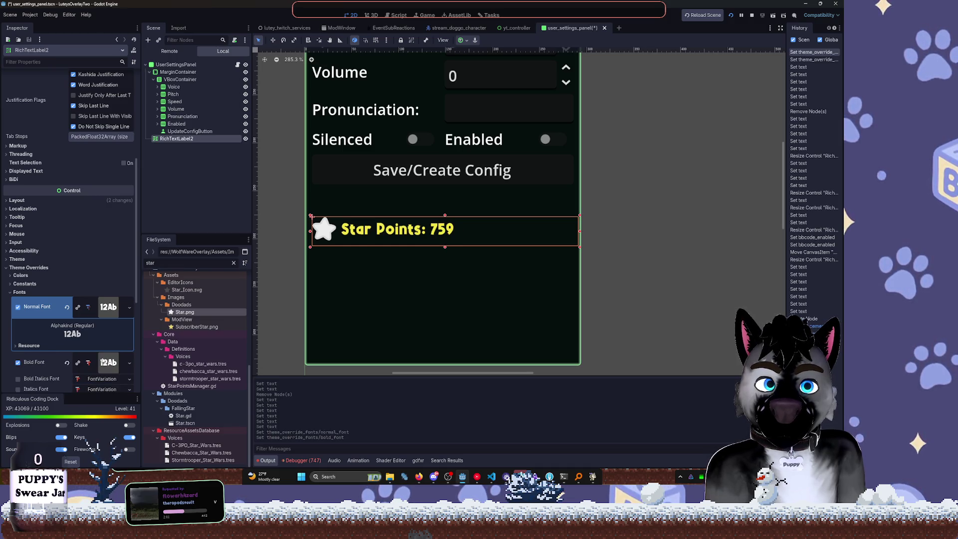
scroll(26, 255, "down", 3)
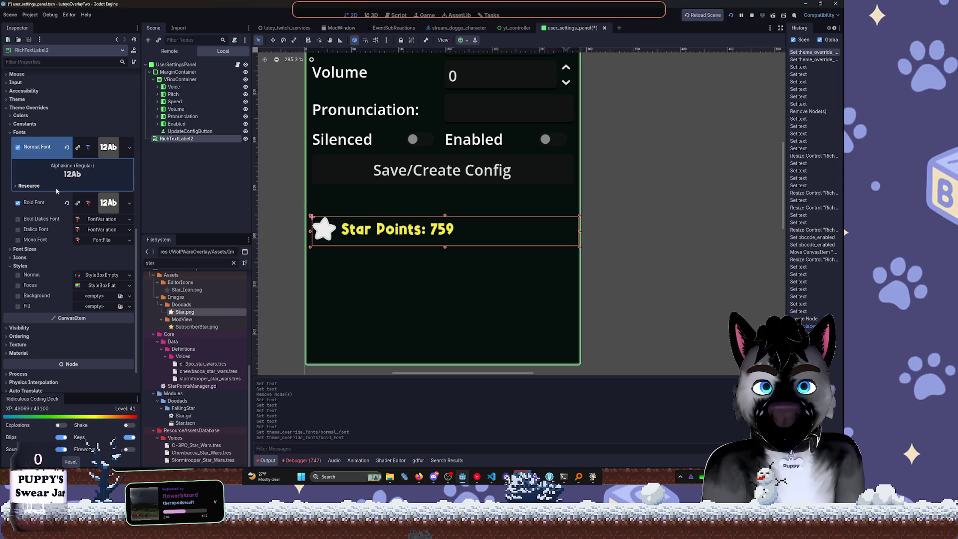
Check the label's constant overrides and the Alphakind font, then collapse the font overrides
left_click(25, 124)
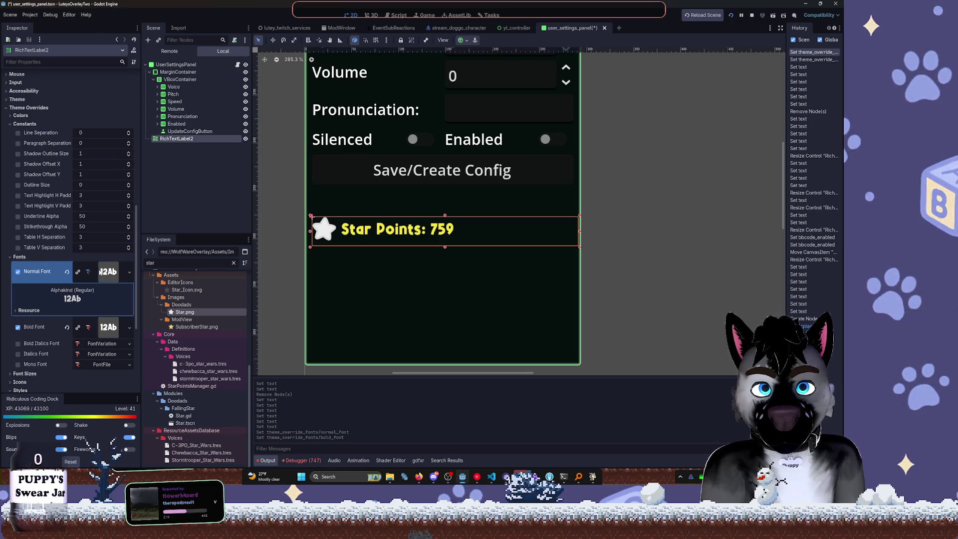
left_click(107, 330)
left_click(108, 273)
left_click(106, 295)
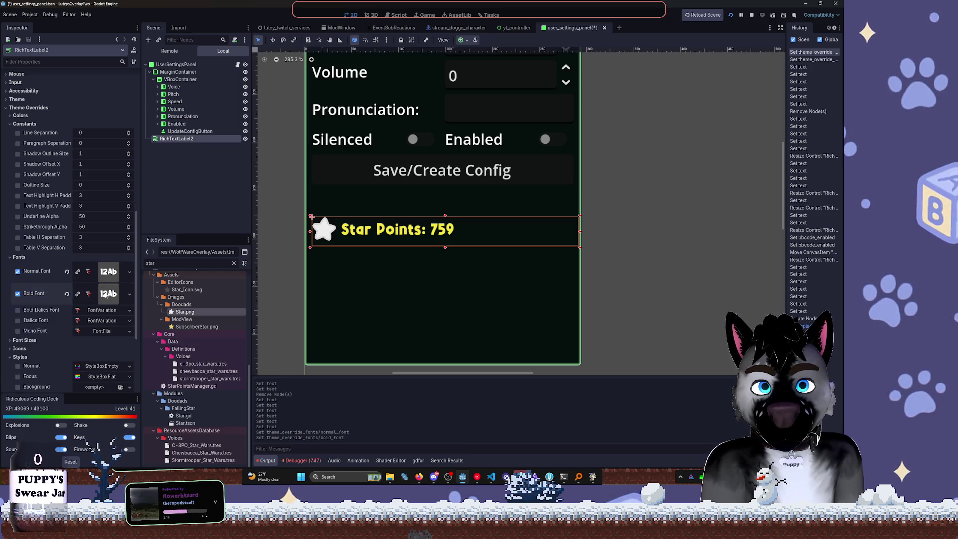
left_click(8, 258)
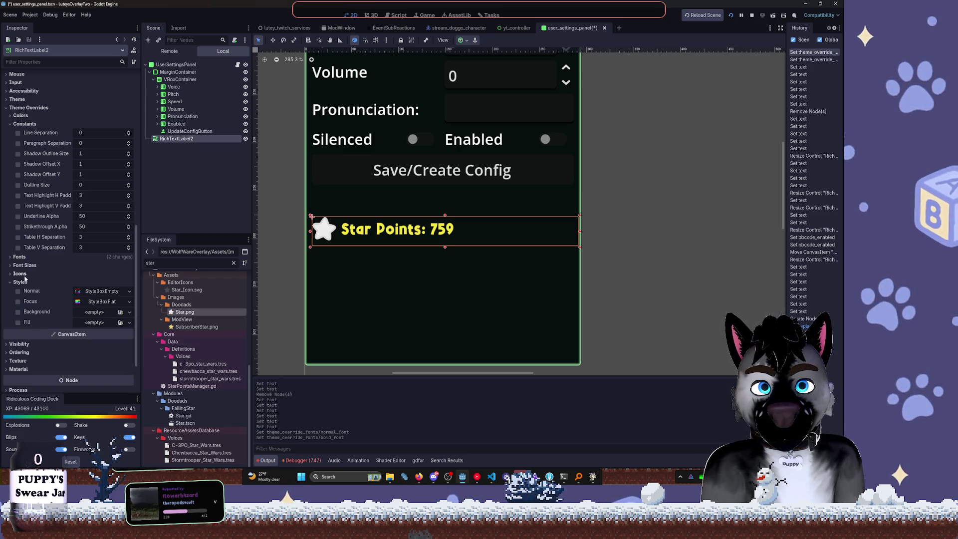
scroll(53, 194, "up", 2)
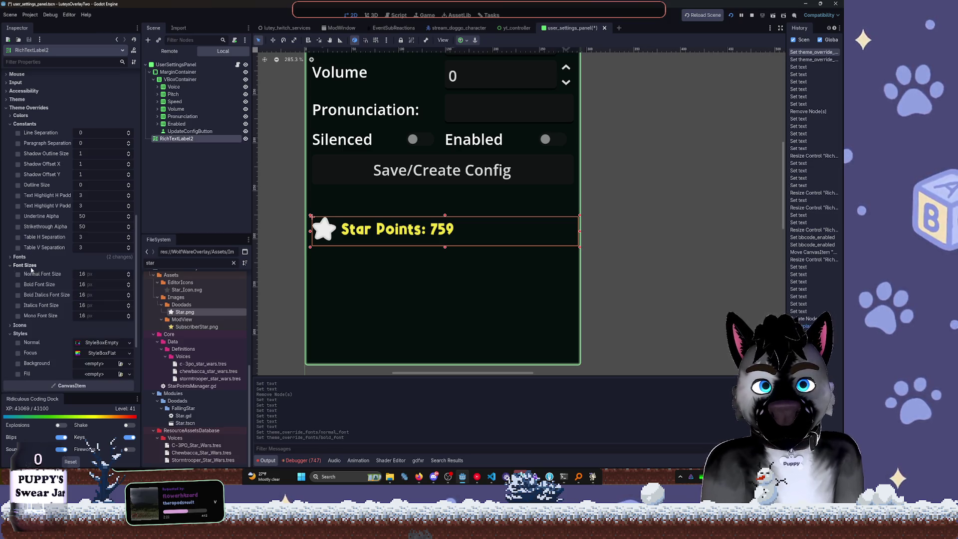
Enable a font outline colour override and raise the label's text outline size
left_click(20, 155)
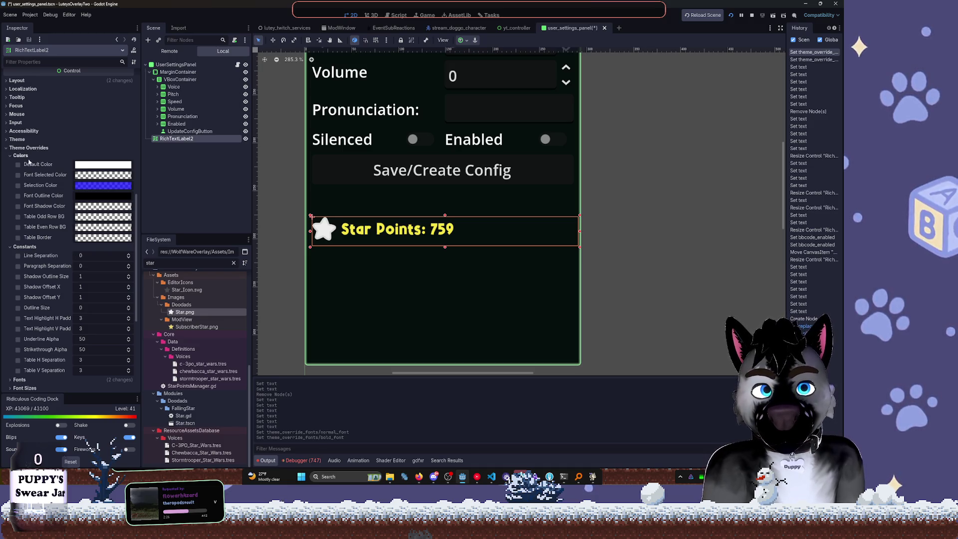
left_click(18, 195)
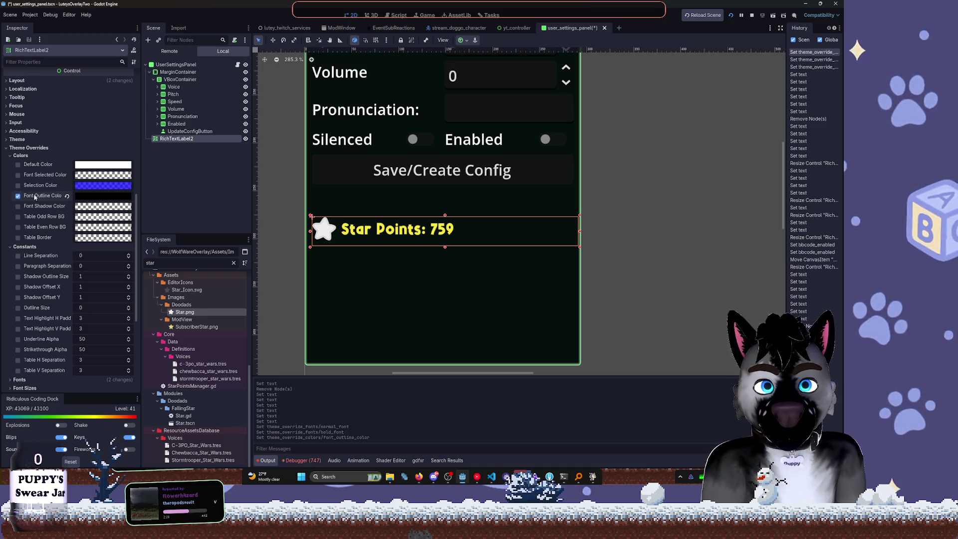
left_click(104, 197)
left_click(153, 195)
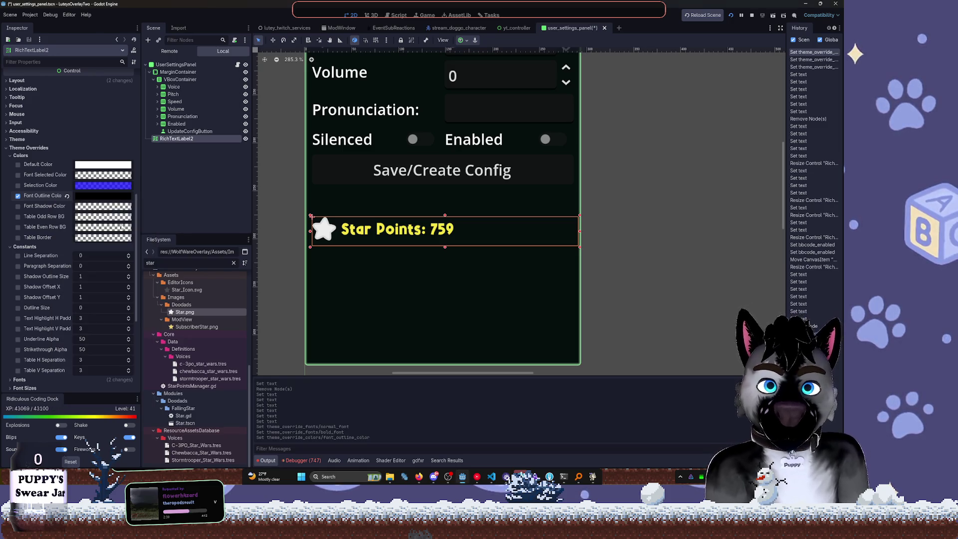
left_click(128, 308)
left_click(128, 308)
left_click(128, 307)
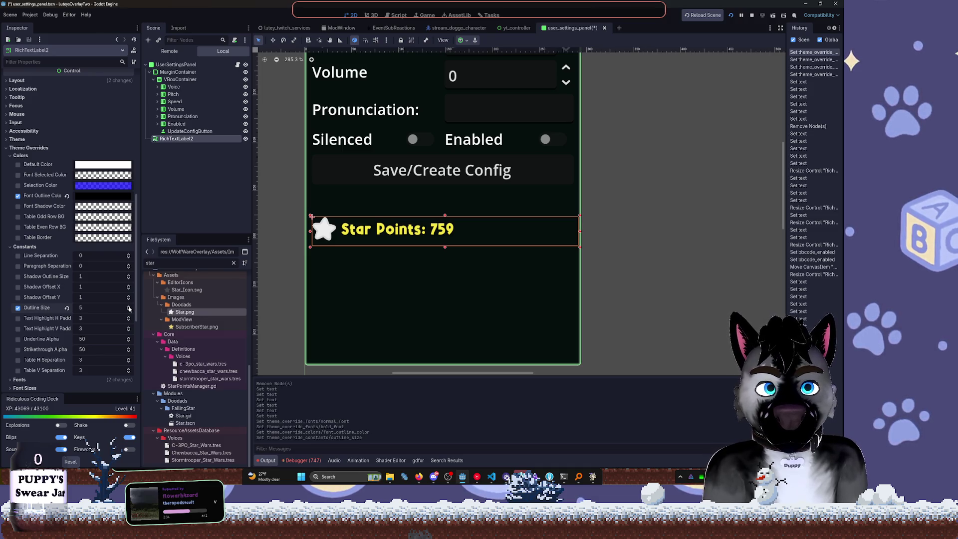
Sample the label's yellow as the outline colour and darken it slightly
left_click(83, 195)
left_click(60, 298)
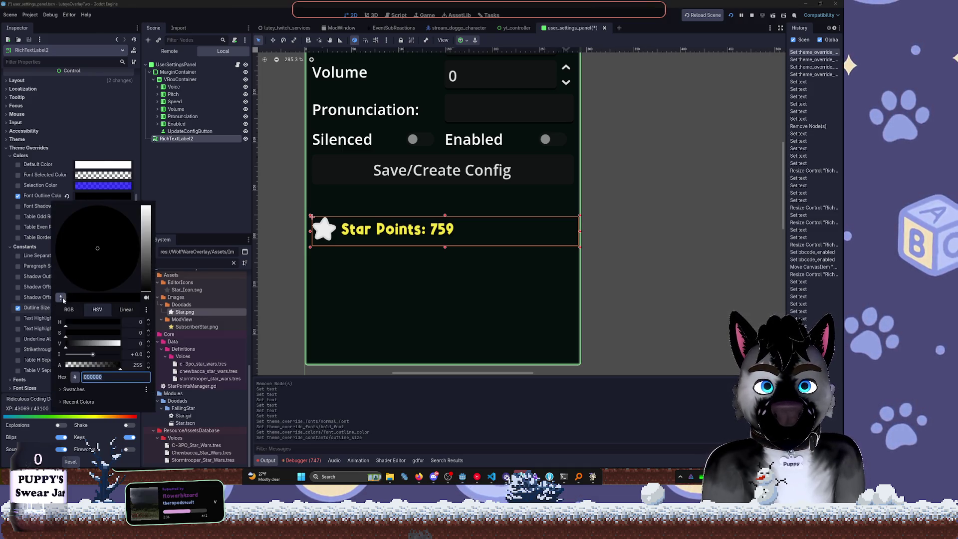
left_click(348, 232)
mouse_move(147, 218)
left_mouse_down()
mouse_move(148, 246)
mouse_move(150, 227)
mouse_move(150, 236)
left_mouse_up()
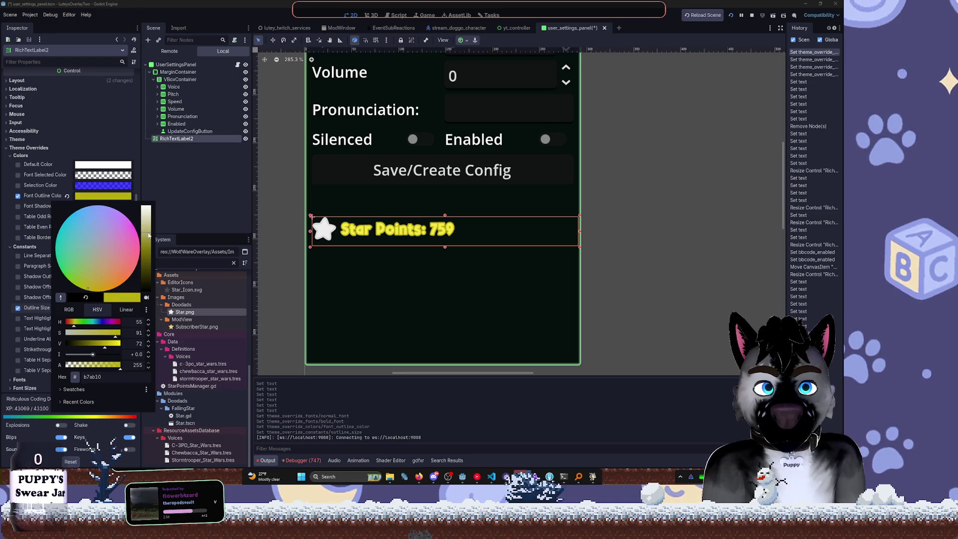
left_click(186, 211)
Shift the outline colour toward orange and darken it to amber-brown 825d0b
scroll(114, 208, "up", 5)
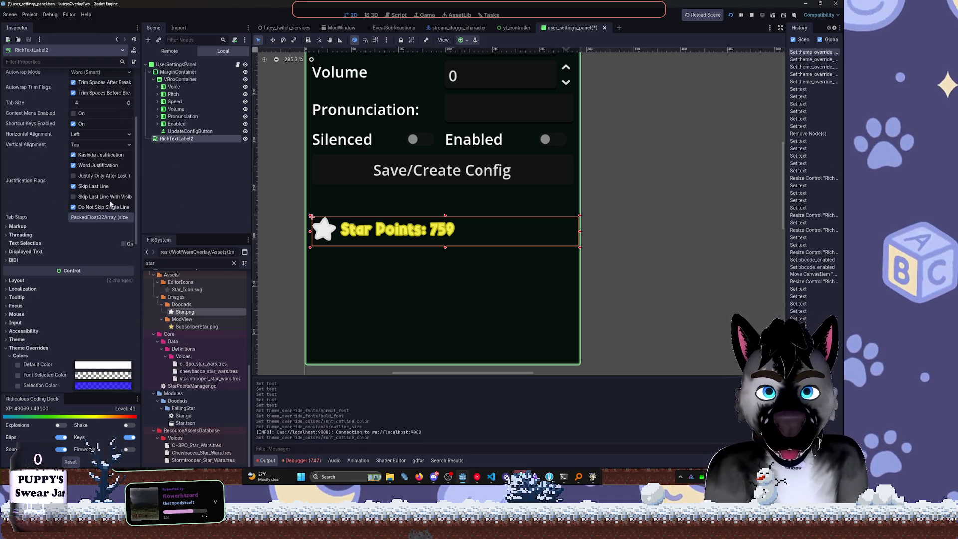
scroll(111, 200, "up", 5)
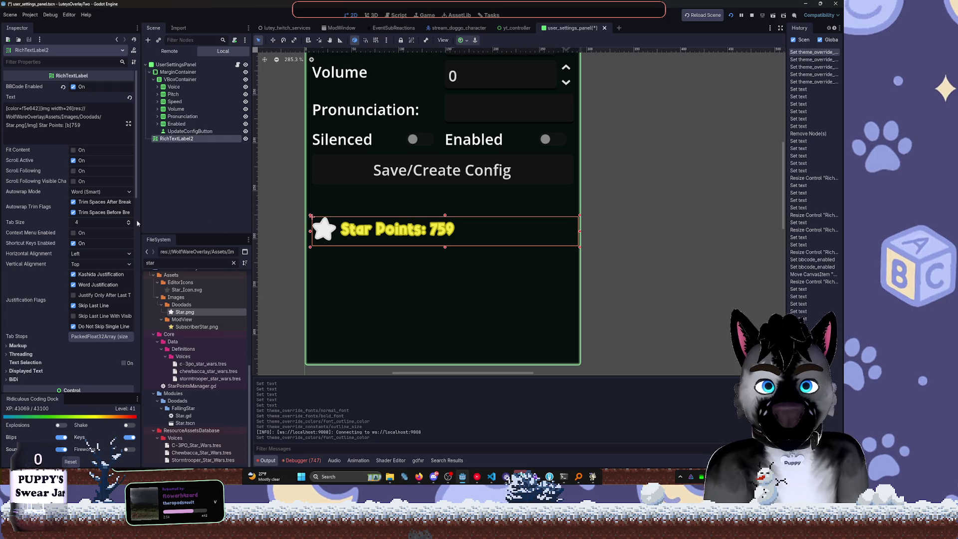
scroll(100, 224, "down", 10)
left_click(103, 316)
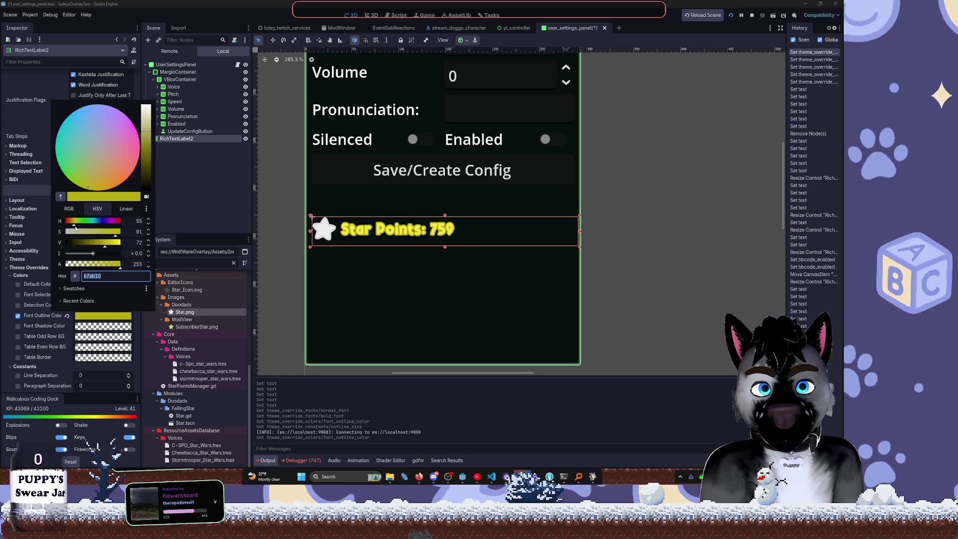
left_click(73, 223)
left_click_drag(73, 224, 72, 225)
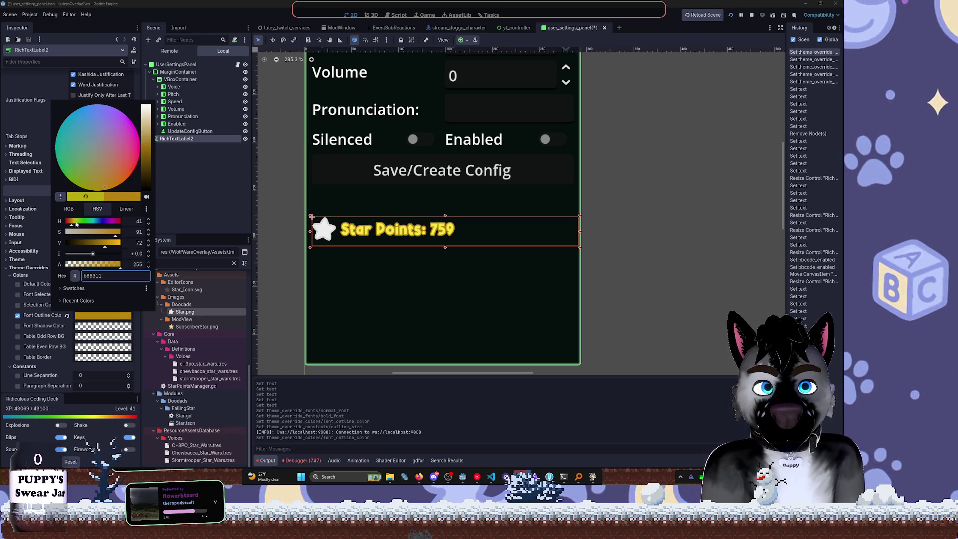
left_click(98, 243)
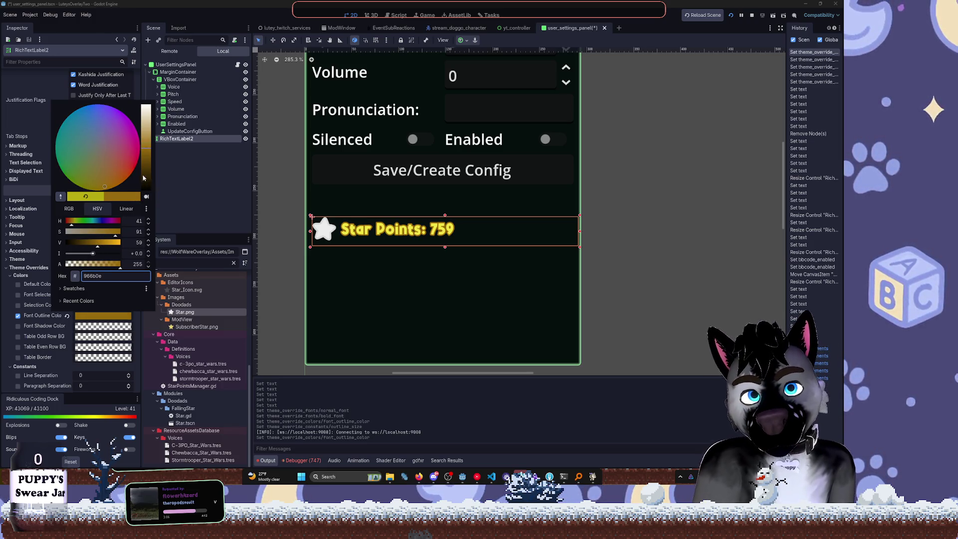
left_click(147, 159)
left_click_drag(147, 160, 146, 157)
left_click(207, 185)
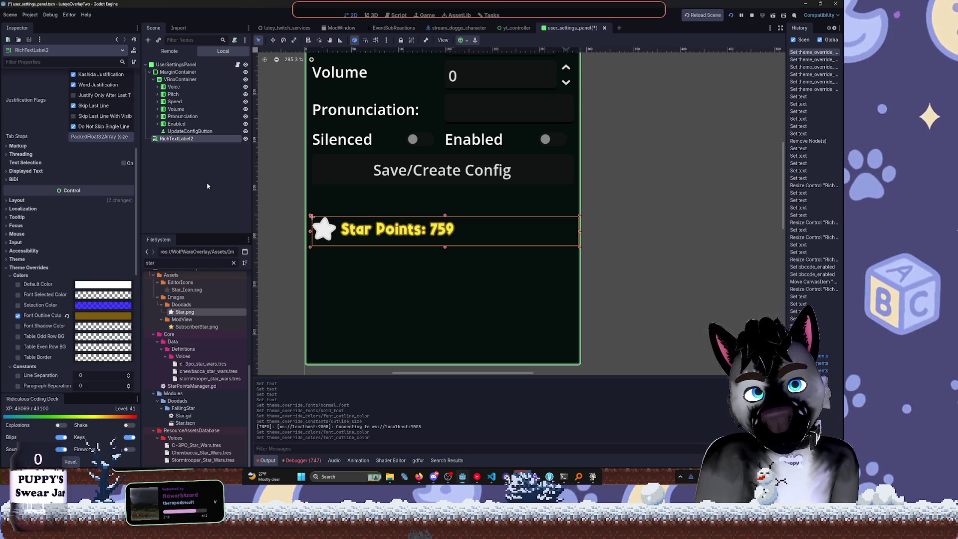
scroll(514, 275, "down", 5)
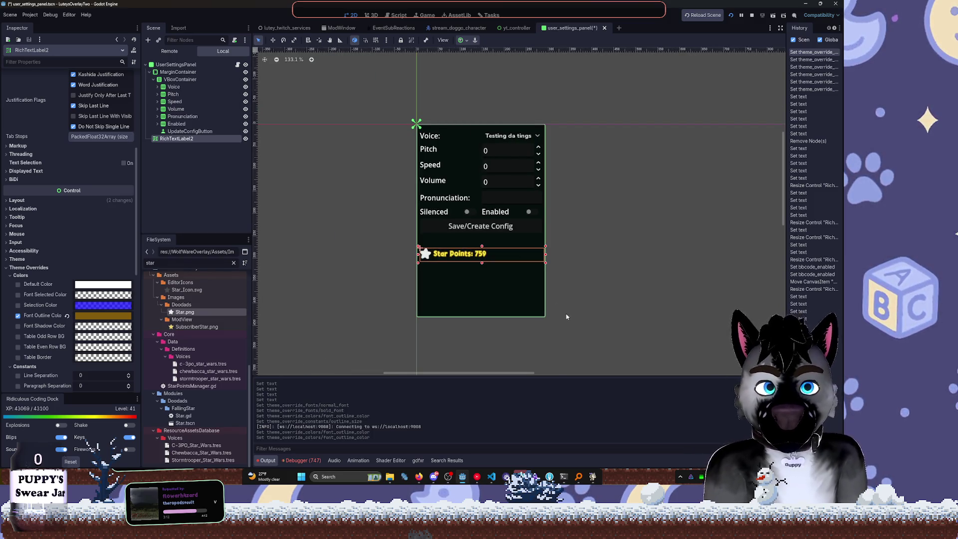
Enable a near-black, mostly opaque font shadow colour on the Star Points label
scroll(562, 323, "up", 5)
left_click_drag(331, 210, 405, 240)
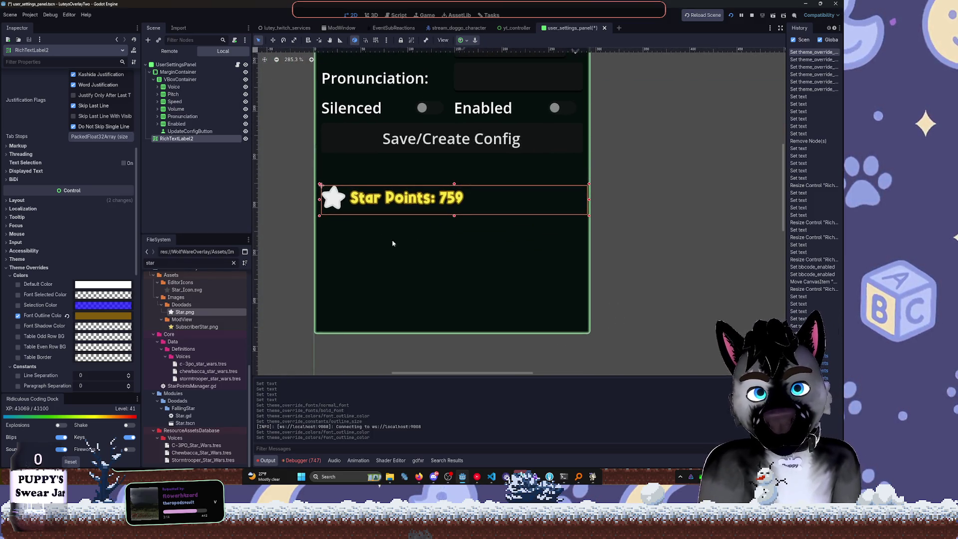
scroll(85, 276, "down", 2)
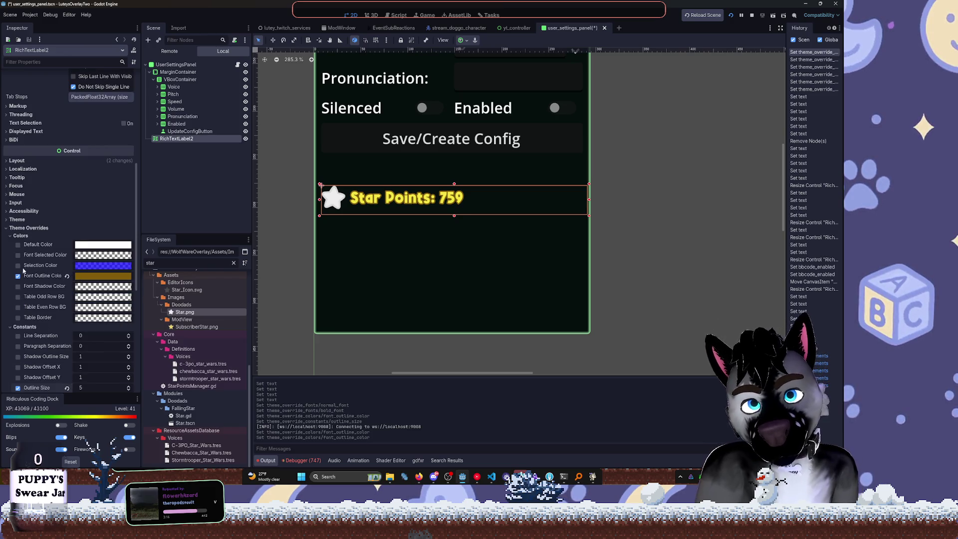
left_click(18, 286)
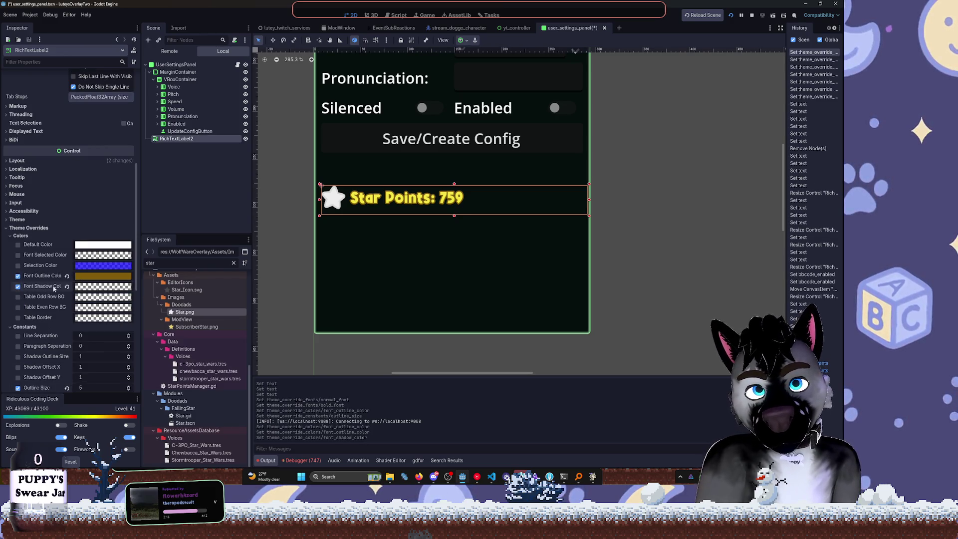
scroll(46, 352, "down", 2)
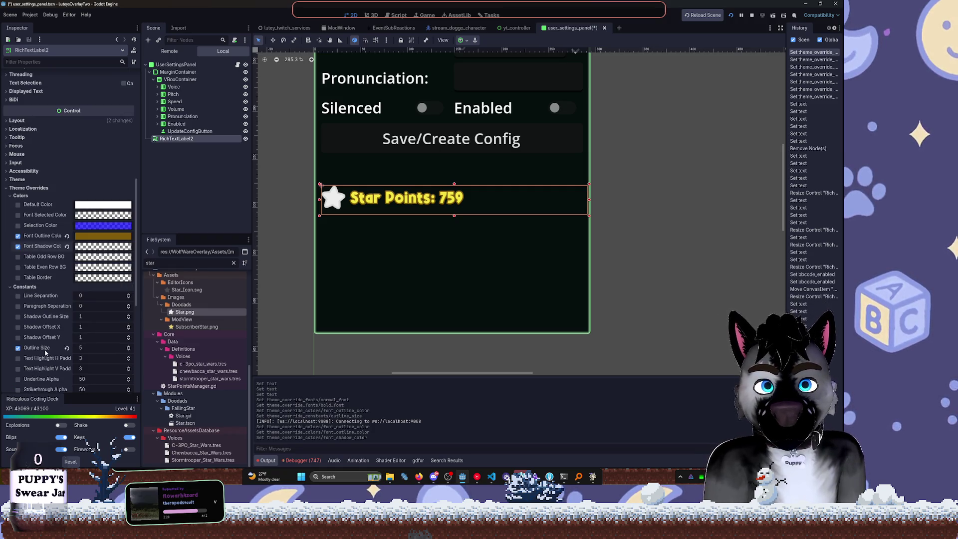
scroll(75, 329, "down", 2)
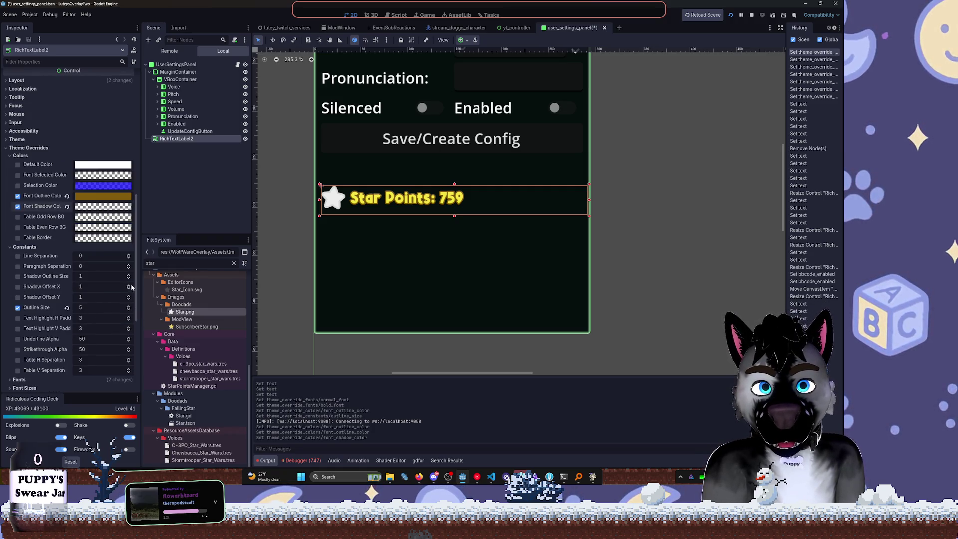
left_click(86, 206)
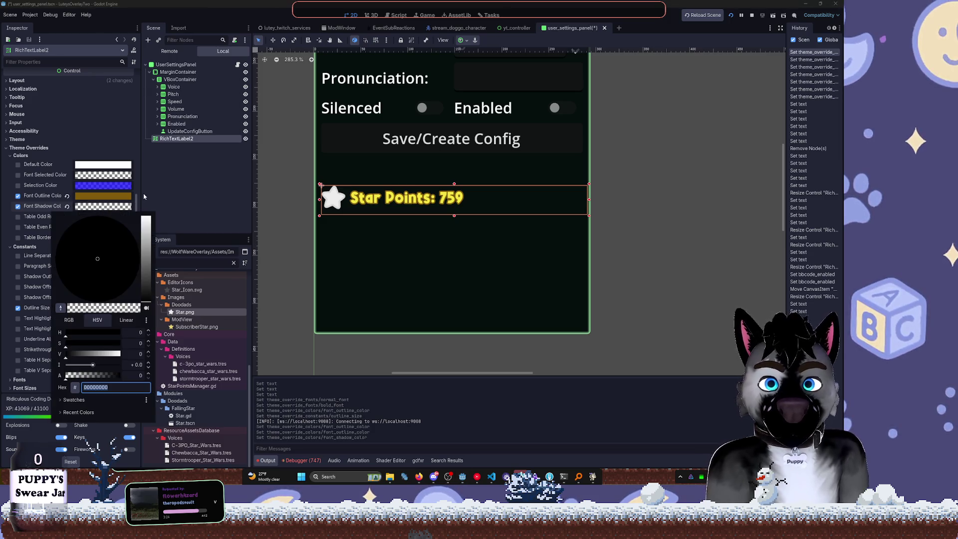
left_click_drag(92, 378, 111, 376)
left_click_drag(145, 290, 145, 298)
left_click(188, 245)
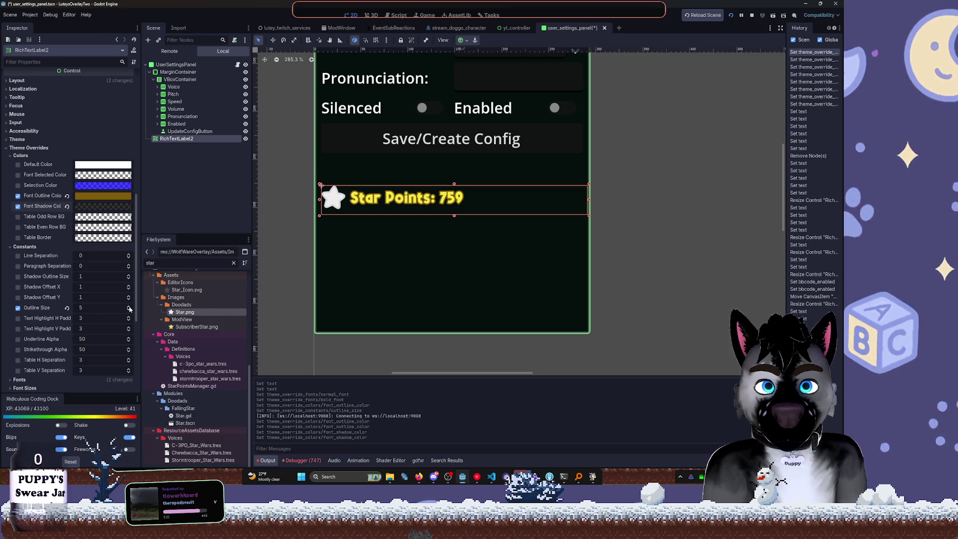
Override outline size to 5 and set shadow offset X to 2 and Y to 3
left_click(129, 309)
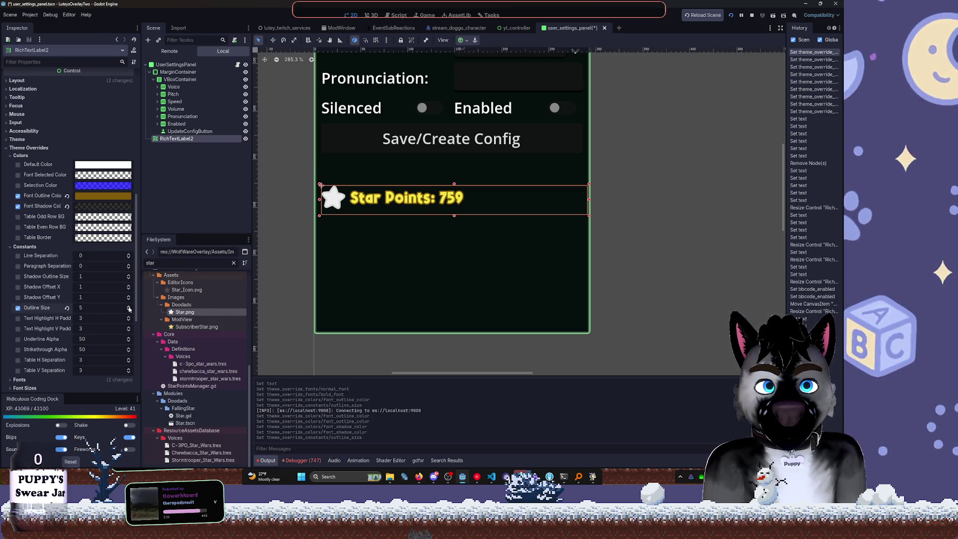
left_click(129, 286)
left_click(129, 295)
left_click(129, 295)
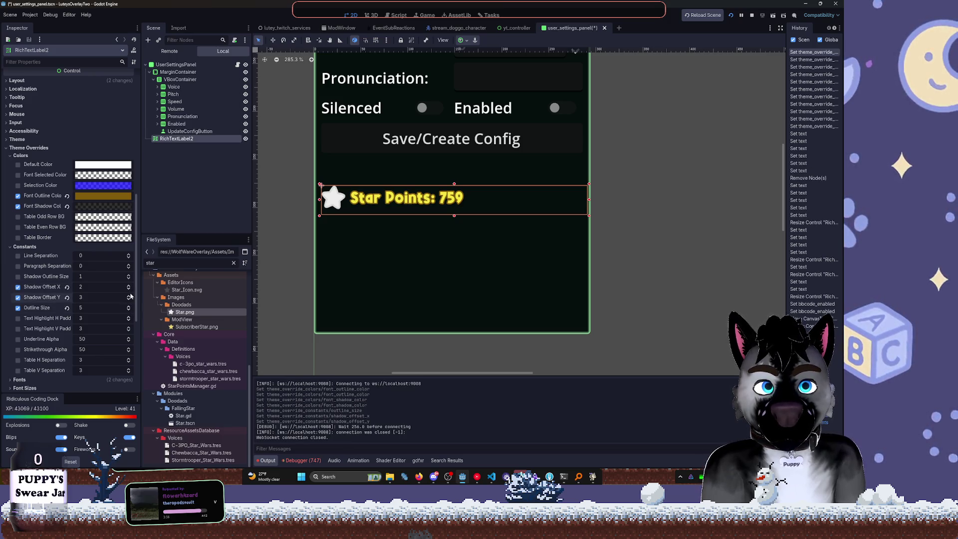
left_click(129, 299)
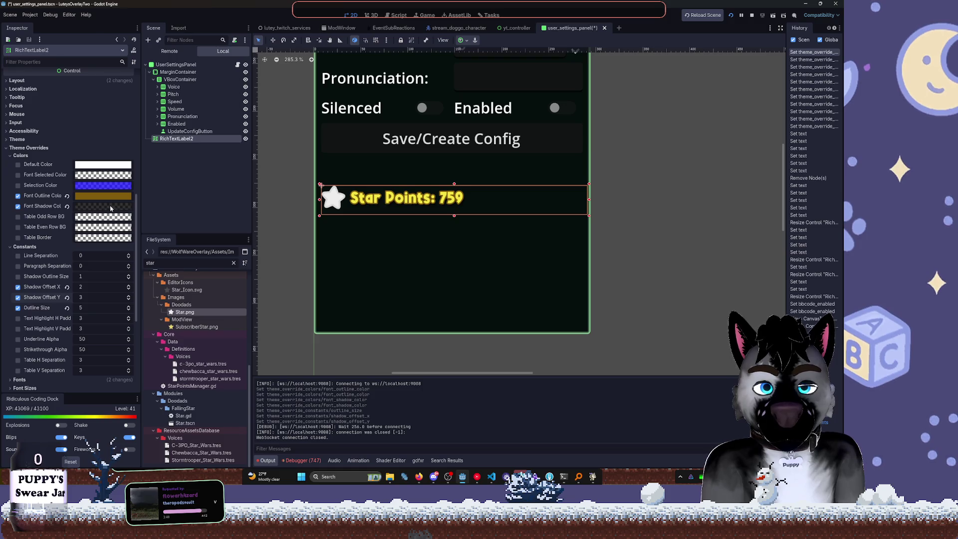
Make the drop shadow colour fully opaque black
left_click(112, 207)
left_click_drag(90, 375, 132, 374)
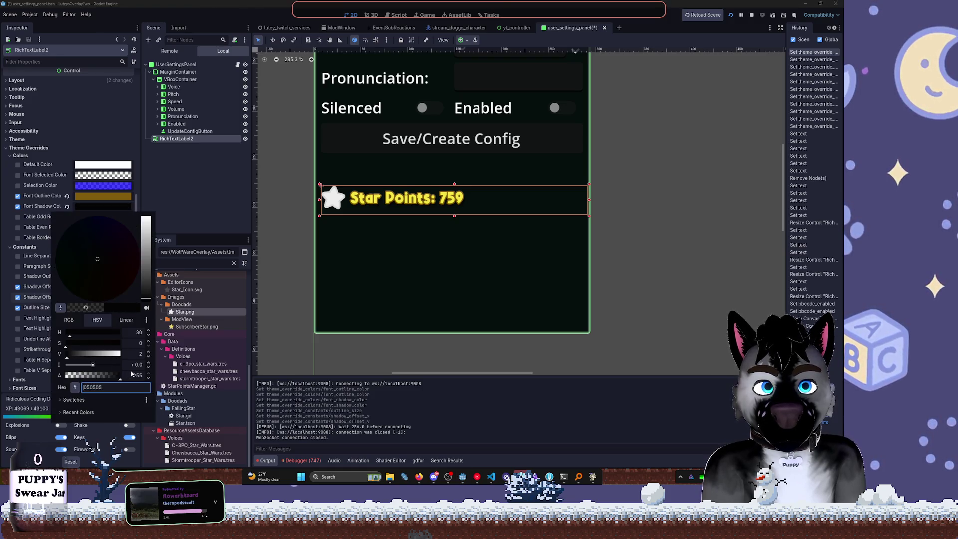
left_click(164, 199)
left_click(175, 65)
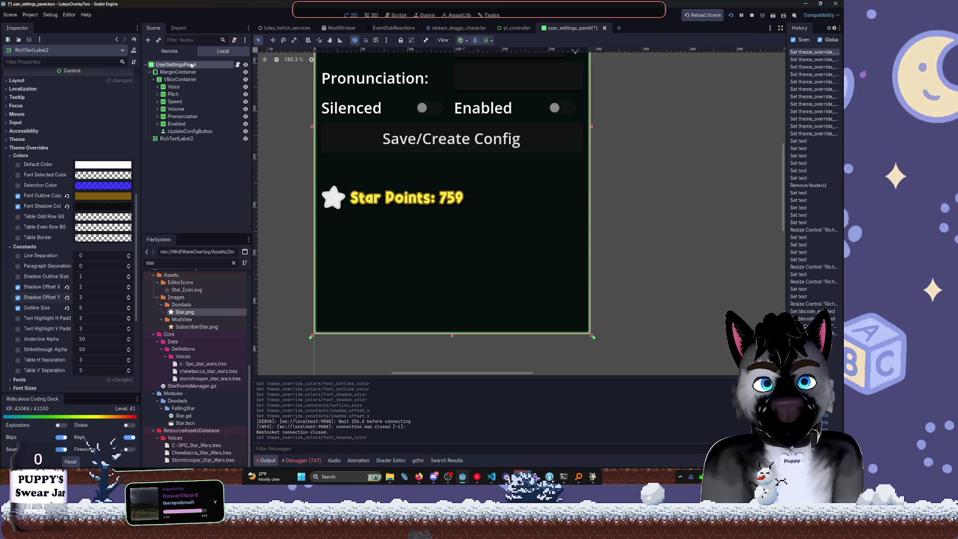
left_click_drag(411, 184, 384, 216)
Try several StyleBoxFlat BG Color values and settle on near-black green 040807
scroll(113, 343, "down", 3)
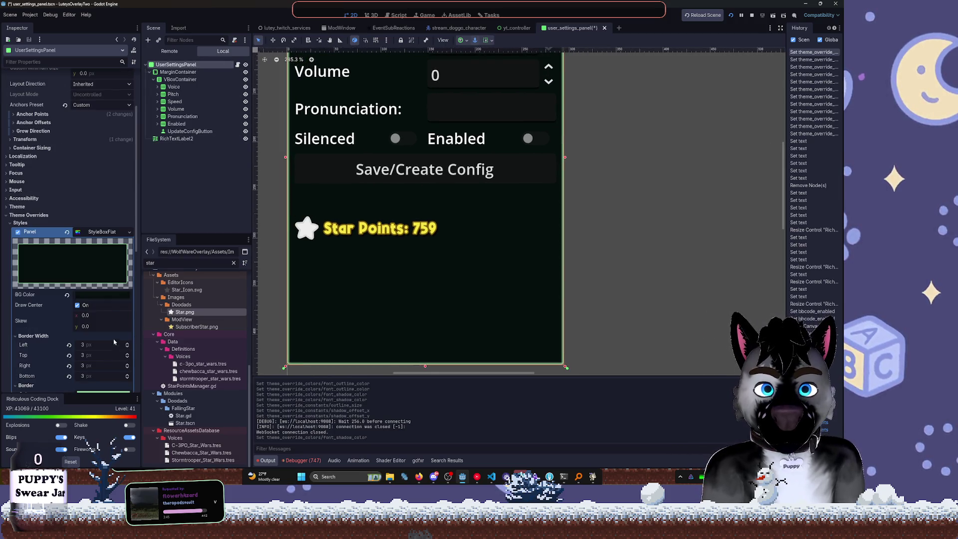
left_click(102, 297)
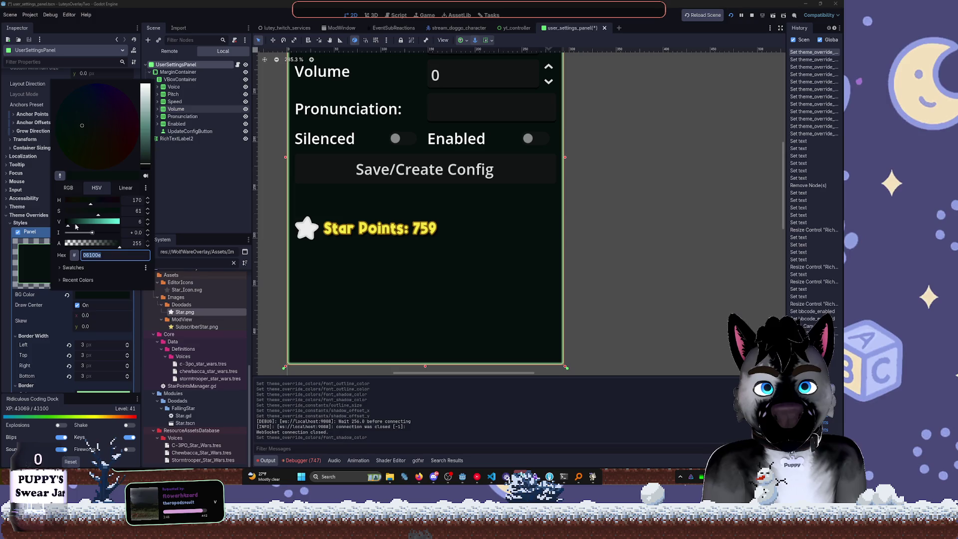
left_click(74, 224)
mouse_move(144, 157)
left_mouse_down()
mouse_move(145, 171)
mouse_move(145, 152)
left_mouse_up()
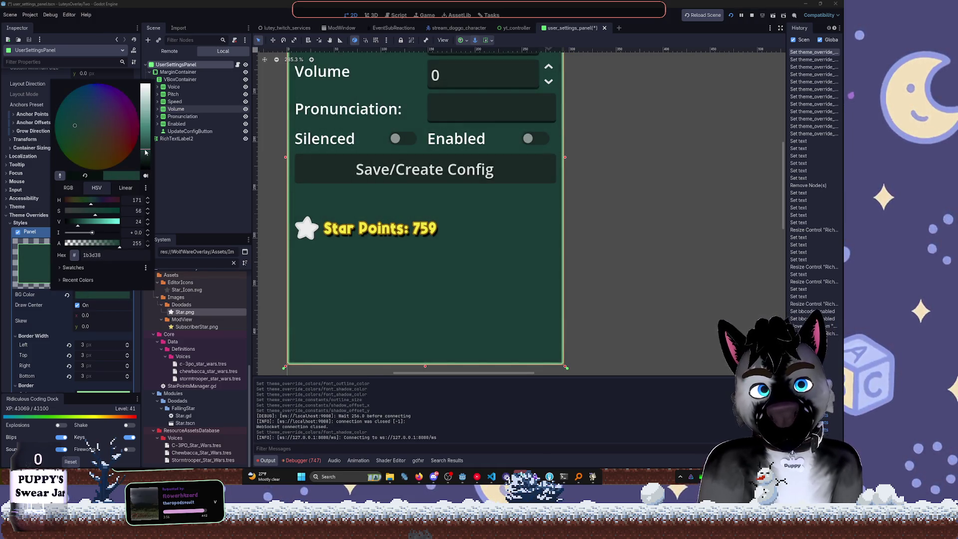
left_click_drag(85, 224, 104, 223)
left_click_drag(140, 138, 143, 134)
left_click_drag(99, 215, 67, 224)
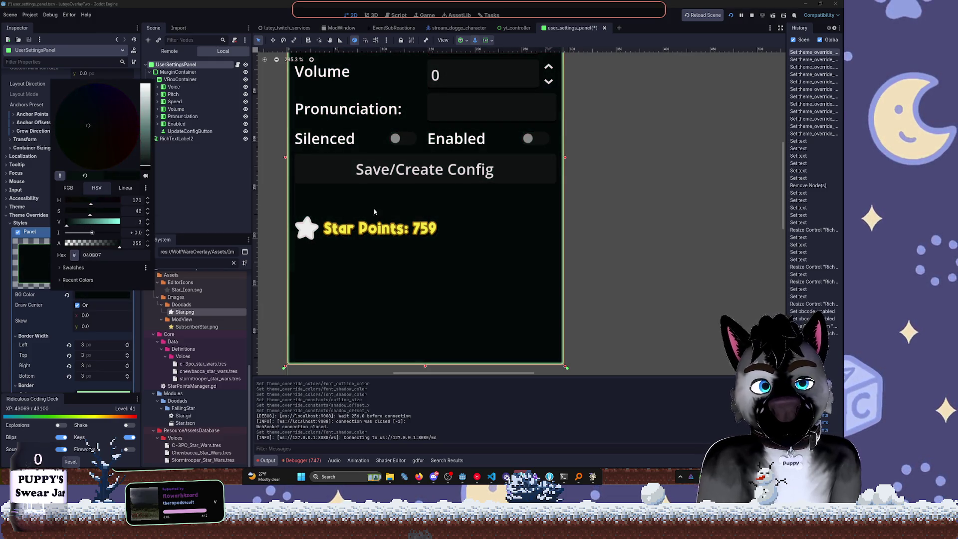
left_click(370, 212)
scroll(424, 214, "down", 3)
scroll(538, 204, "up", 1)
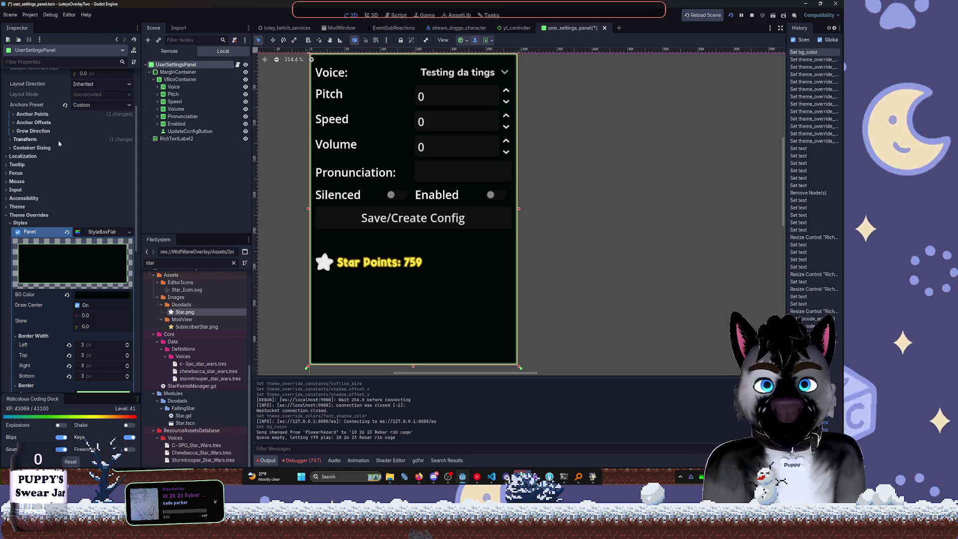
Give the panel a New Theme, preview it in the enlarged Theme editor, then undo the assignment
scroll(62, 141, "up", 4)
scroll(91, 245, "down", 10)
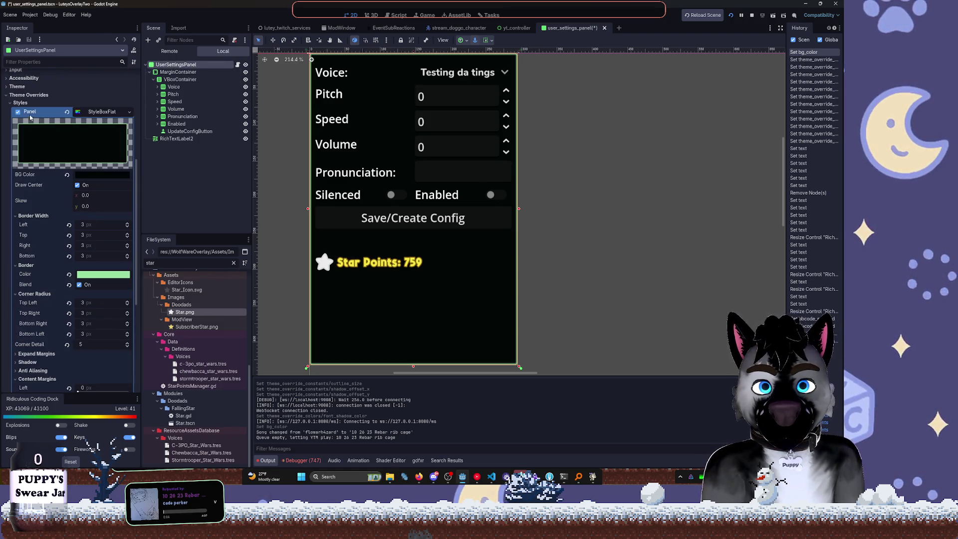
left_click(22, 88)
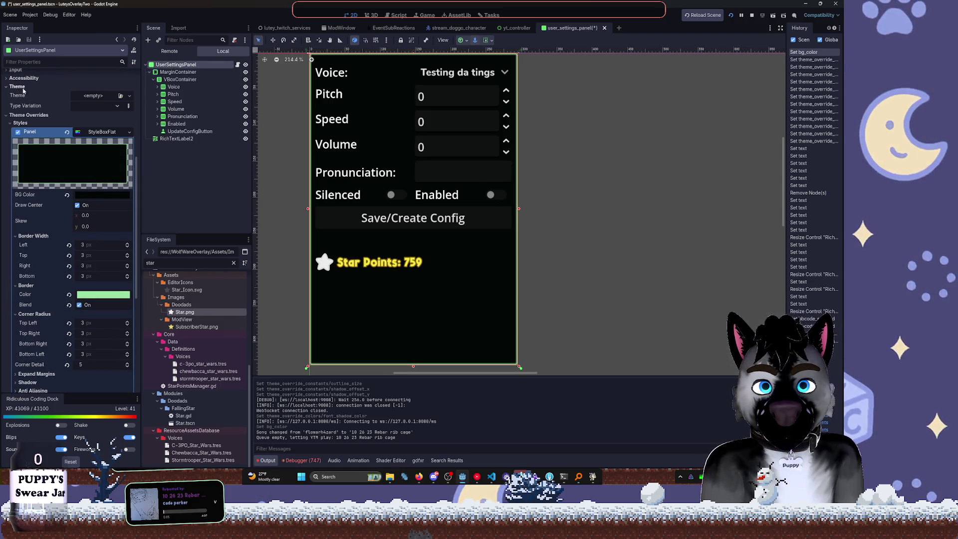
left_click(95, 99)
left_click(104, 116)
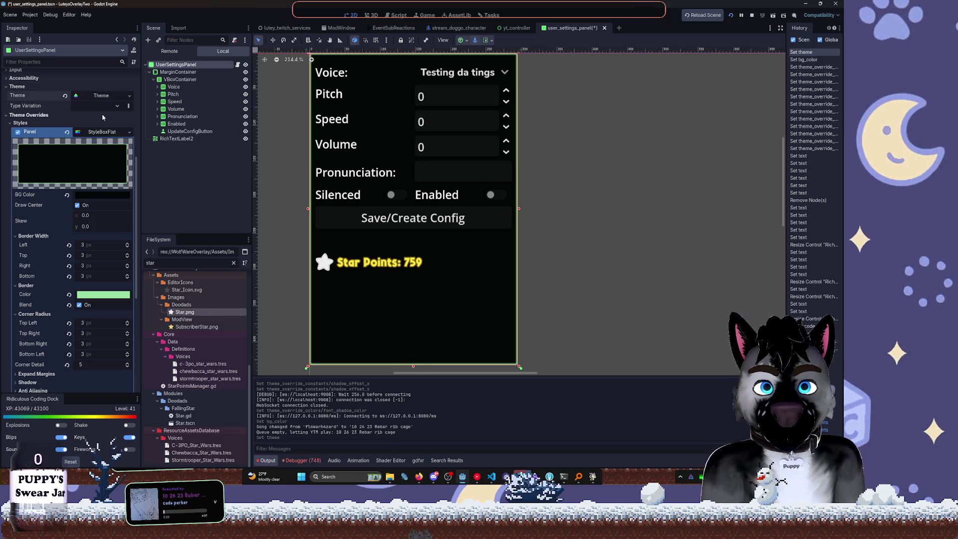
left_click(107, 97)
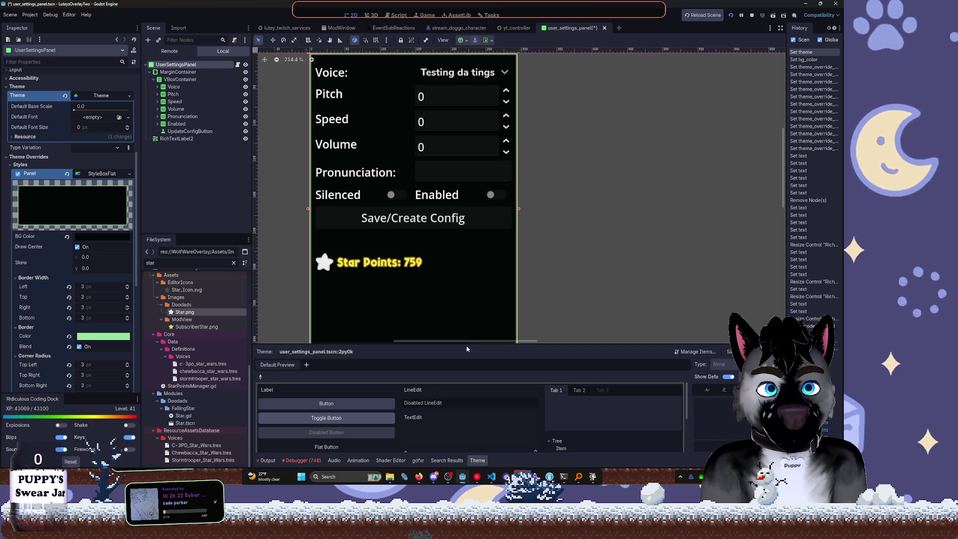
left_click_drag(465, 344, 460, 322)
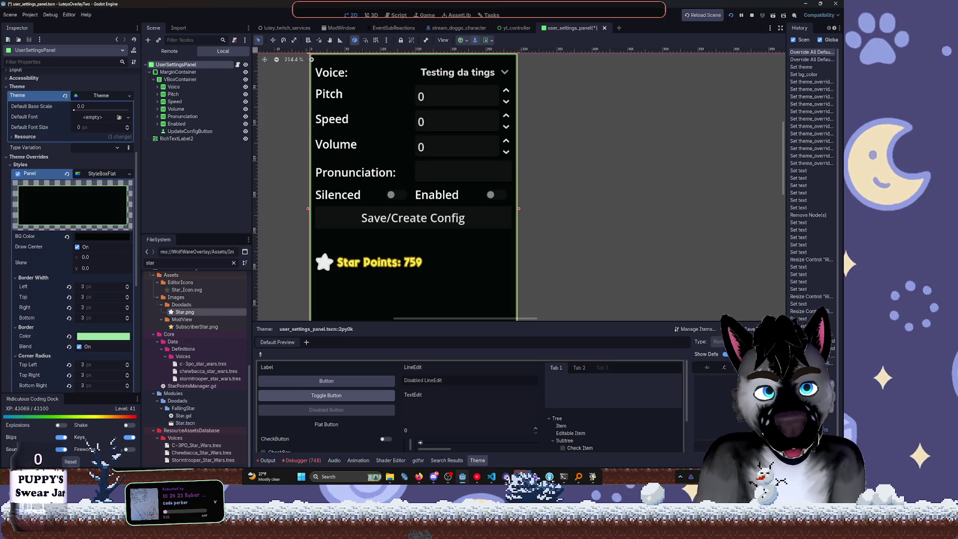
left_click(803, 74)
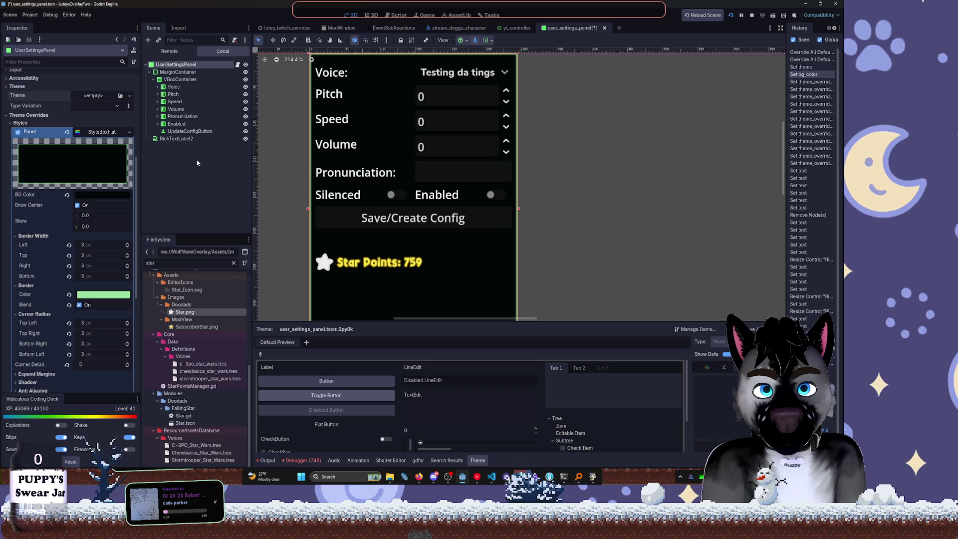
Change the panel background to a dark khaki-brown, 716857
left_click(104, 196)
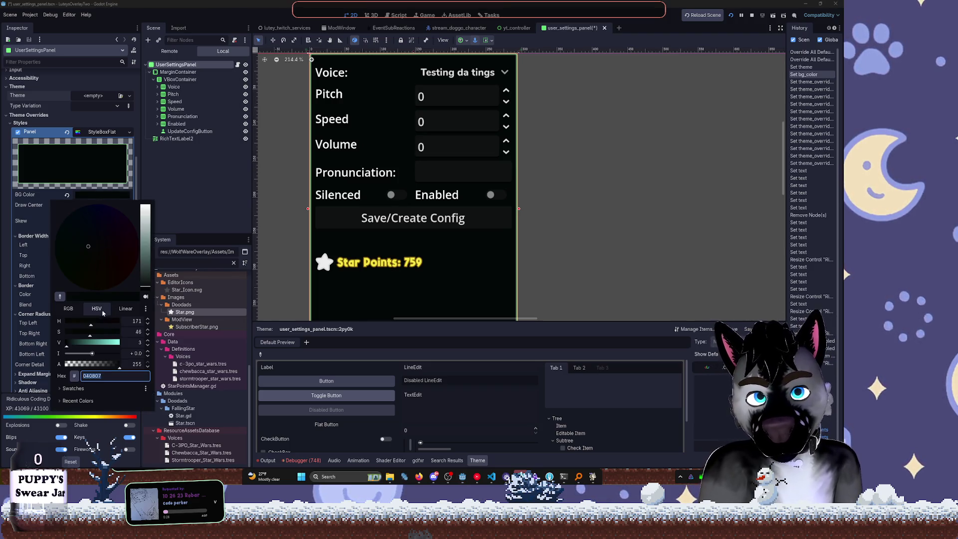
left_click(97, 249)
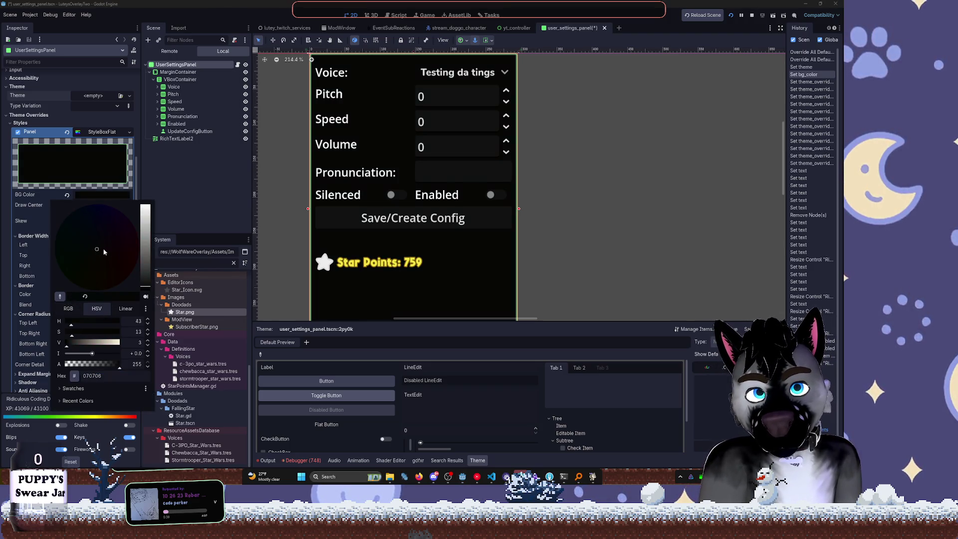
left_click(143, 246)
left_click(100, 255)
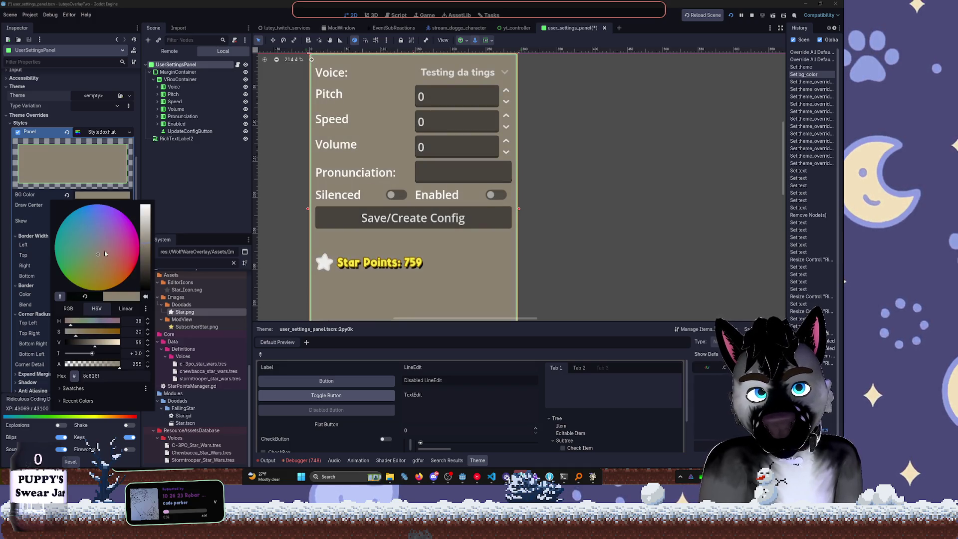
left_click(218, 189)
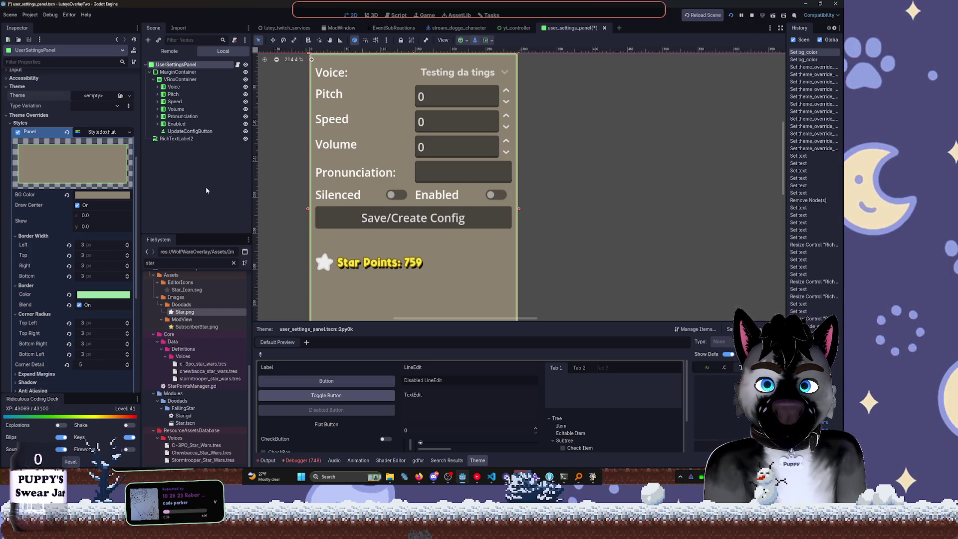
left_click(119, 194)
left_click(144, 254)
left_click(159, 230)
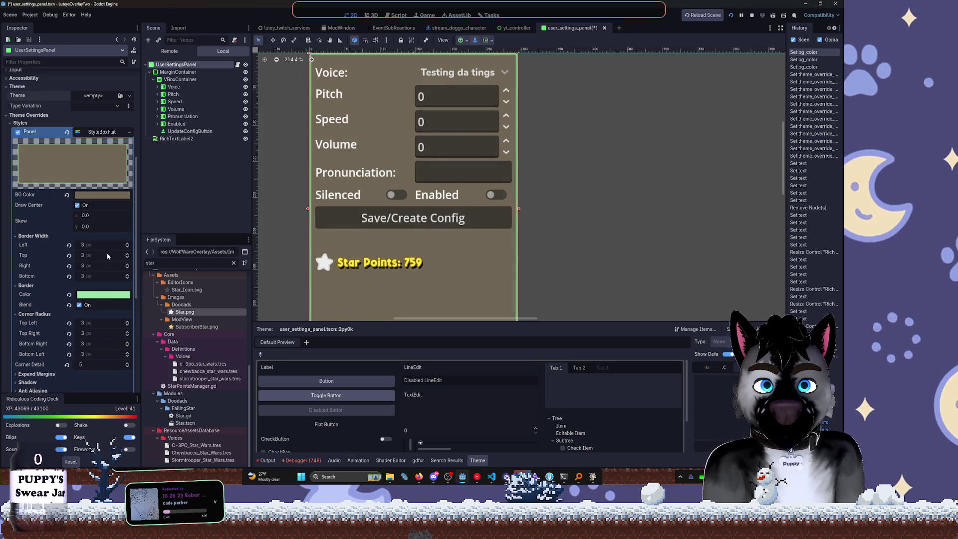
Set the border colour to near-black and toggle border blending off and back on
left_click(107, 294)
left_click_drag(151, 159, 149, 166)
left_click(694, 227)
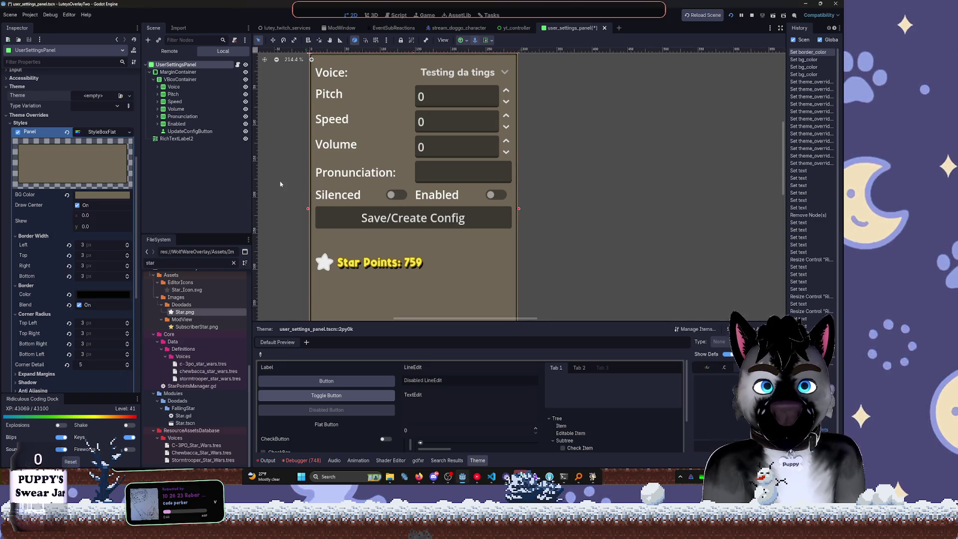
left_click(671, 228)
scroll(659, 226, "down", 3)
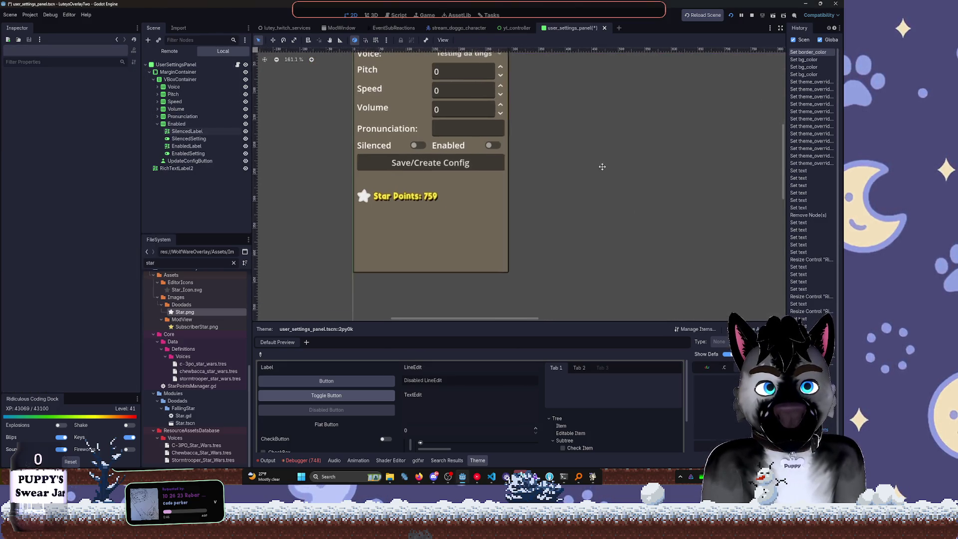
left_click(184, 65)
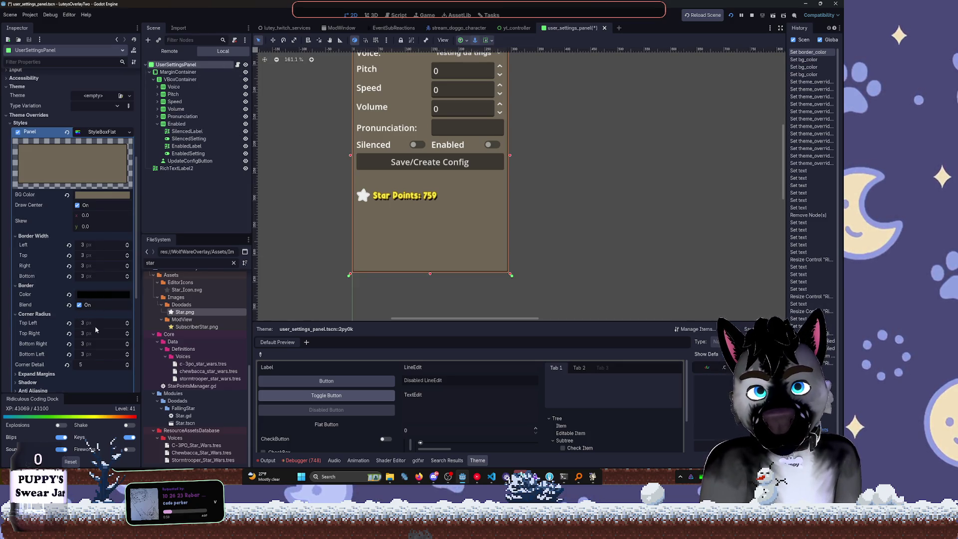
left_click(79, 305)
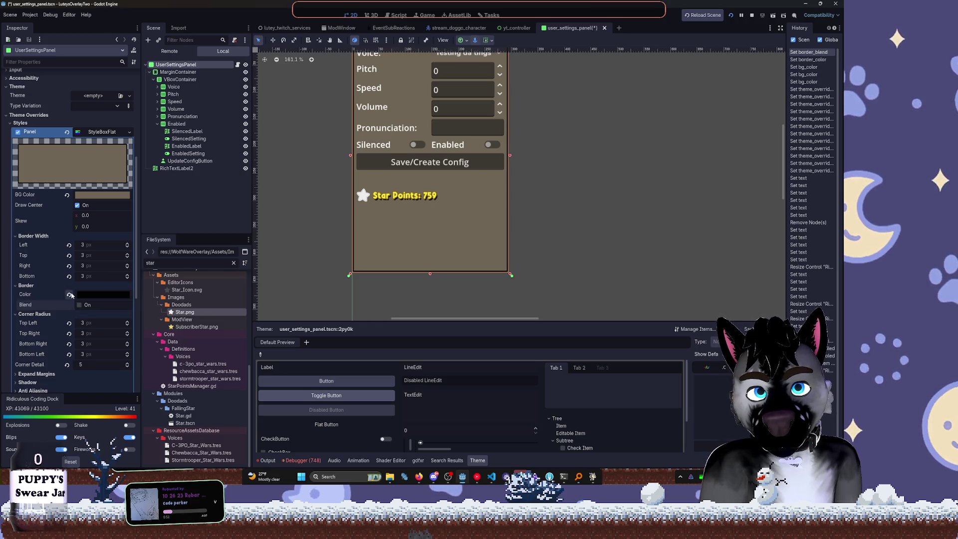
left_click(79, 305)
Set the bottom border width to 7 and the top corner radius to 6
left_click_drag(82, 248, 85, 248)
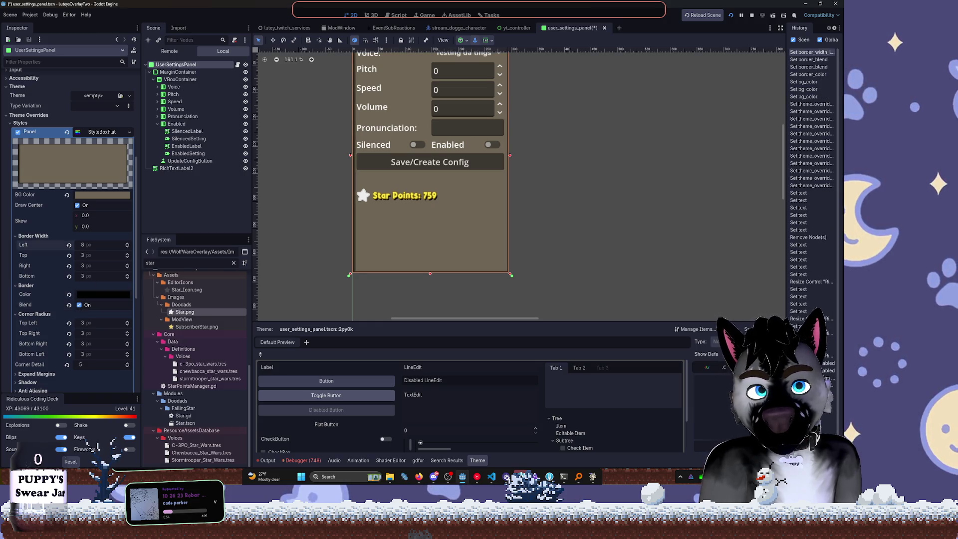
key("ctrl+z")
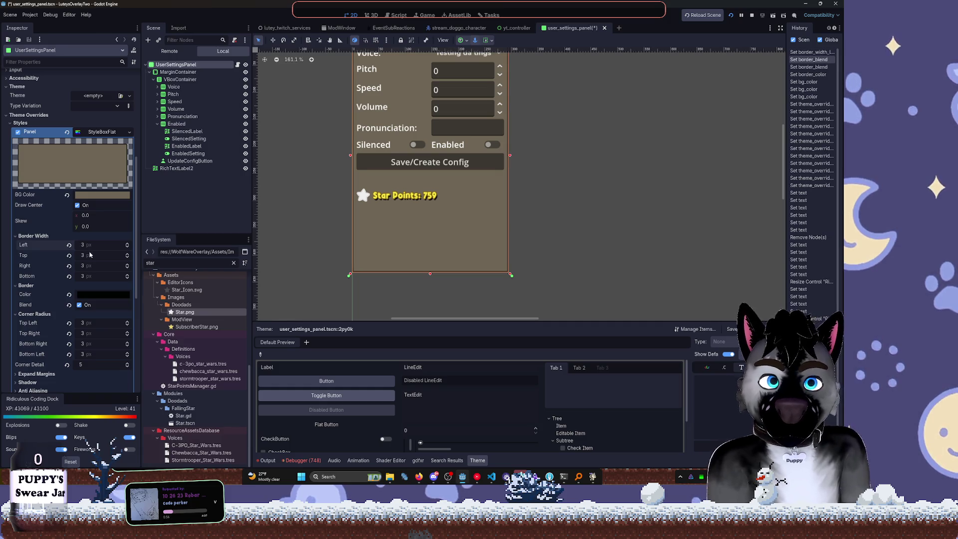
left_click_drag(87, 255, 103, 255)
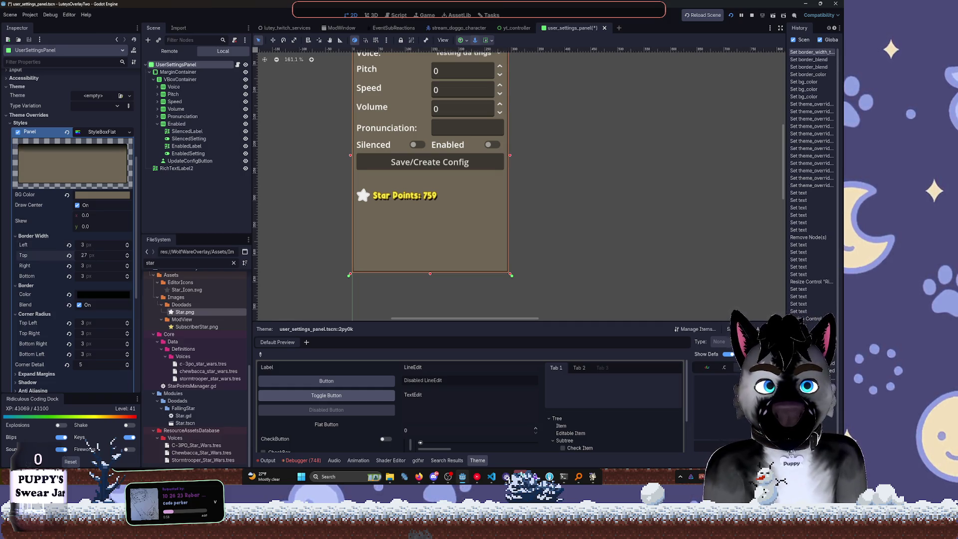
key("ctrl+z")
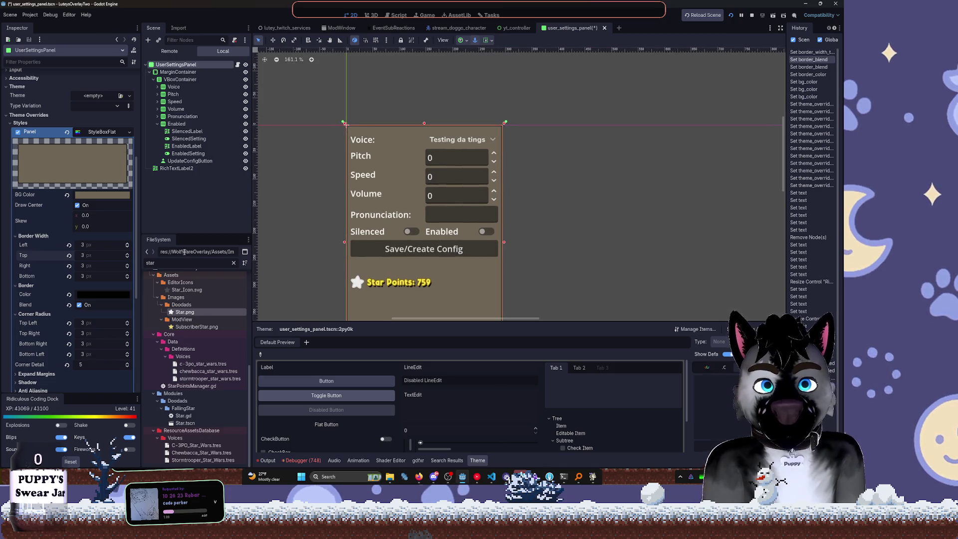
left_click_drag(92, 276, 98, 276)
left_click_drag(90, 323, 90, 352)
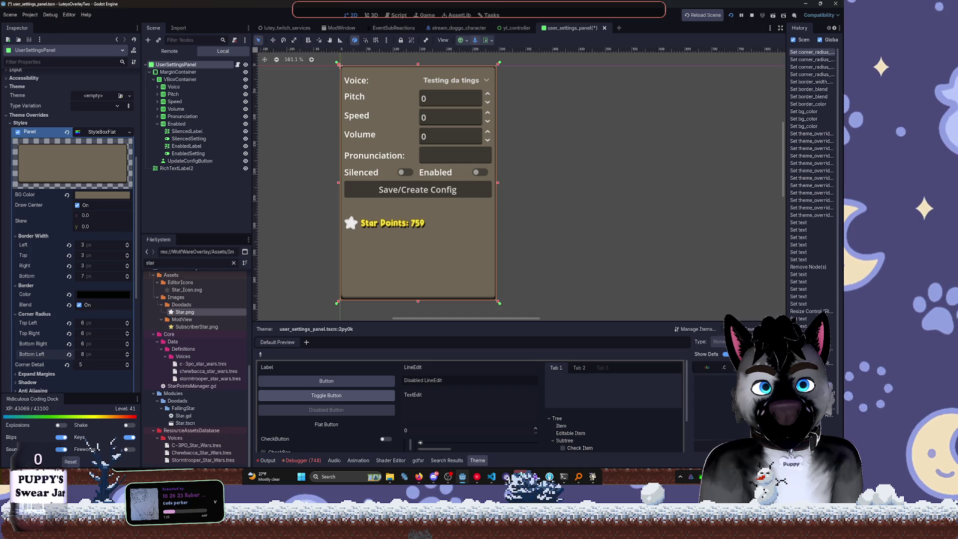
Round both bottom corners to a radius of 75
mouse_move(81, 354)
left_mouse_down()
mouse_move(93, 344)
mouse_move(118, 344)
mouse_move(93, 354)
mouse_move(120, 354)
left_mouse_up()
left_click(83, 344)
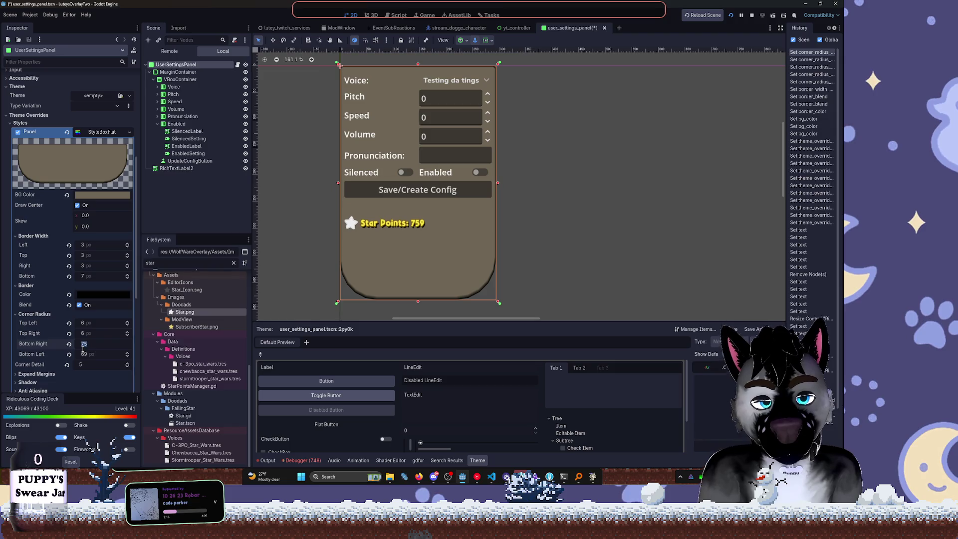
key("Tab")
key("shift+Tab")
type("75")
key("Tab")
type("75")
key("Tab")
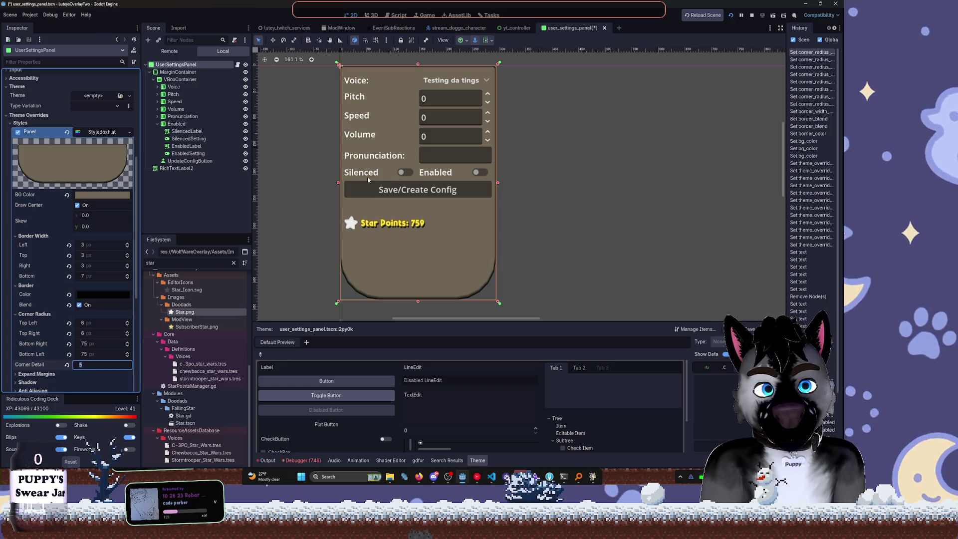
Set the panel background to slate grey-blue 5d6972 from a pasted hex value
left_click(119, 196)
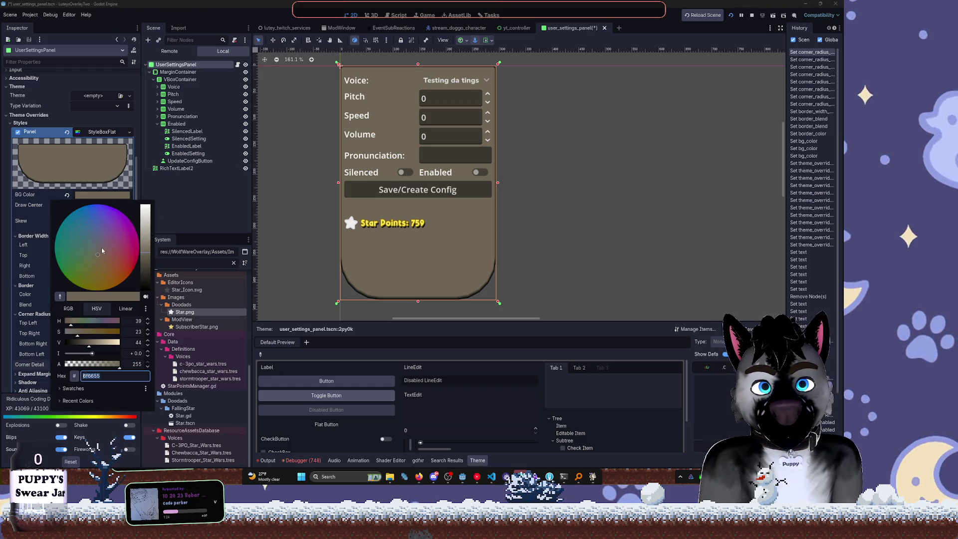
key("Return")
left_click(206, 213)
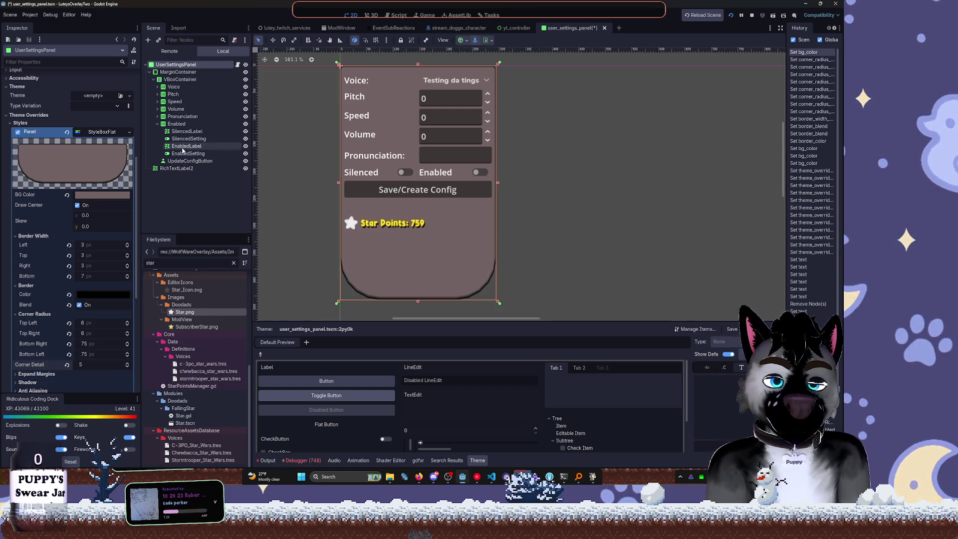
left_click(103, 195)
type("5d6972")
key("Return")
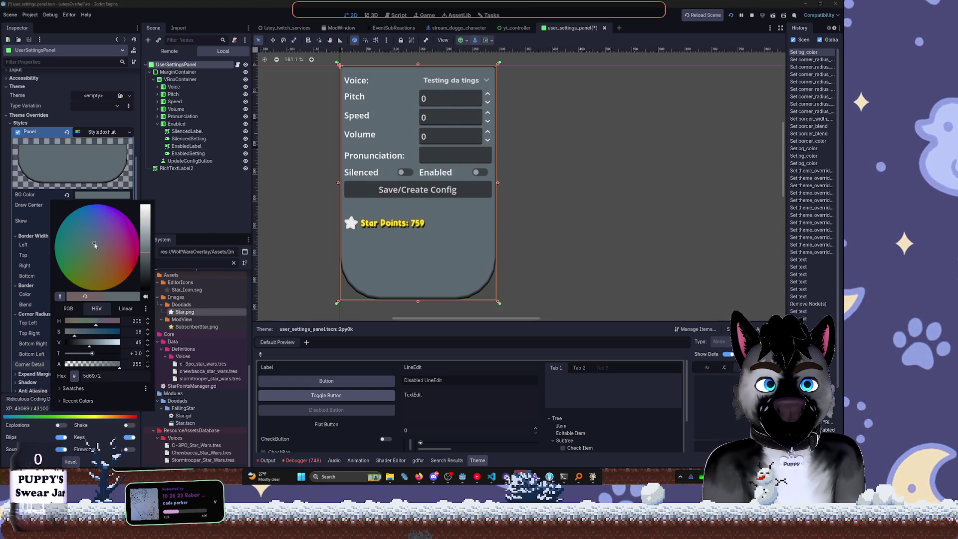
left_click(188, 223)
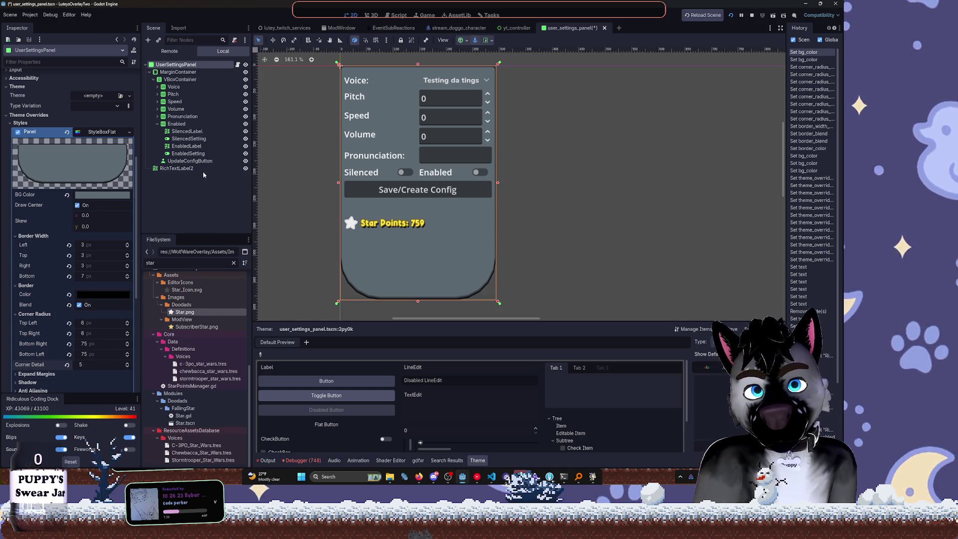
left_click(175, 87)
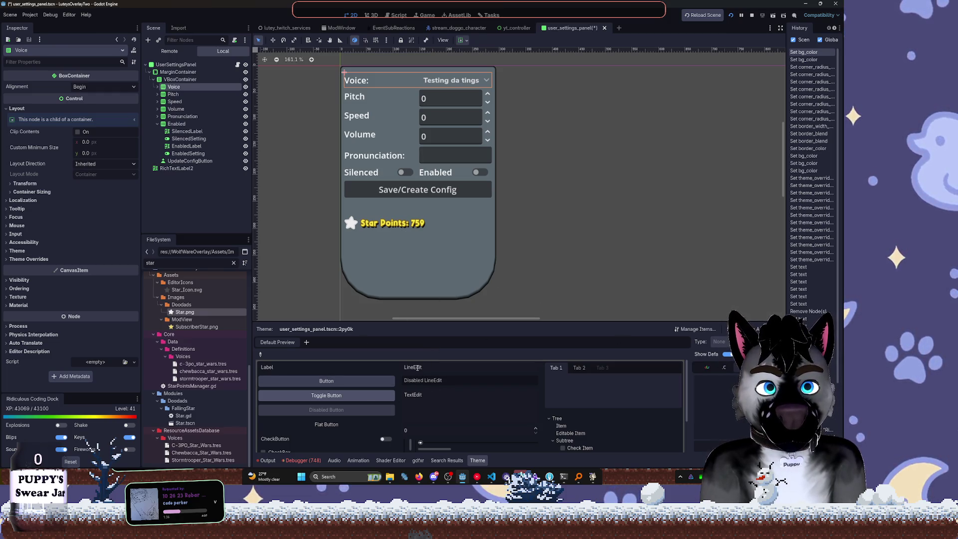
Add RichTextLabel as an item type in the theme
left_click(260, 354)
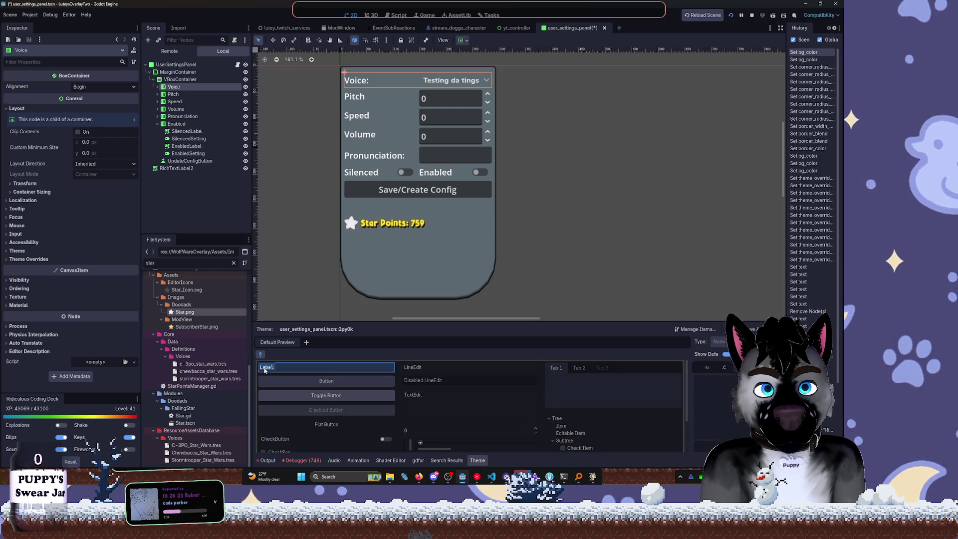
left_click(265, 370)
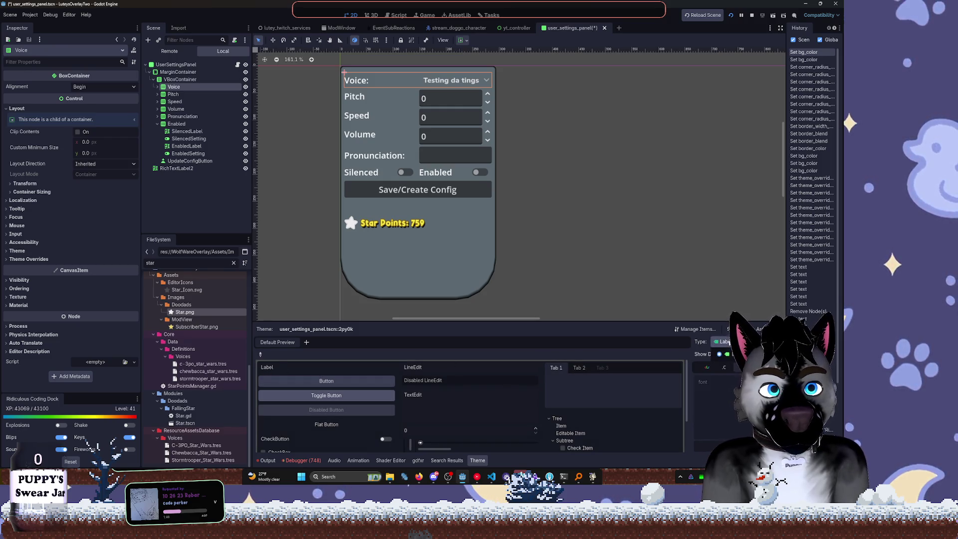
left_click(736, 342)
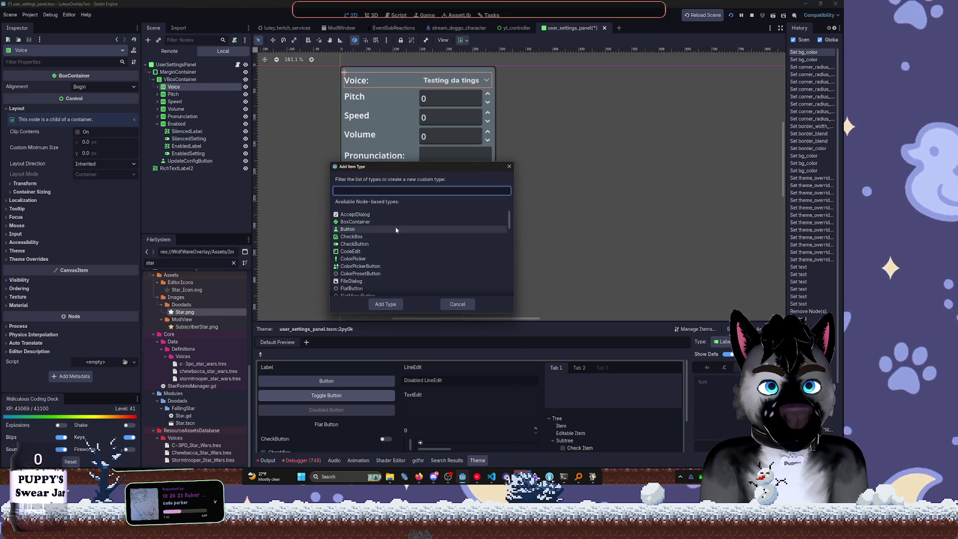
scroll(357, 255, "down", 3)
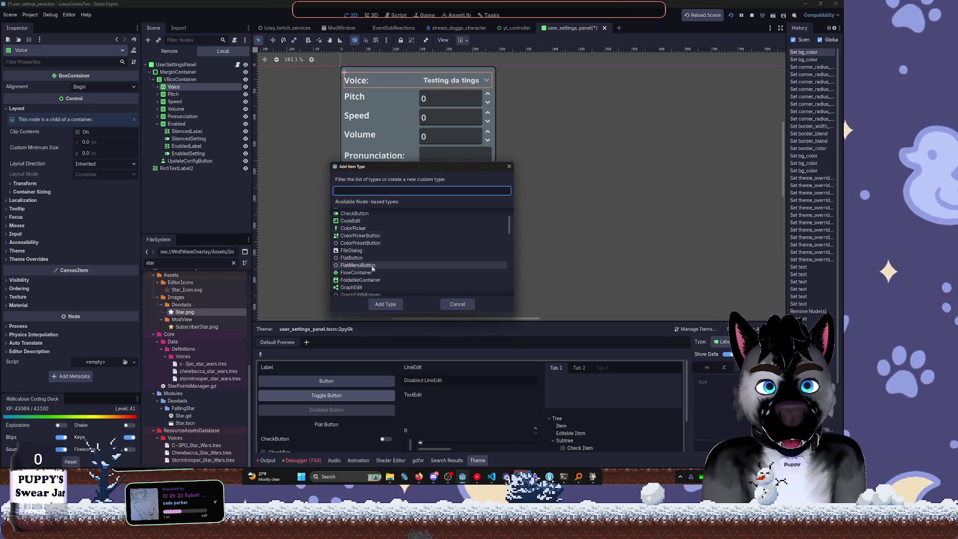
type("rich")
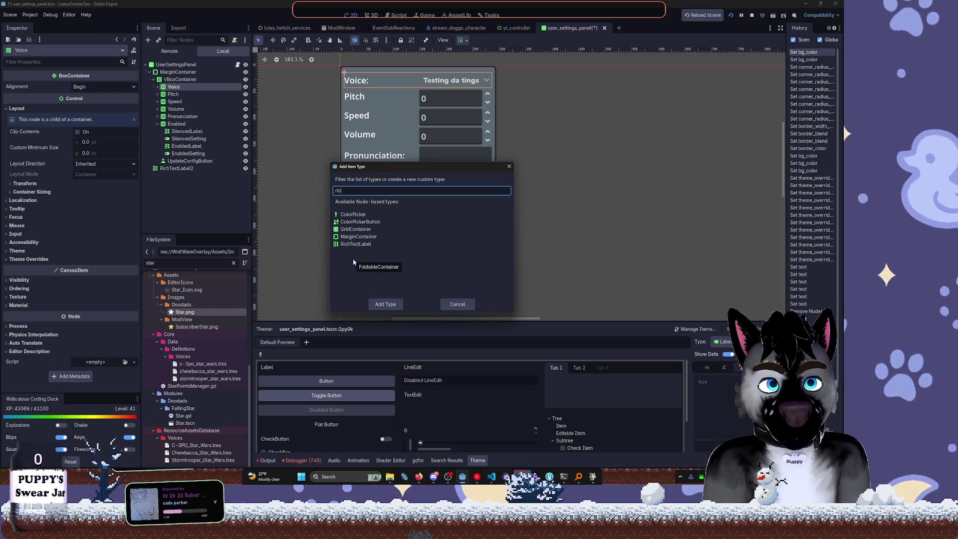
double_click(418, 214)
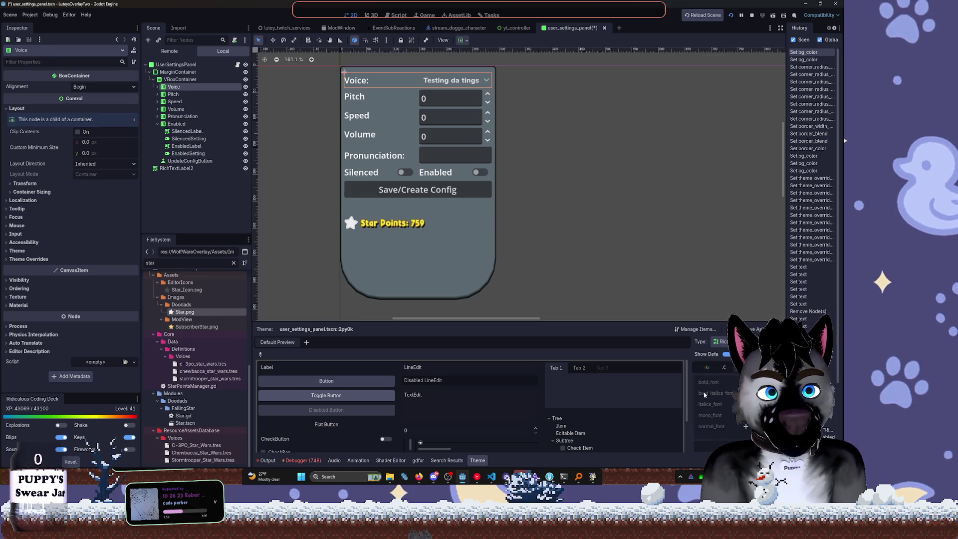
Override RichTextLabel's normal_font and assign it a font file
mouse_move(694, 368)
left_mouse_down()
mouse_move(582, 382)
mouse_move(617, 393)
left_mouse_up()
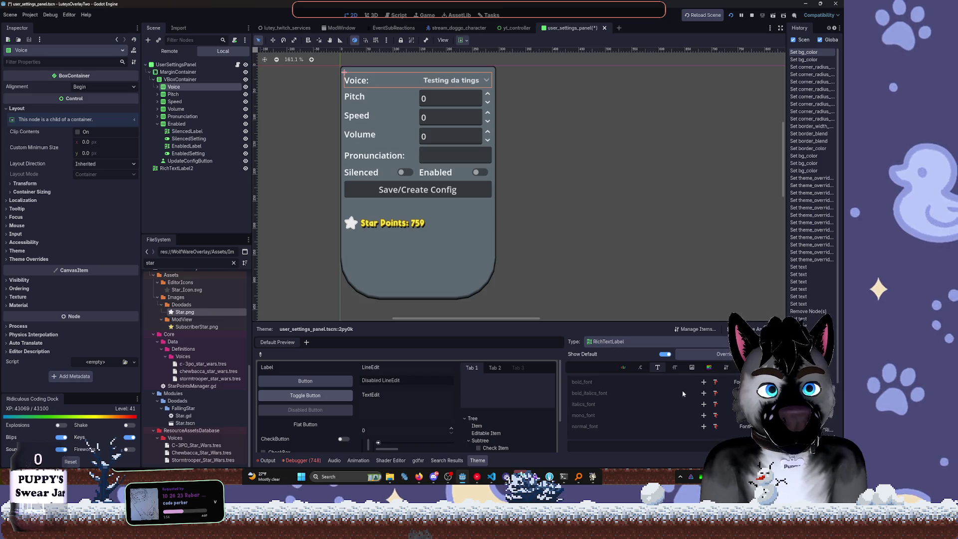
left_click(714, 428)
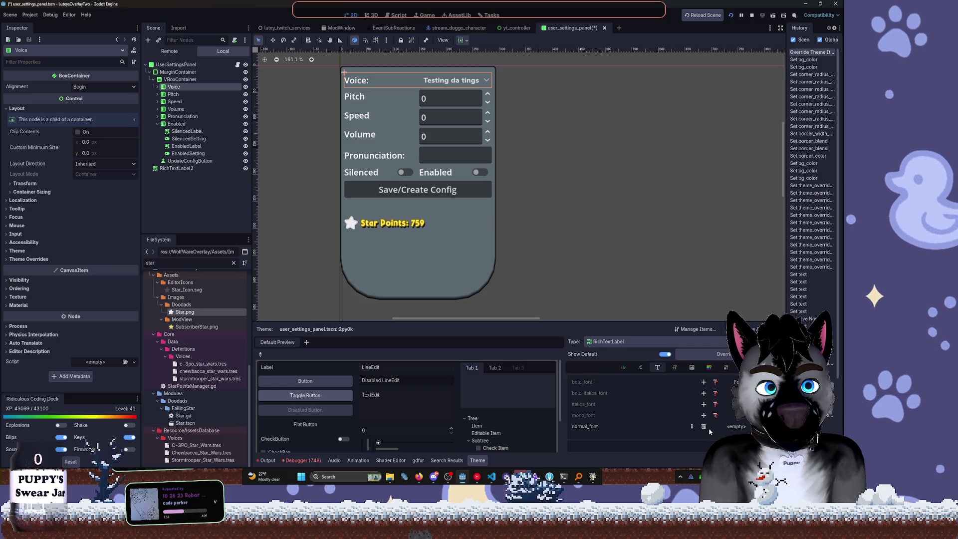
left_click(736, 427)
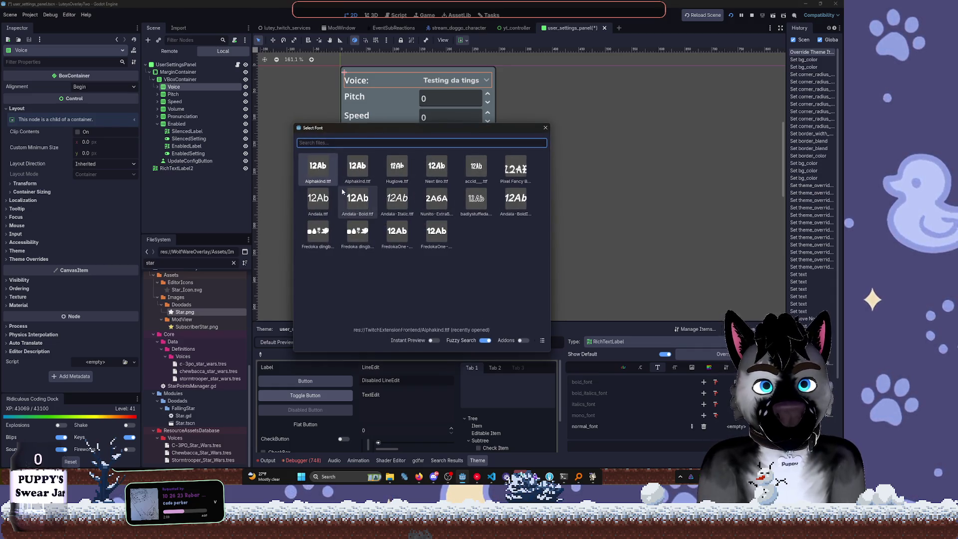
left_click(328, 175)
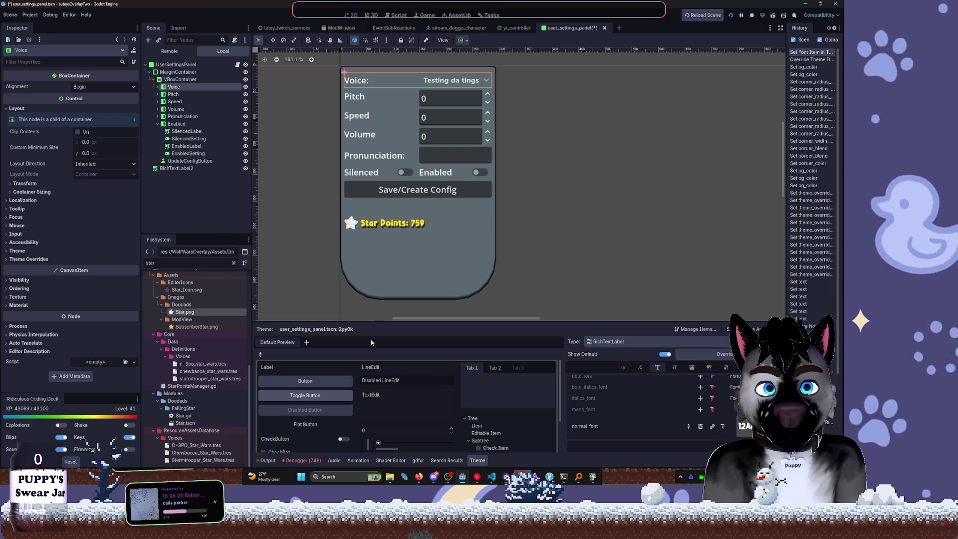
left_click(176, 64)
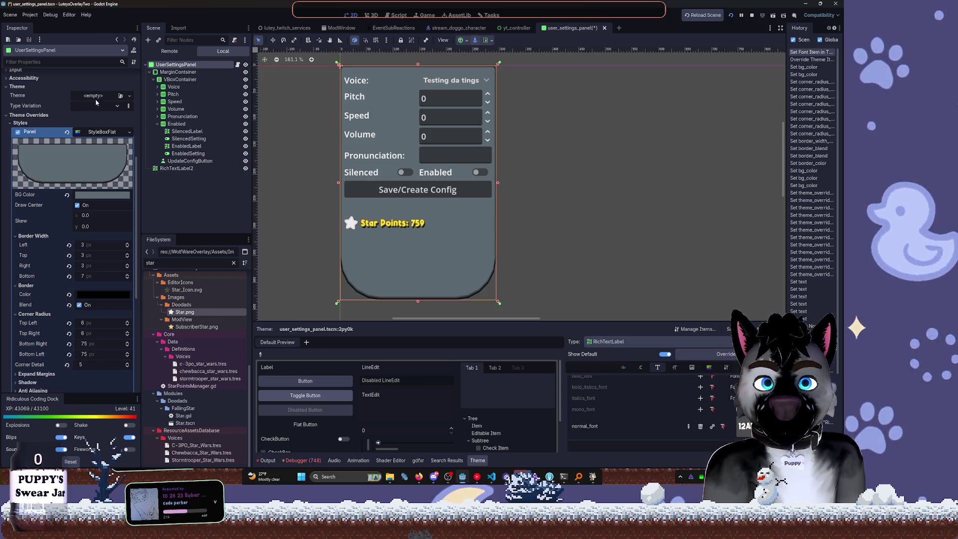
Look through the panel theme's load options, then save the scene
left_click(129, 95)
left_click(107, 126)
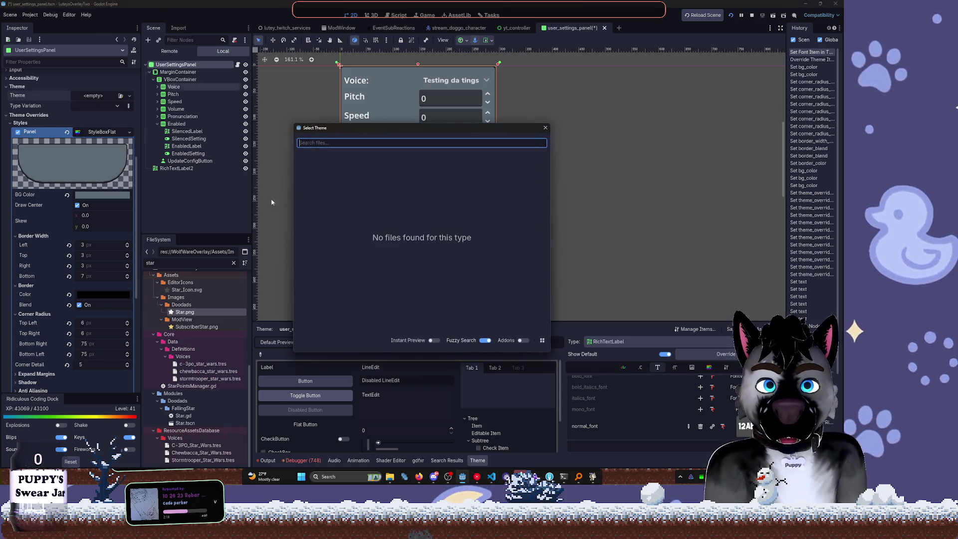
left_click(546, 129)
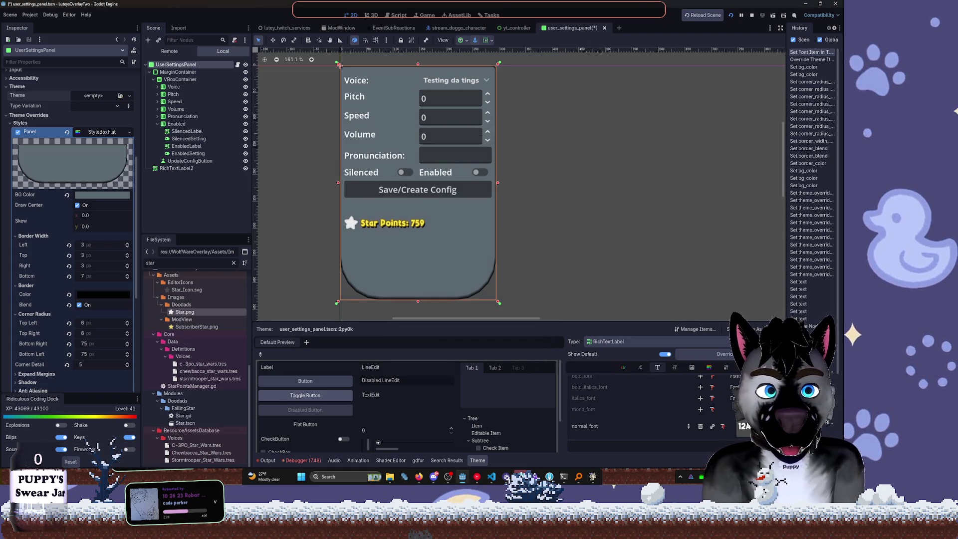
key("ctrl+s")
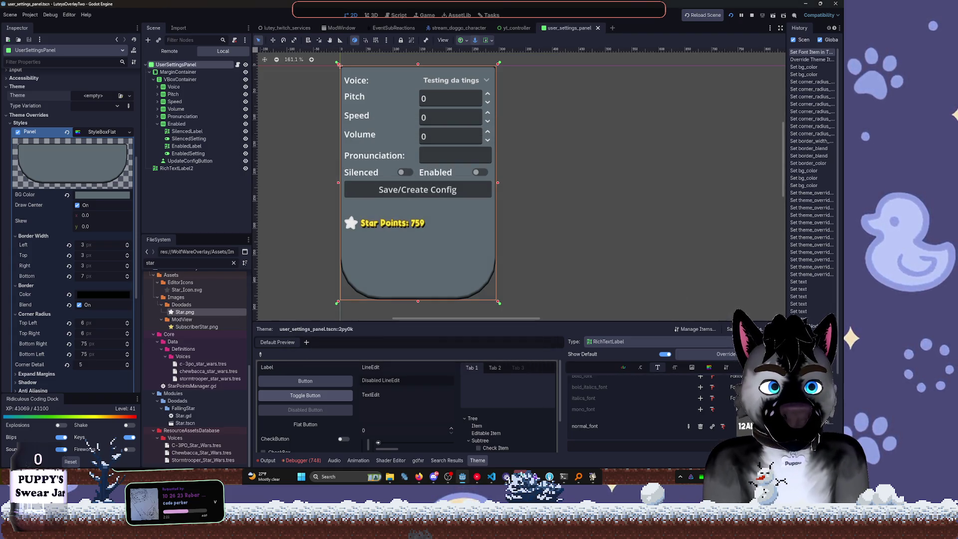
Start saving the theme and browse to WolfWareOverlay/Assets/ThemeRes
left_click(729, 329)
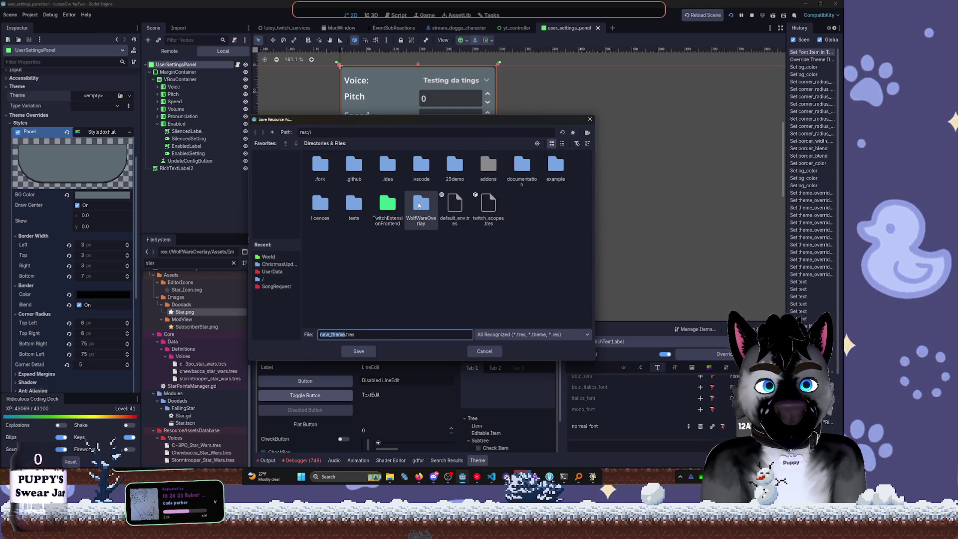
double_click(421, 205)
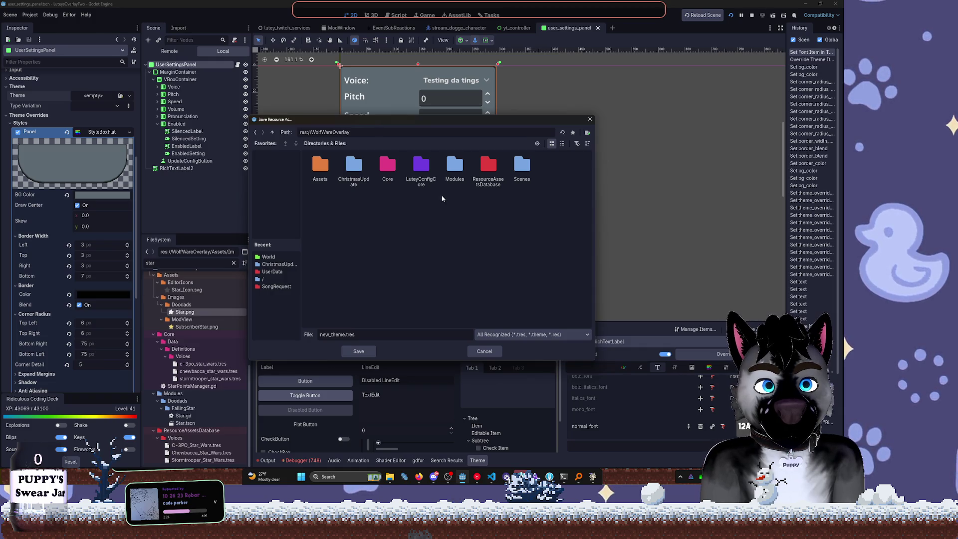
double_click(386, 169)
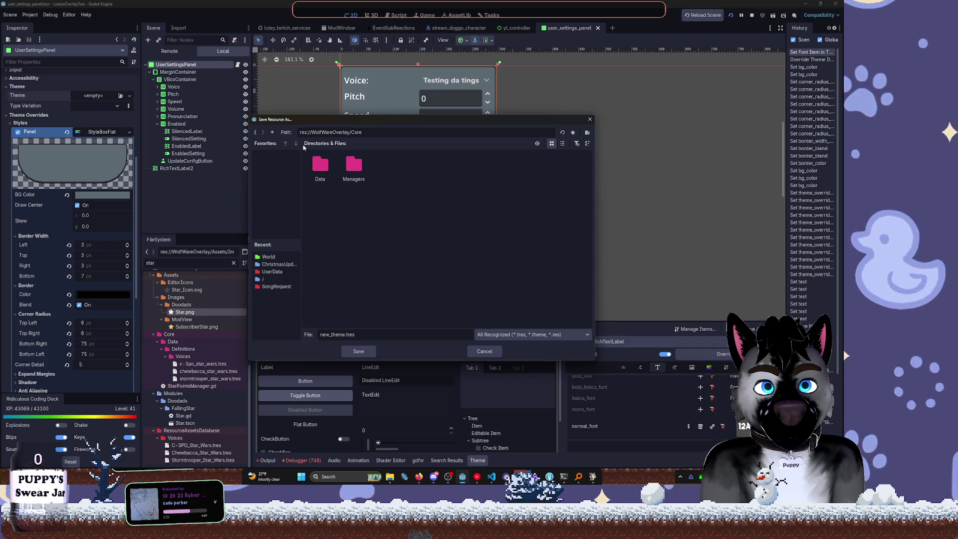
left_click(272, 132)
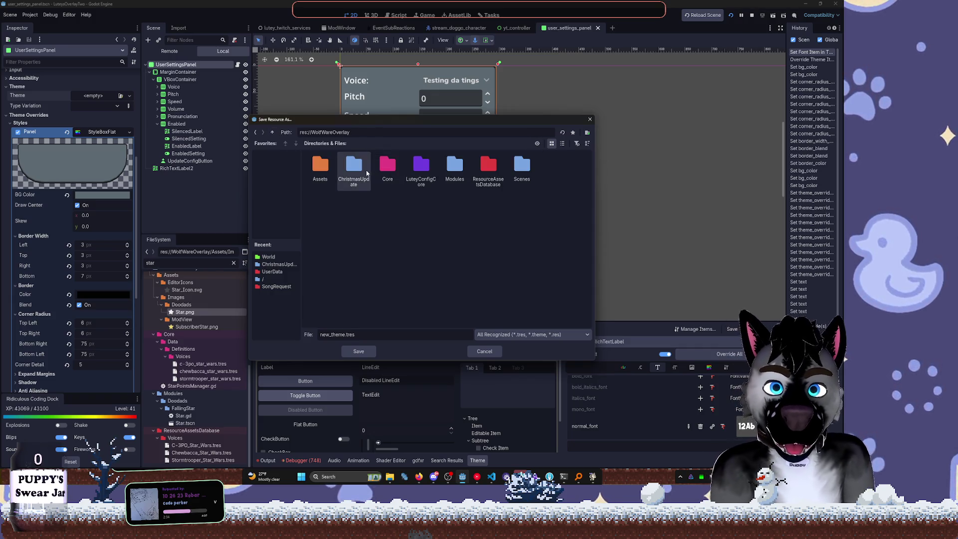
double_click(320, 167)
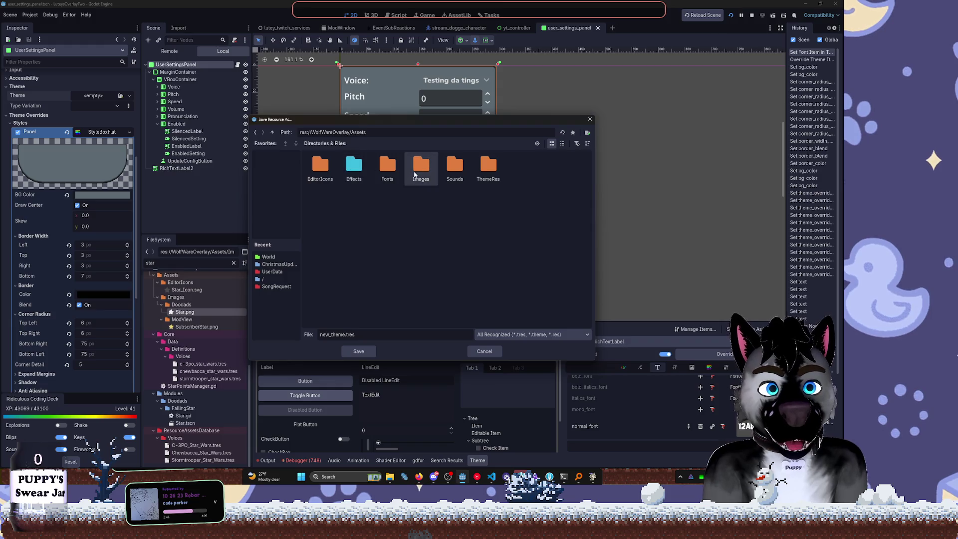
double_click(477, 180)
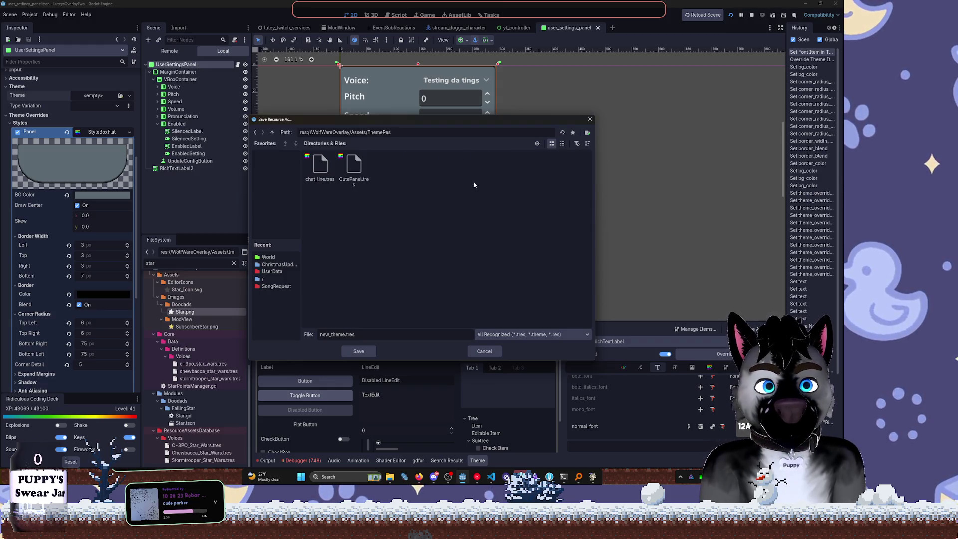
Create a MainTheme folder and save the theme in it as Main.tres
left_click(588, 133)
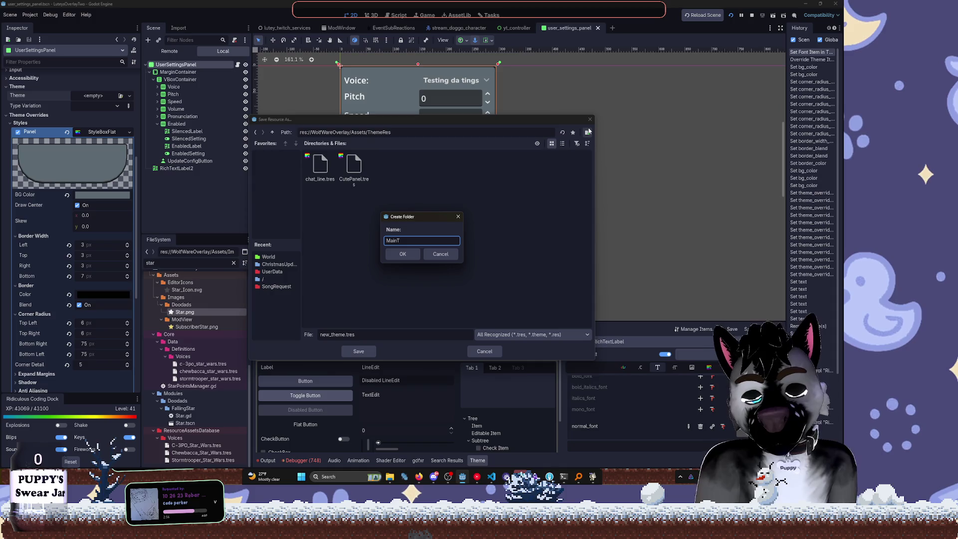
type("em")
key("Return")
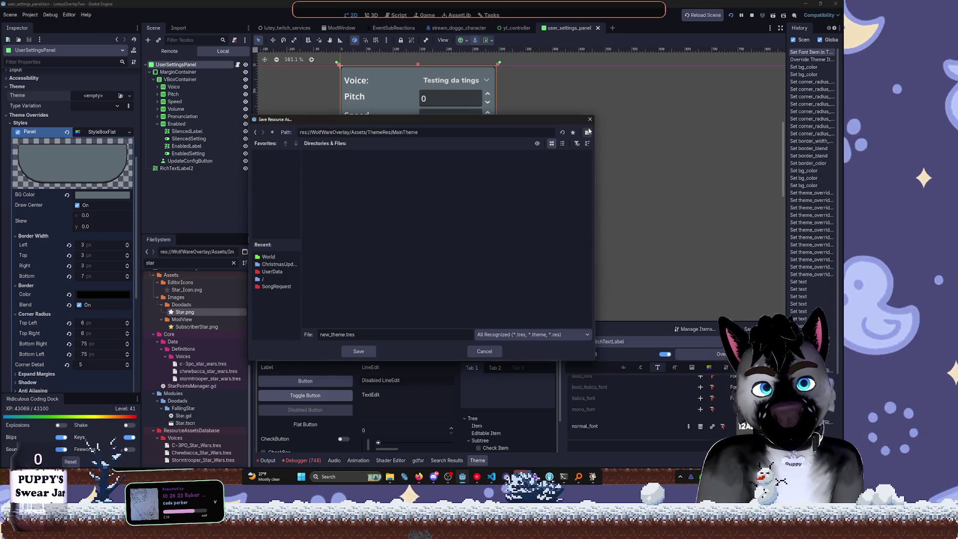
double_click(330, 335)
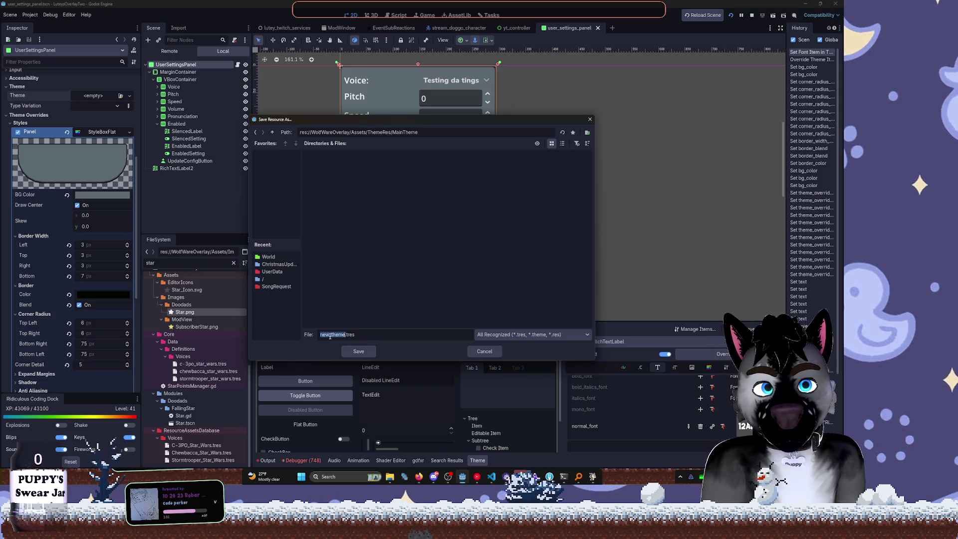
type("Main")
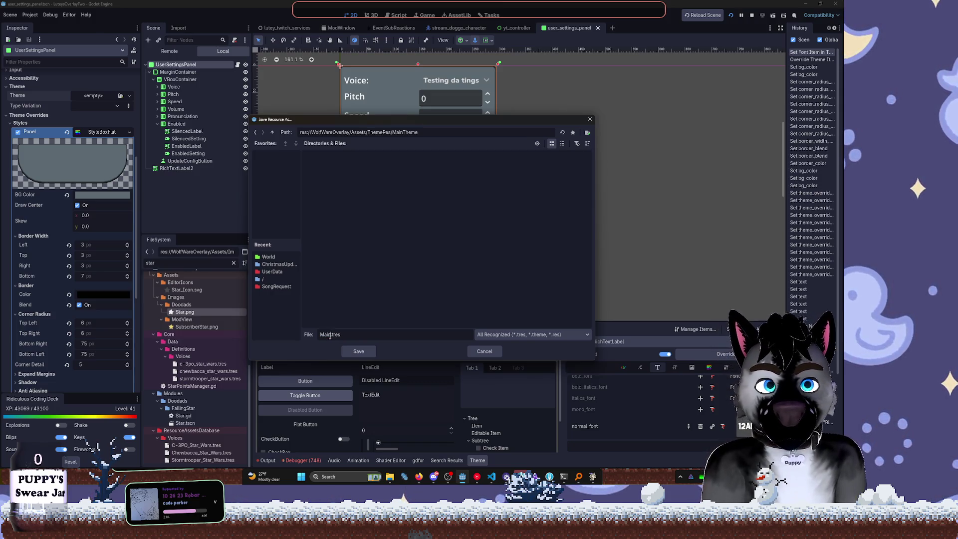
key("Return")
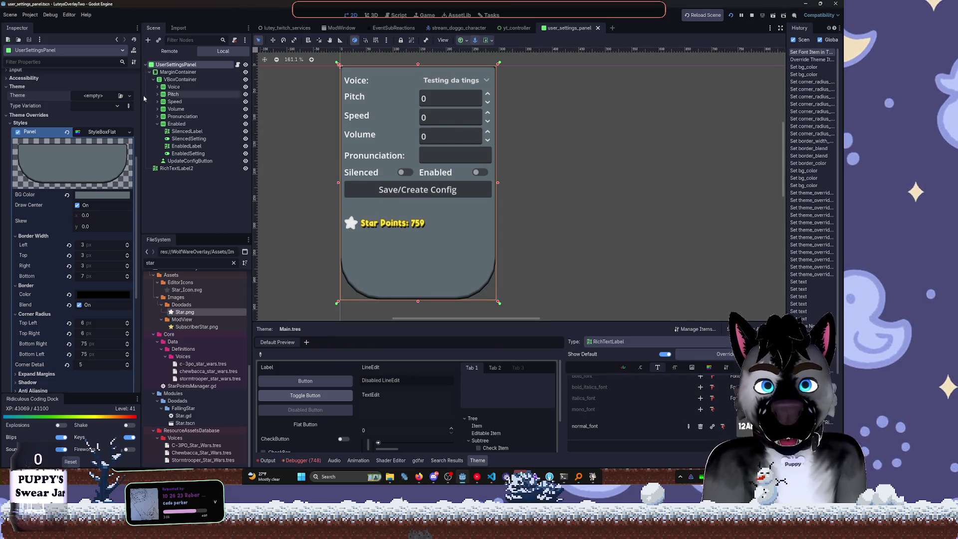
Assign the saved Main.tres theme to the settings panel's Theme property using Quick Load
left_click(129, 96)
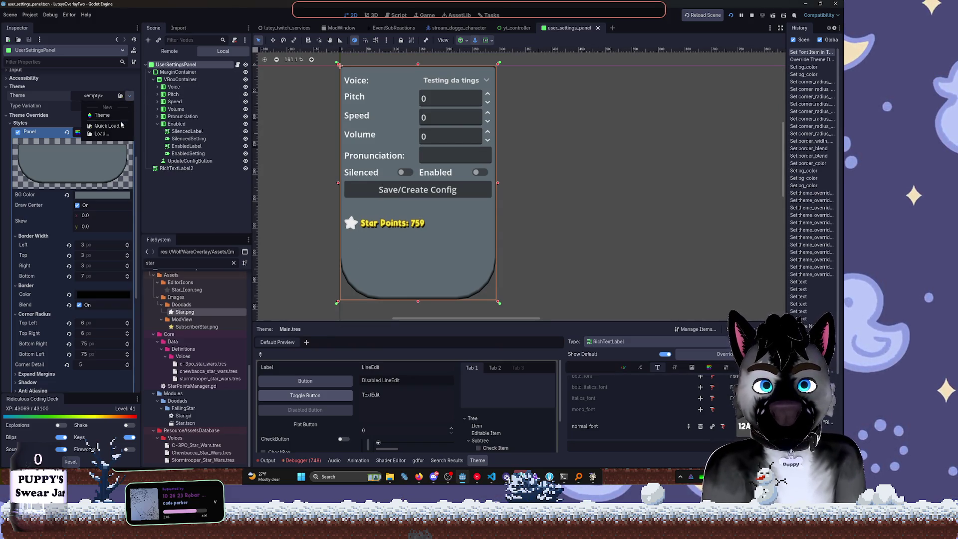
left_click(121, 125)
double_click(315, 164)
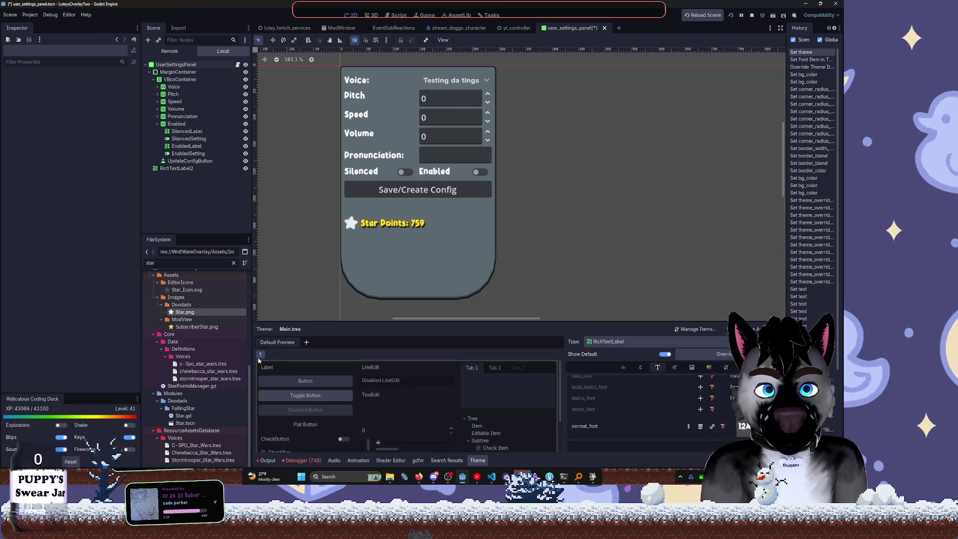
With the Pitch number field selected, add SpinBox as a type in the Main.tres theme
left_click(449, 100)
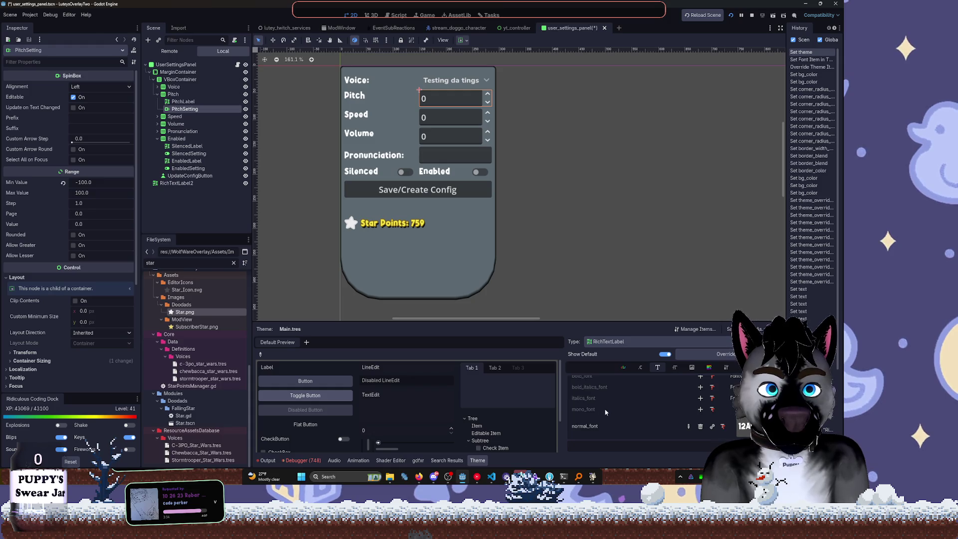
scroll(604, 413, "up", 1)
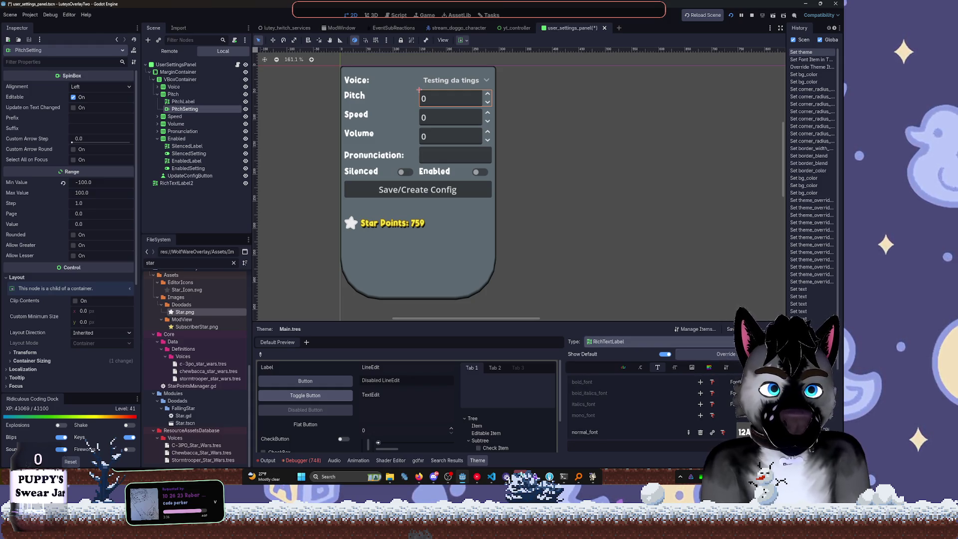
left_click(729, 342)
type("spin")
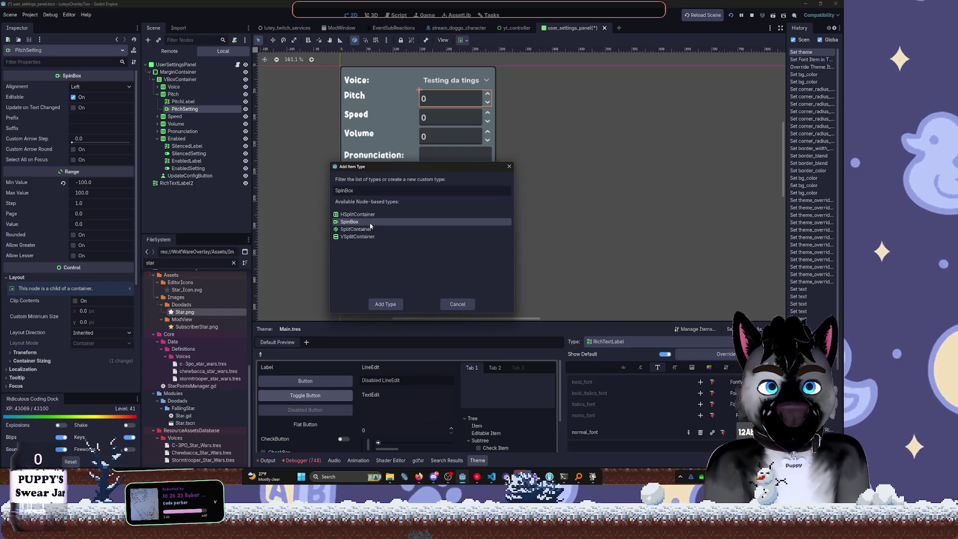
double_click(350, 222)
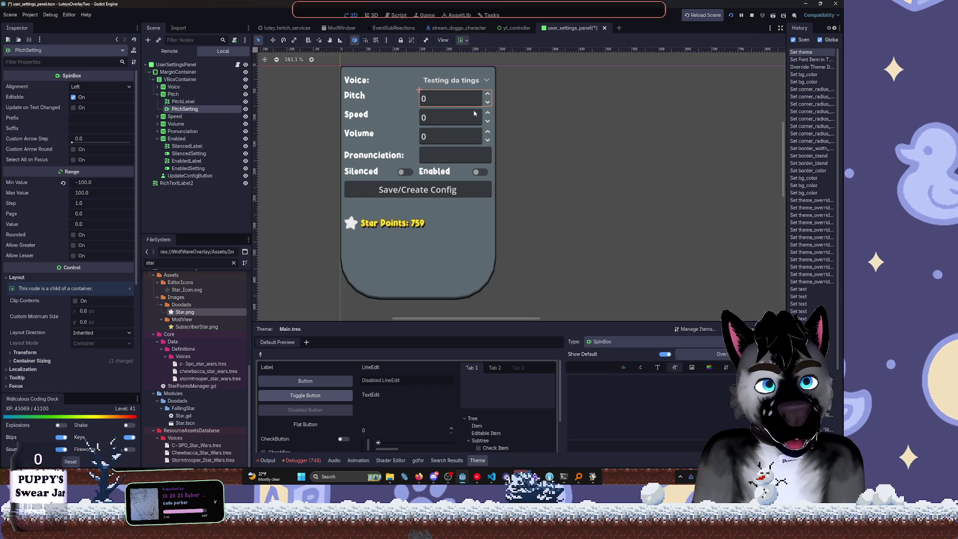
Inspect the Voice dropdown's properties and save the user_settings_panel scene
left_click(469, 85)
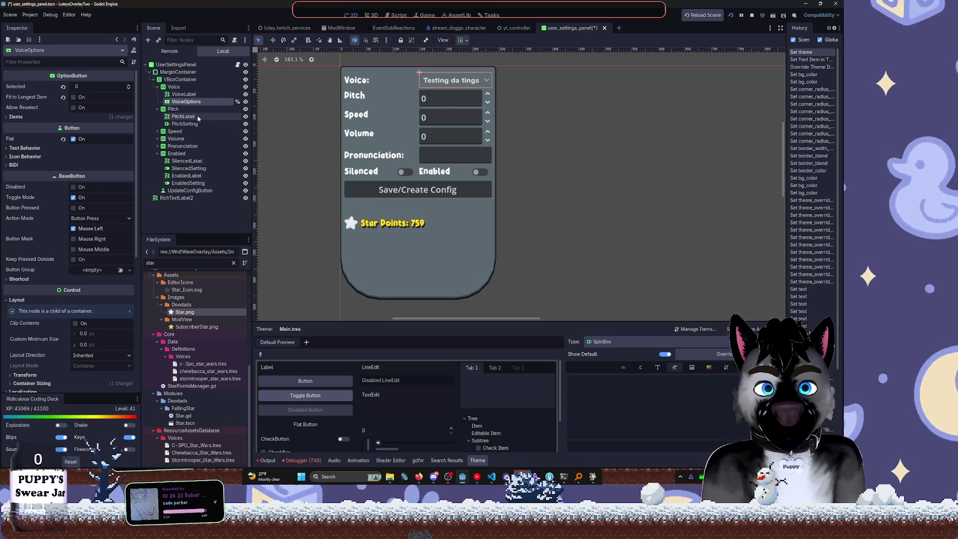
left_click(408, 83)
left_click(445, 85)
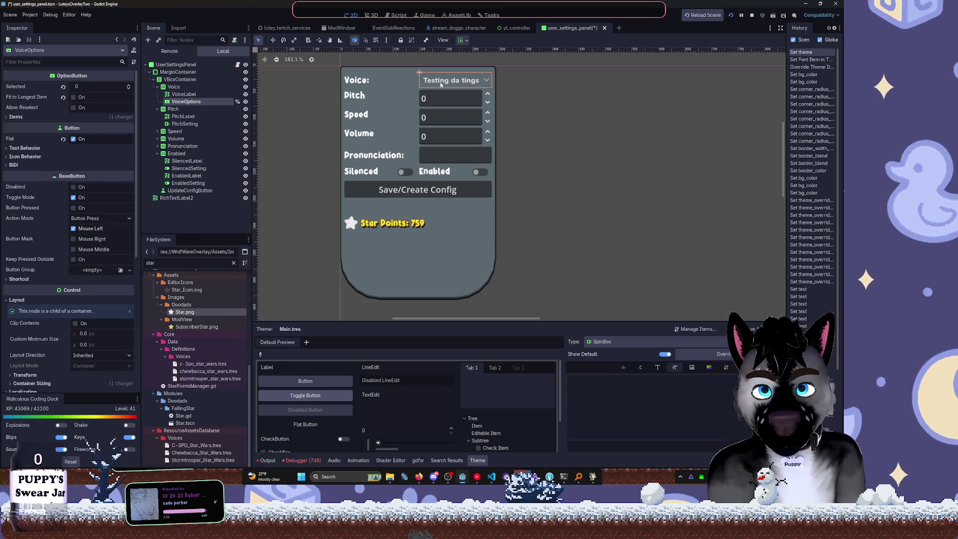
mouse_move(55, 80)
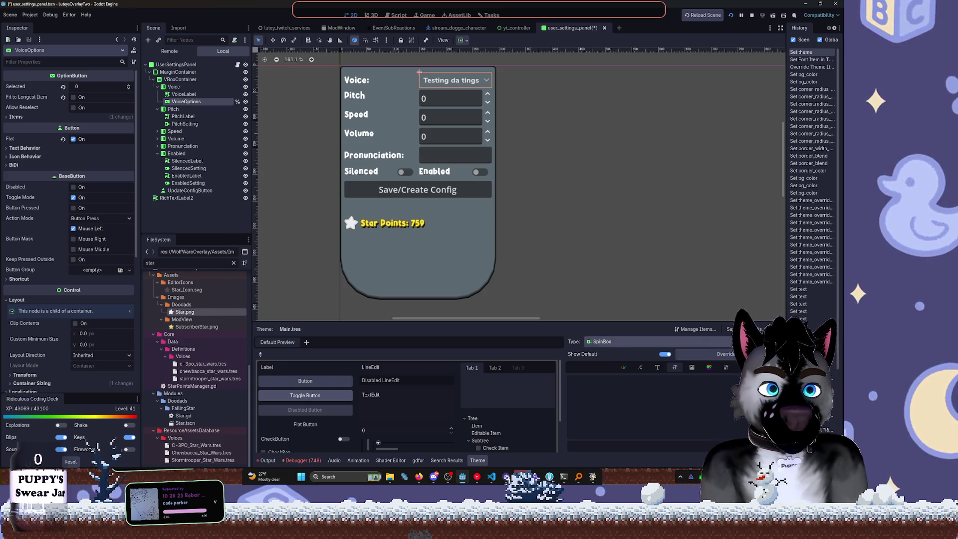
key("ctrl+z")
key("ctrl+z")
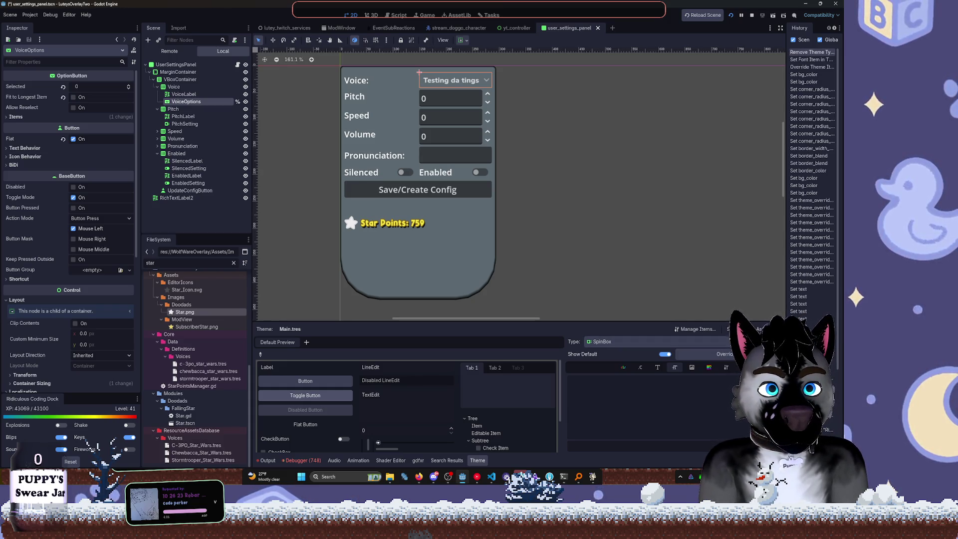
Add an OptionButton type to Main.tres and override its font with a chosen font file
left_click(659, 342)
left_click(659, 364)
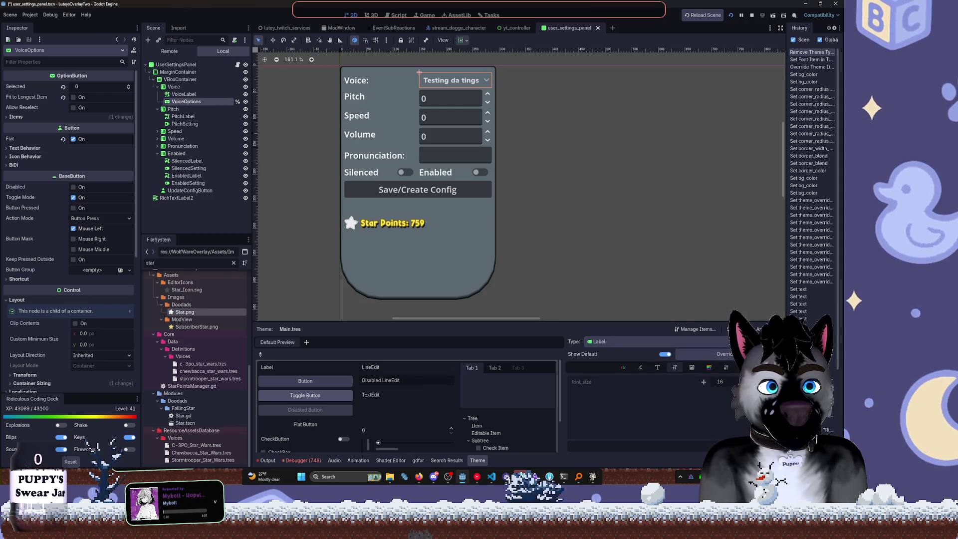
left_click(738, 342)
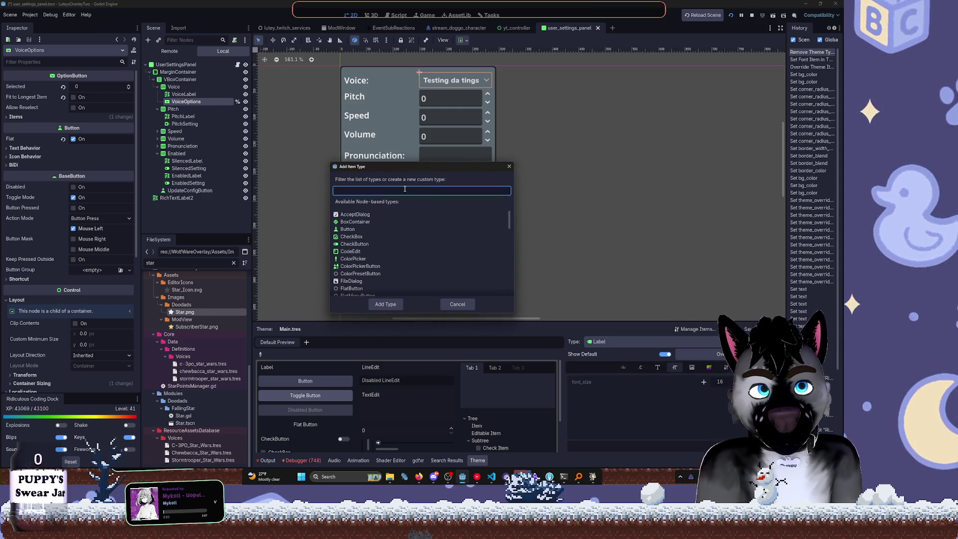
type("option")
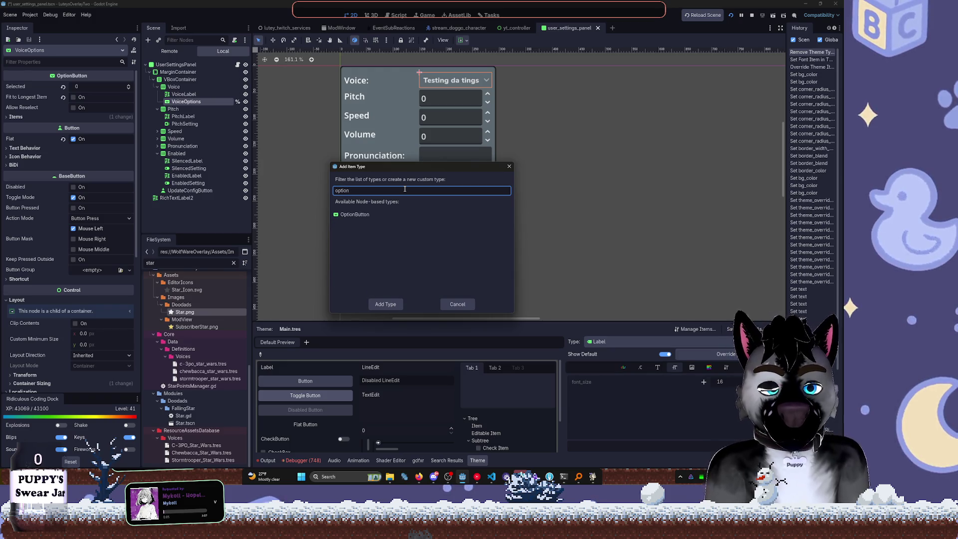
double_click(379, 214)
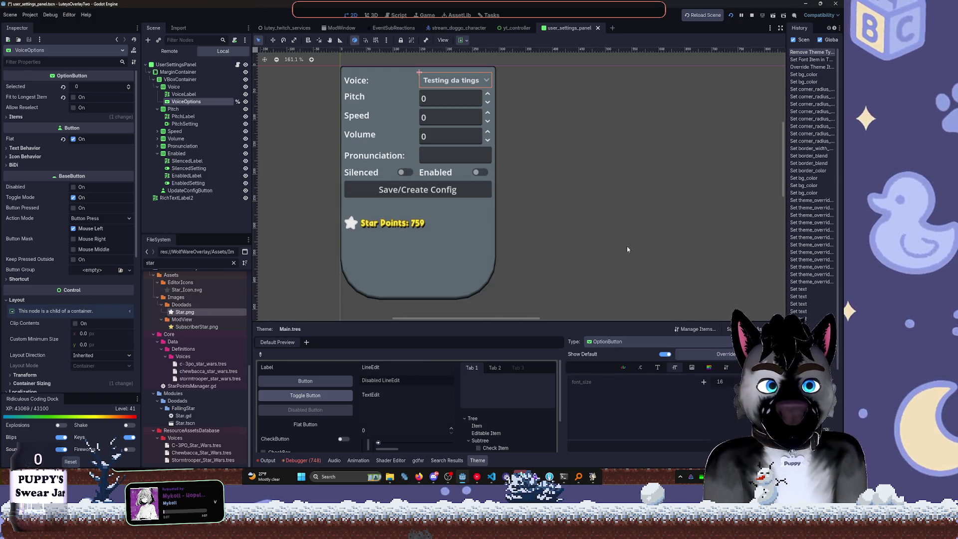
left_click(658, 368)
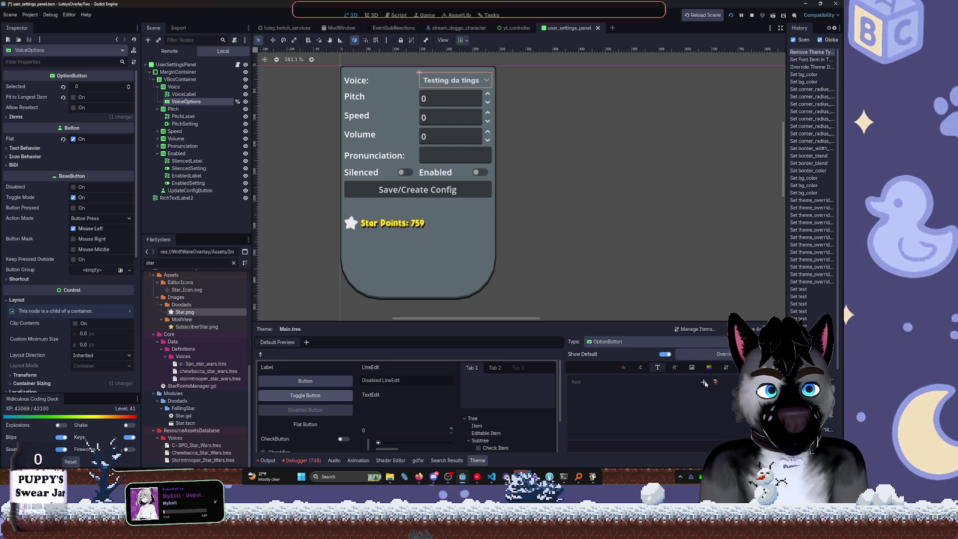
left_click(706, 384)
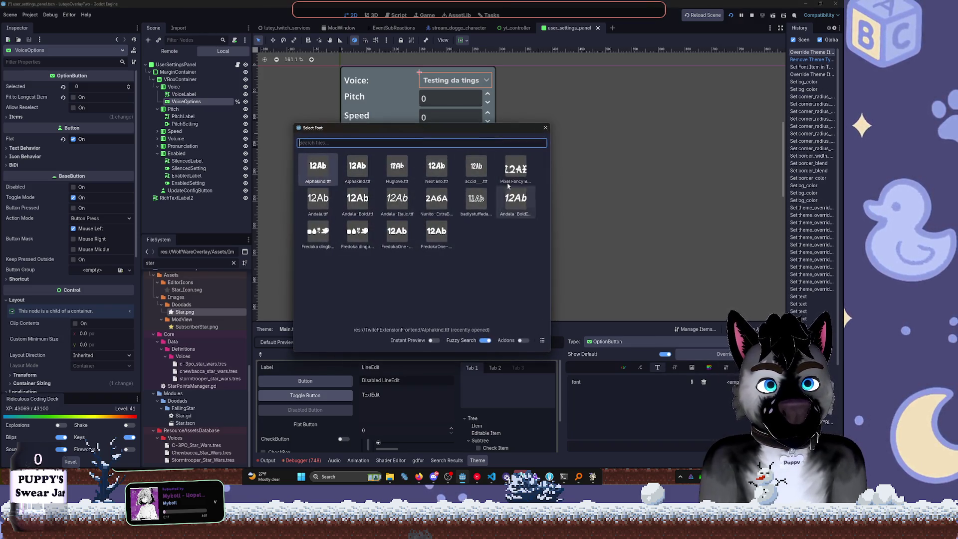
double_click(318, 169)
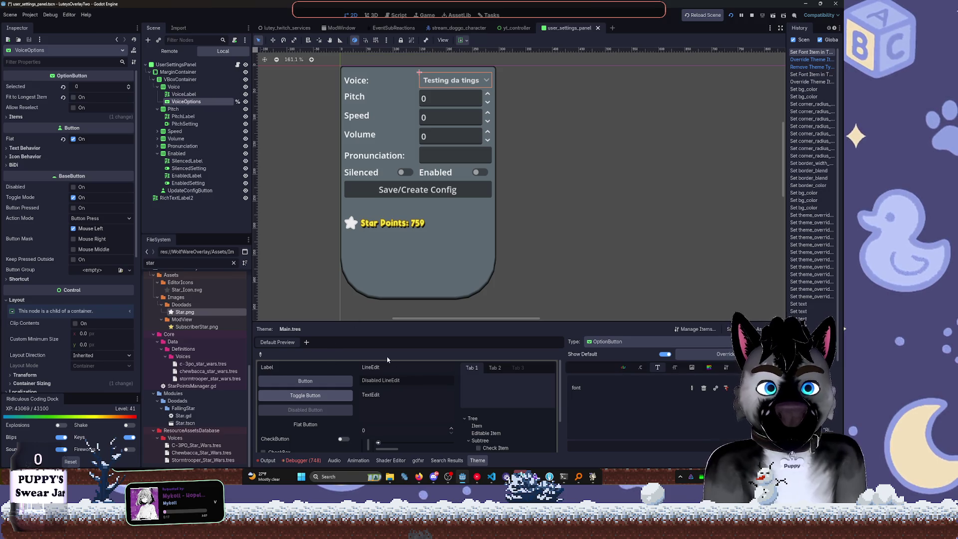
Check the OptionButton's new font in the theme's Default Preview
scroll(326, 424, "down", 2)
scroll(326, 424, "down", 1)
left_click(305, 445)
left_click(389, 443)
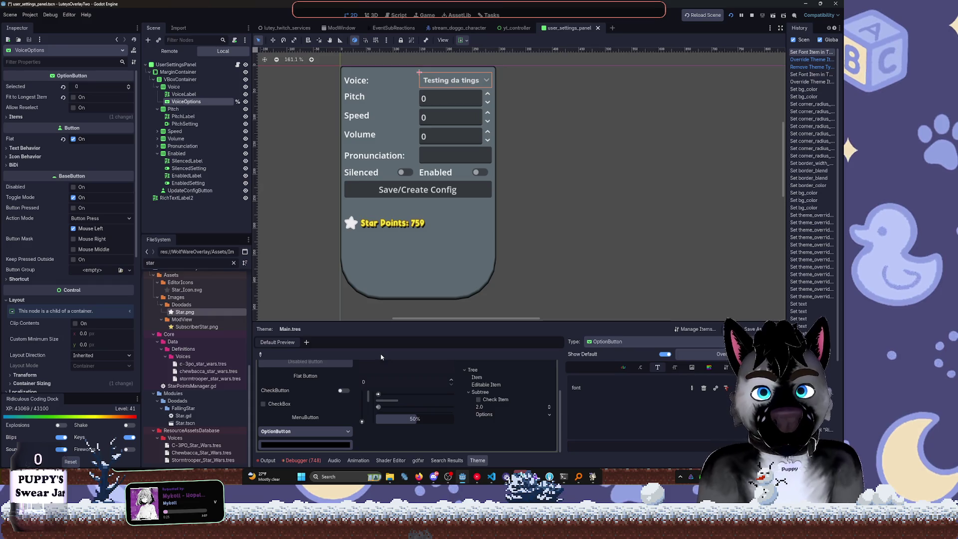
left_click(305, 431)
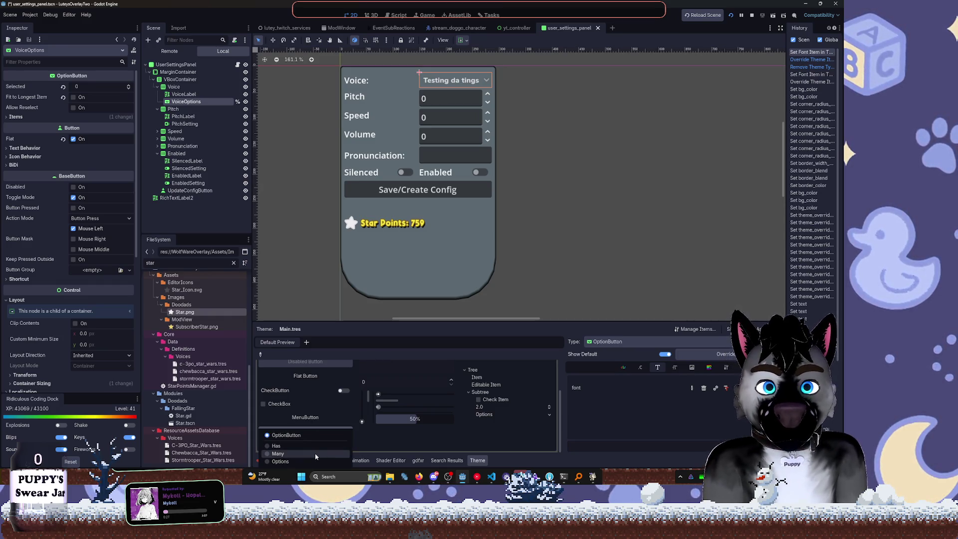